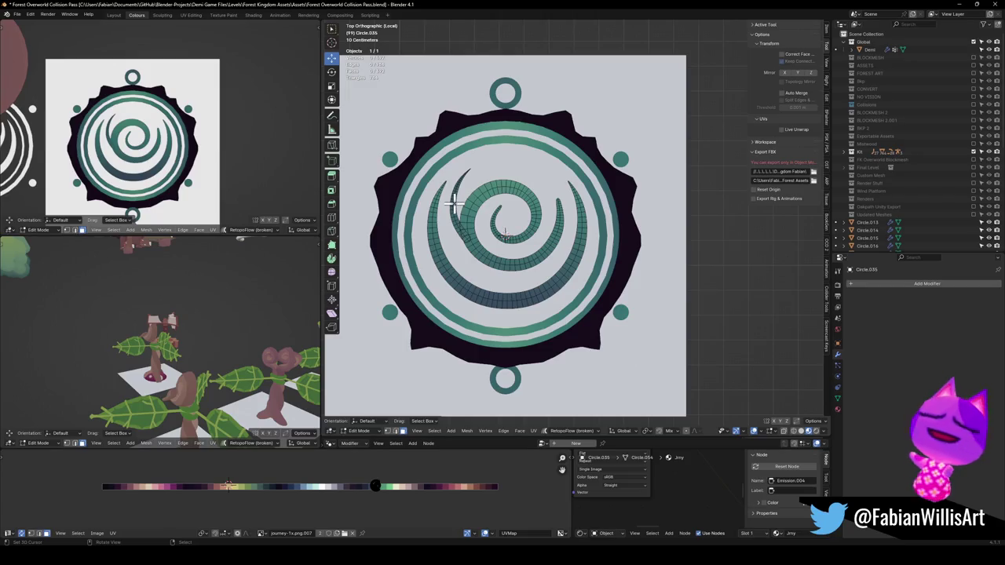
# Rotate and move the loose tail strip in several passes so it continues the spiral's curl.
pyautogui.press('r')
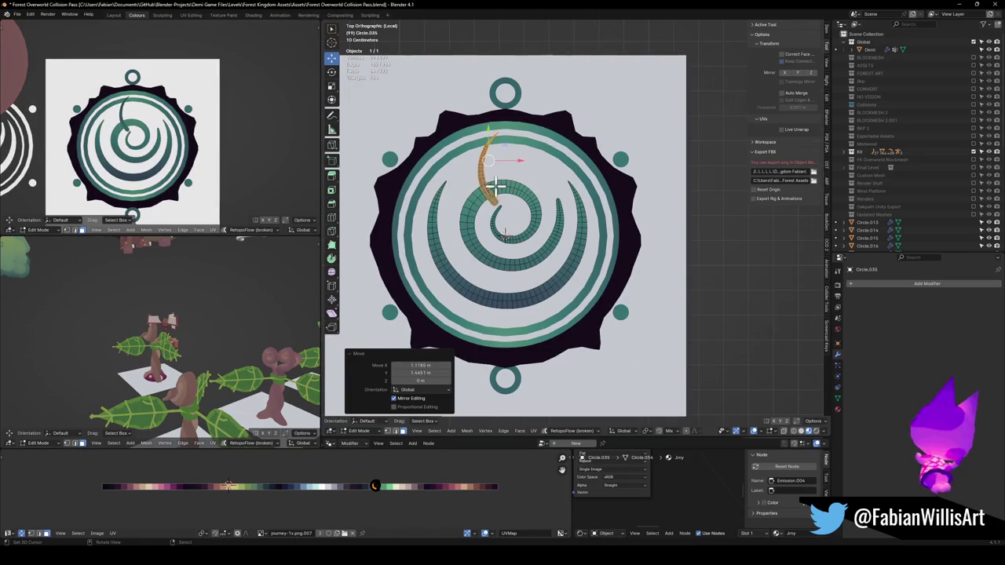
pyautogui.click(482, 220)
pyautogui.press('g')
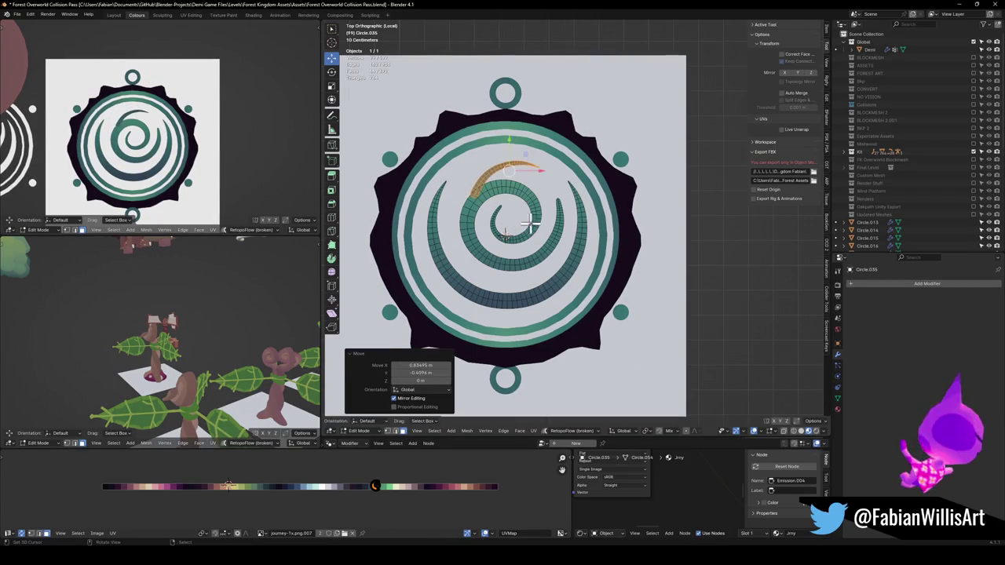
pyautogui.click(554, 231)
pyautogui.press('r')
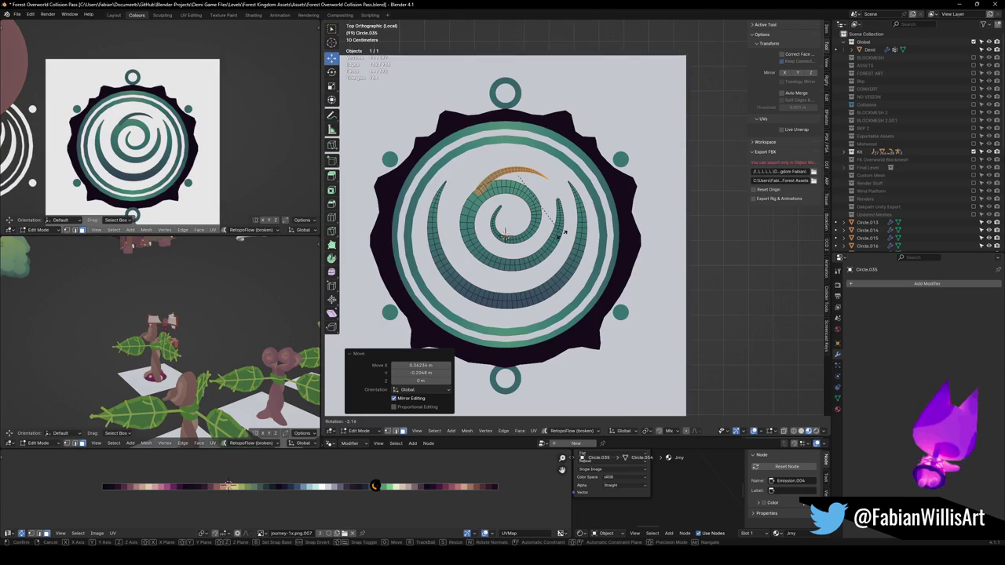
pyautogui.click(562, 231)
pyautogui.press('r')
pyautogui.click(549, 237)
pyautogui.press('g')
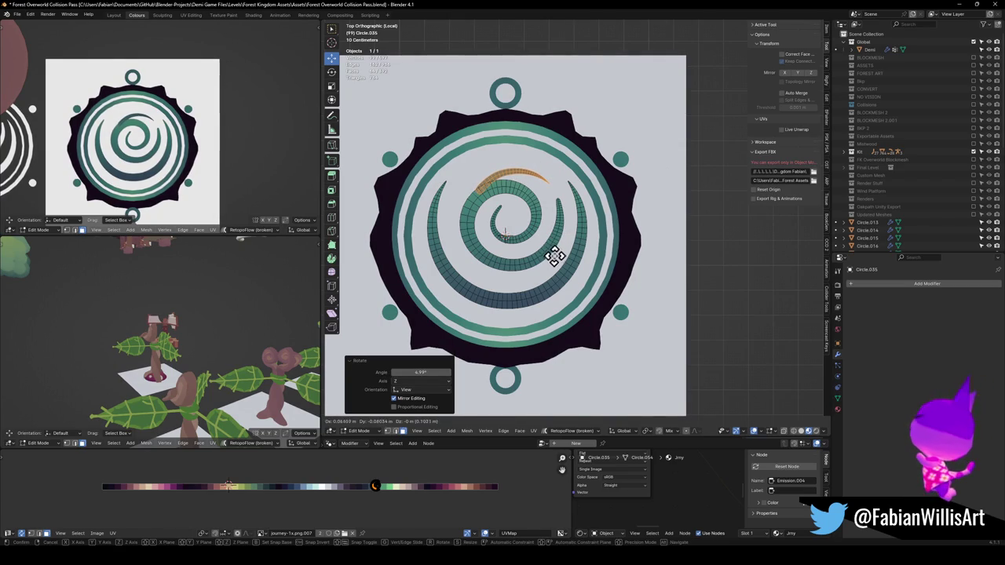
pyautogui.click(557, 258)
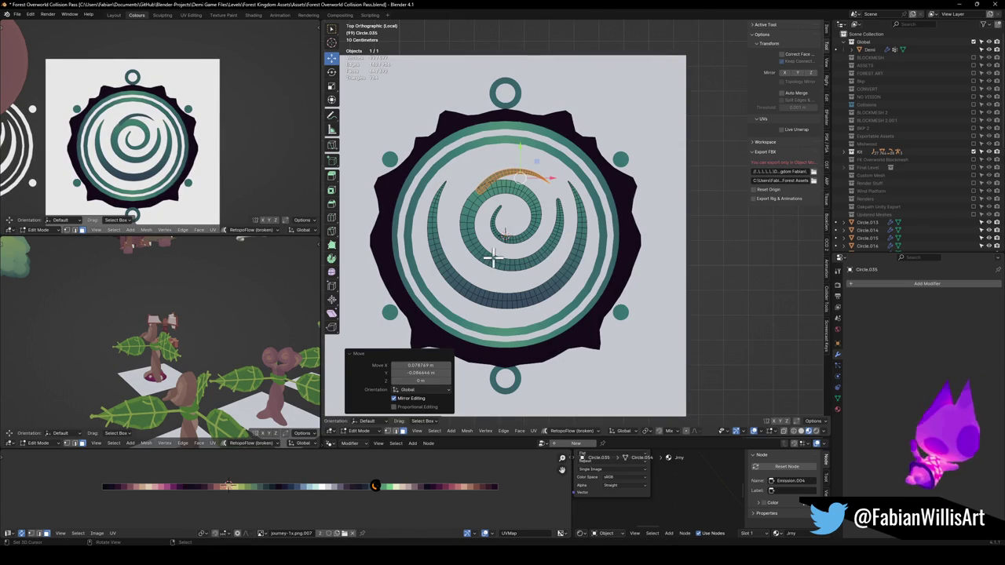
# Shift the whole inner spiral vertically and enlarge it to 1.042, then return to Object Mode.
pyautogui.press('l')
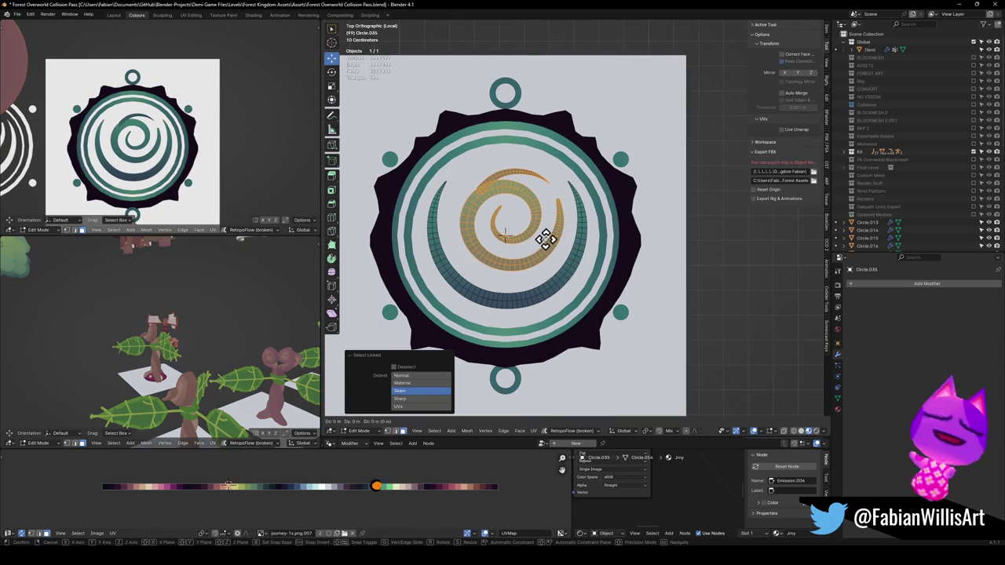
pyautogui.press('g')
pyautogui.press('y')
pyautogui.click(544, 234)
pyautogui.press('s')
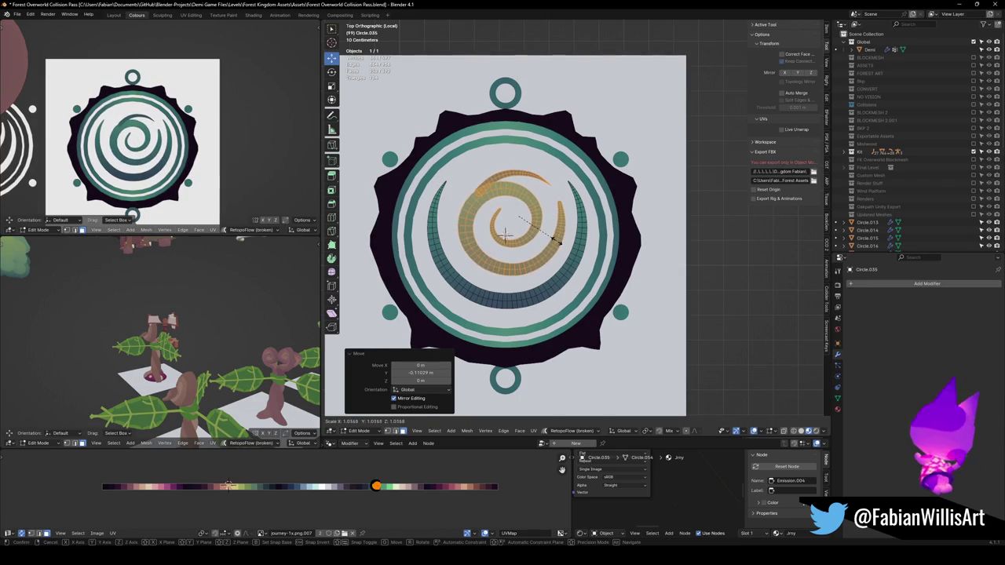
pyautogui.click(555, 240)
pyautogui.press('s')
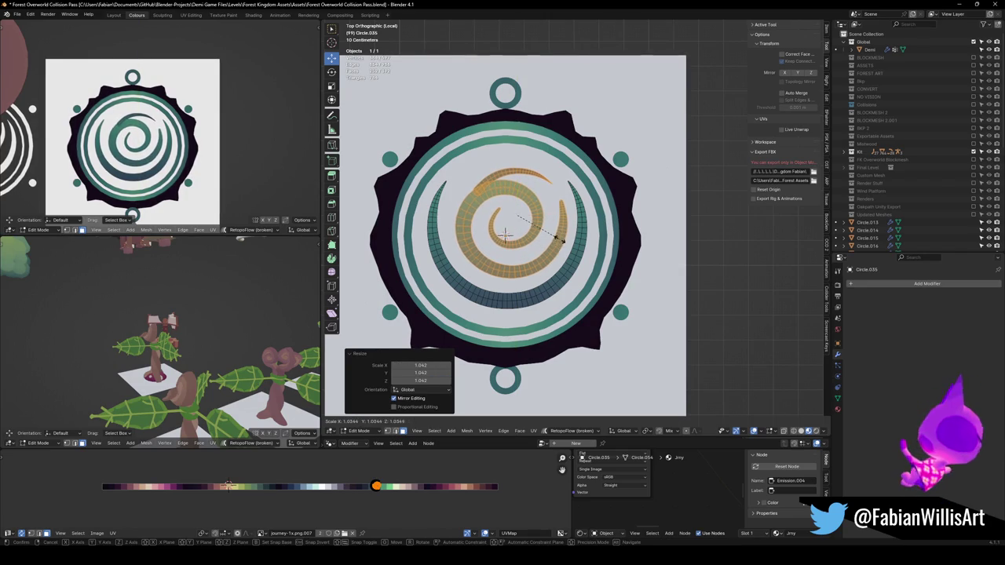
pyautogui.press('g')
pyautogui.press('y')
pyautogui.click(575, 228)
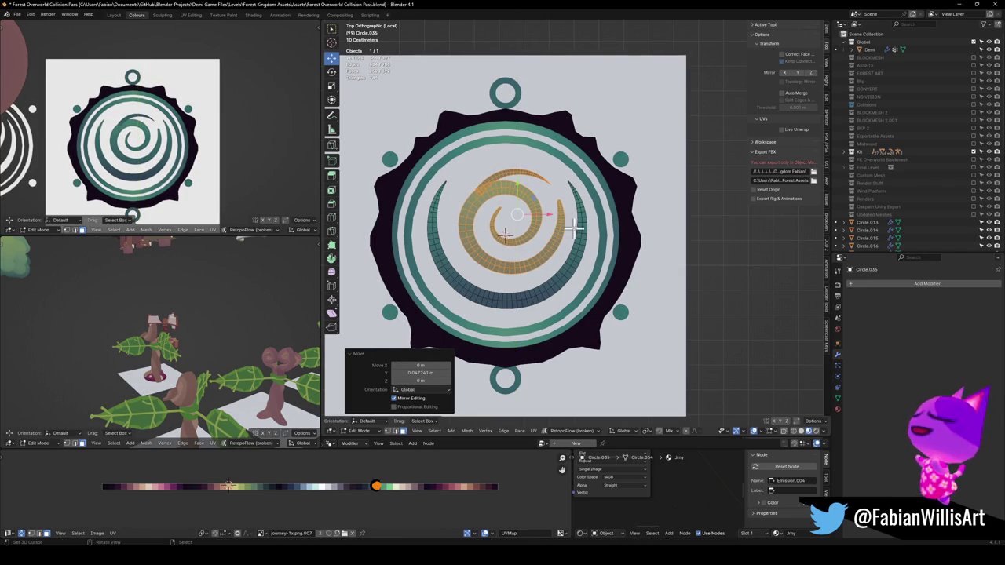
pyautogui.press('Tab')
pyautogui.click(627, 208)
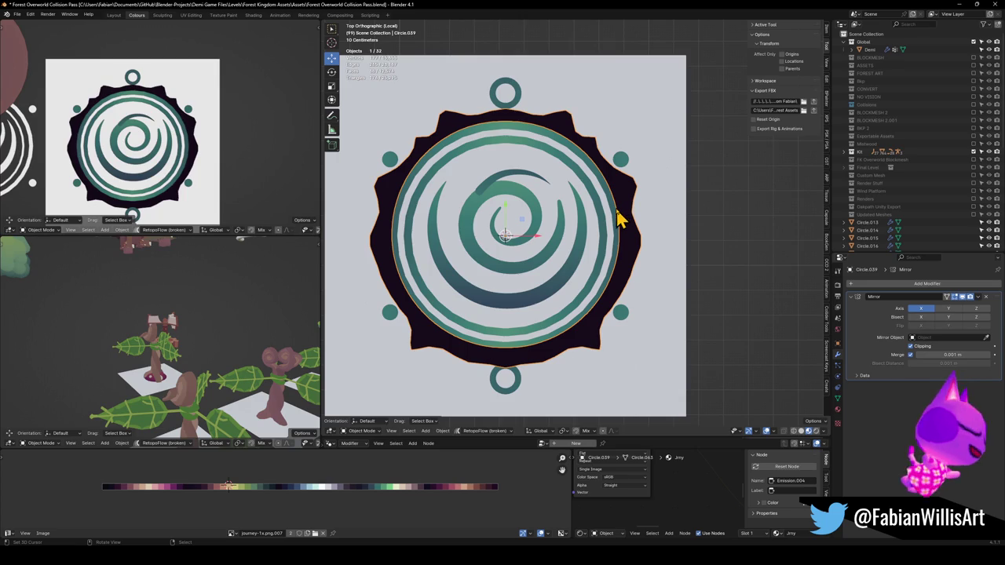
# Delete the light background plane Plane.197 and open the outer ring and backing shape in Edit Mode.
pyautogui.keyDown('shift'); pyautogui.click(603, 265); pyautogui.keyUp('shift')
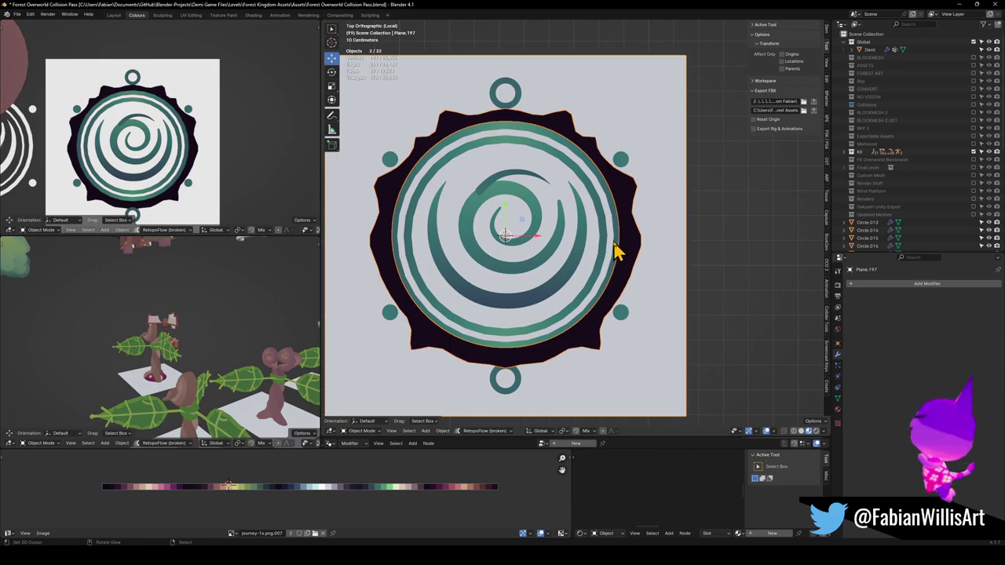
pyautogui.press('Delete')
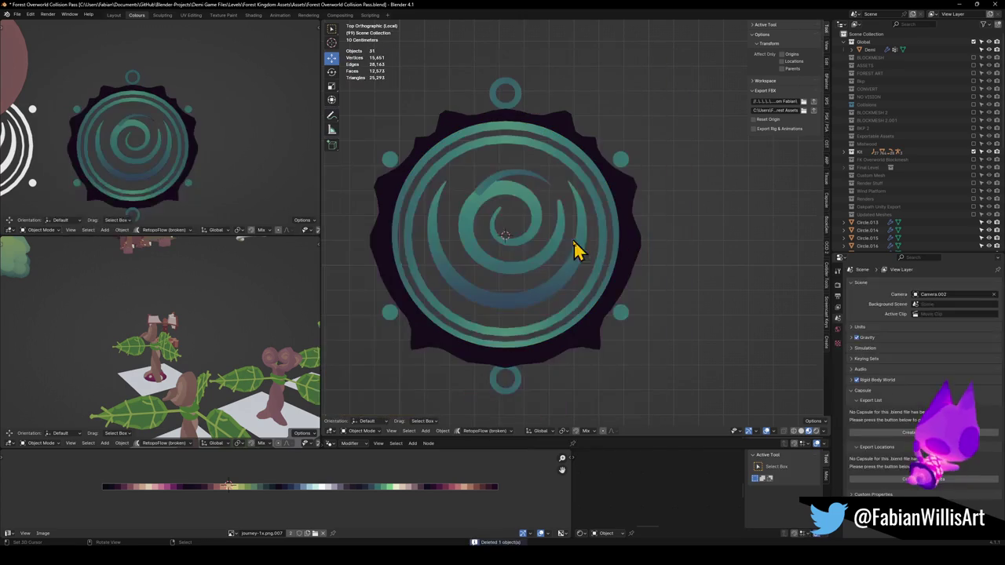
pyautogui.keyDown('shift'); pyautogui.click(620, 259); pyautogui.keyUp('shift')
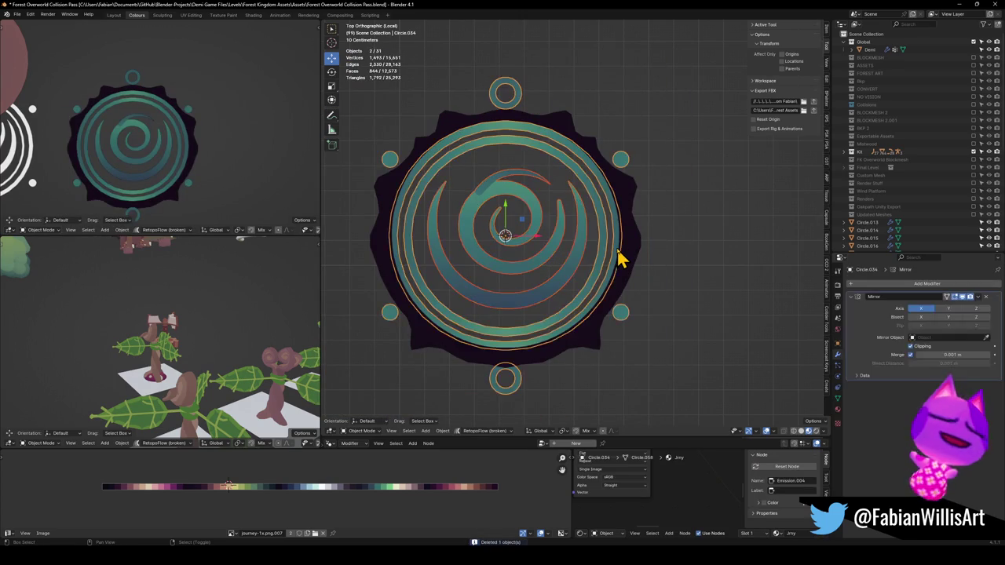
pyautogui.keyDown('shift'); pyautogui.click(628, 257); pyautogui.keyUp('shift')
pyautogui.press('Tab')
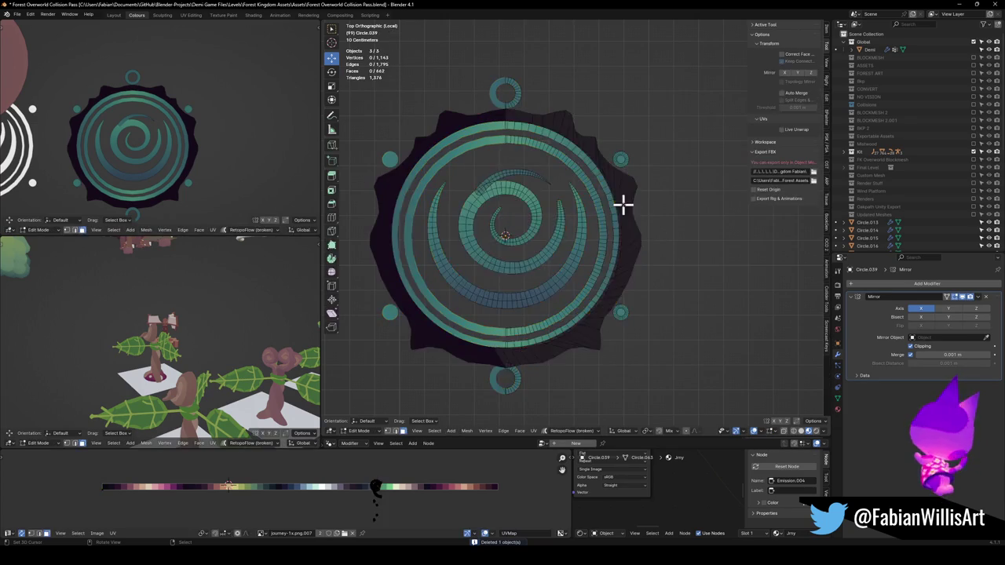
# Unwrap the emblem meshes with Project from View from the top view.
pyautogui.press('u')
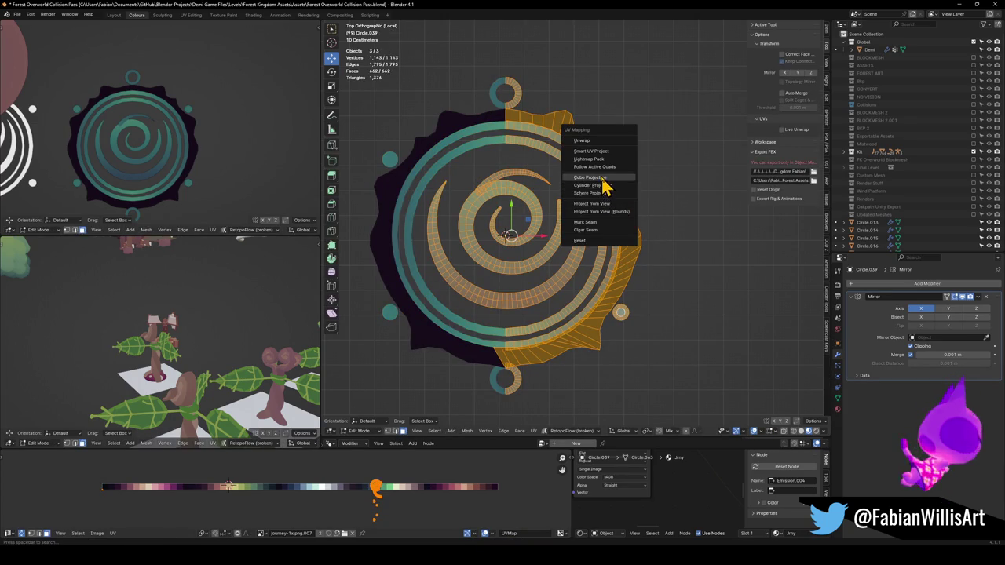
pyautogui.press('Escape')
pyautogui.press('p')
pyautogui.press('Escape')
pyautogui.press('u')
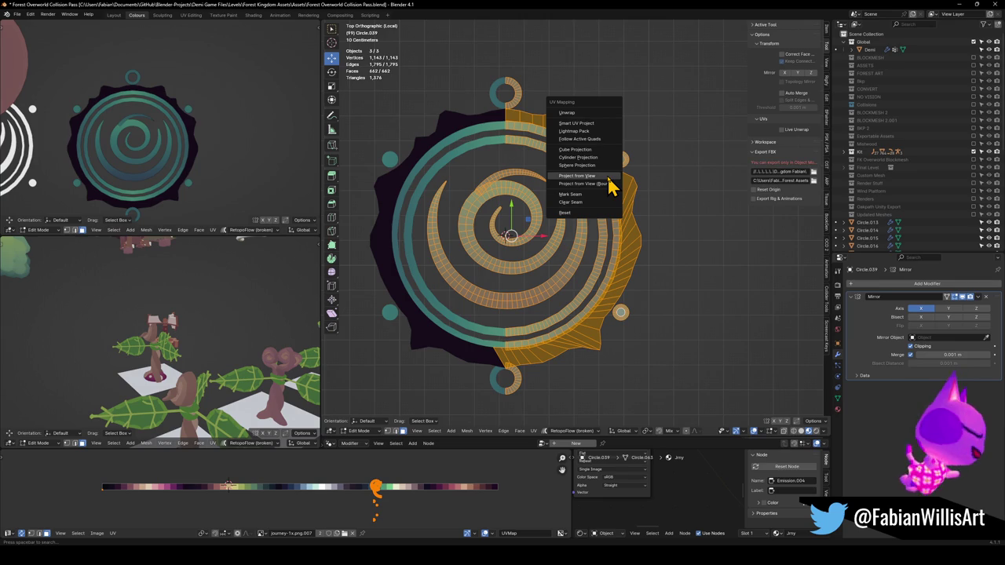
pyautogui.click(577, 175)
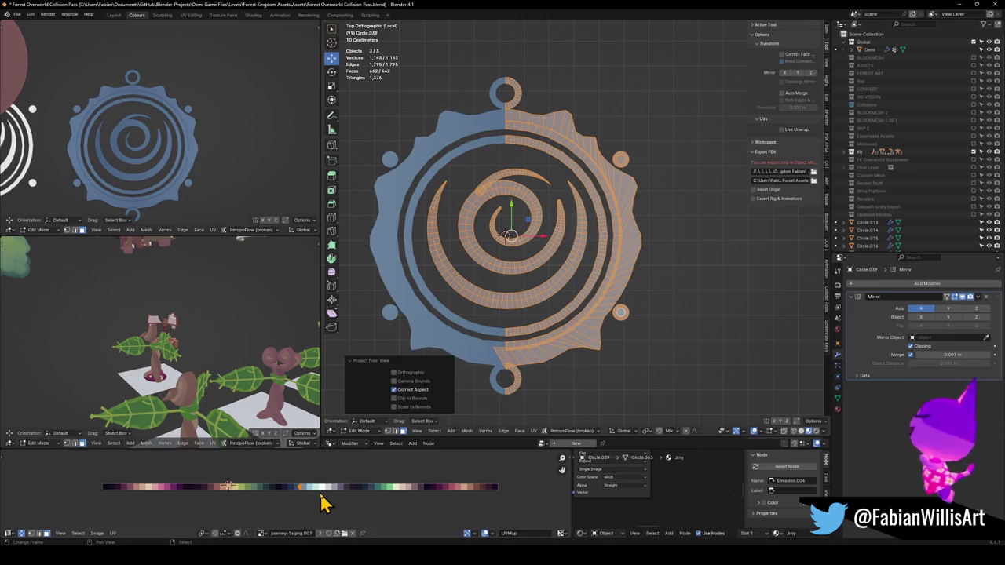
# Inspect the lower viewport's shading and selectability/visibility settings.
pyautogui.scroll(-5, 291, 442)
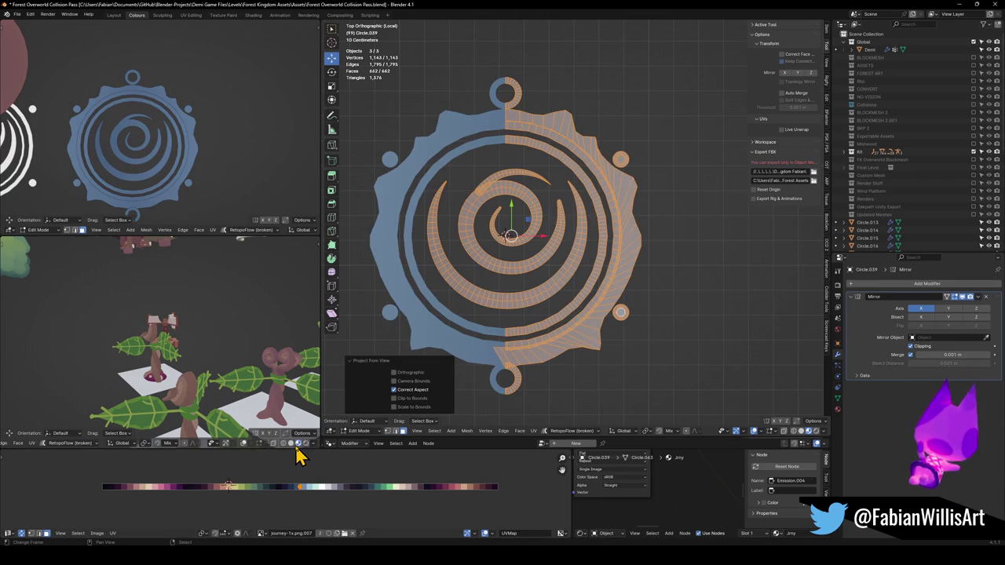
pyautogui.click(312, 443)
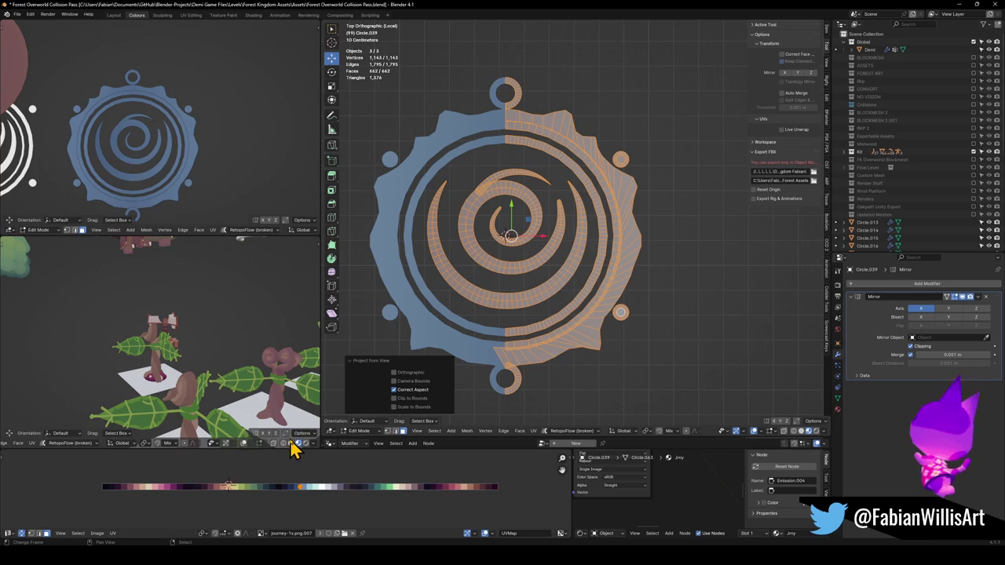
pyautogui.click(314, 445)
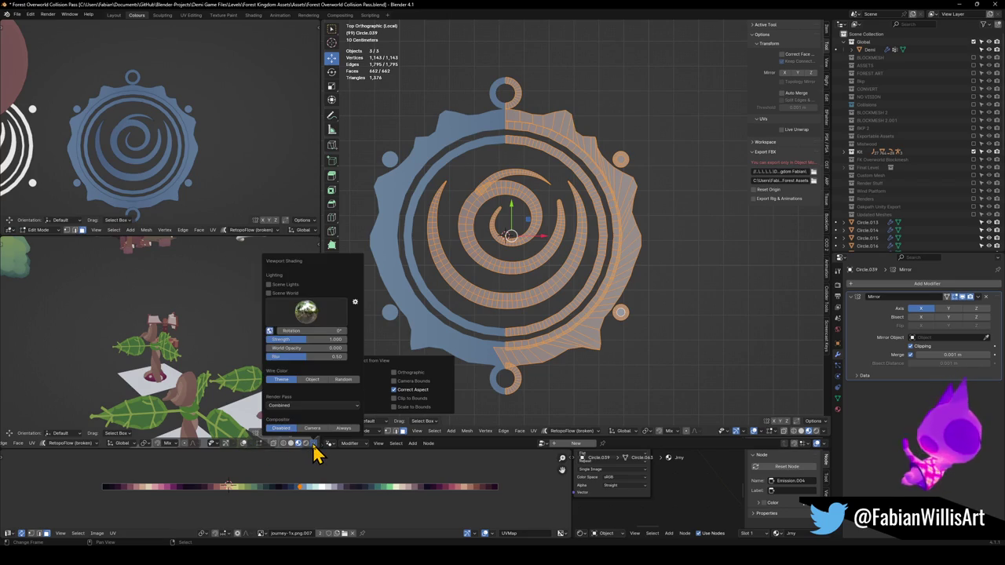
pyautogui.scroll(3, 239, 447)
pyautogui.scroll(-3, 239, 447)
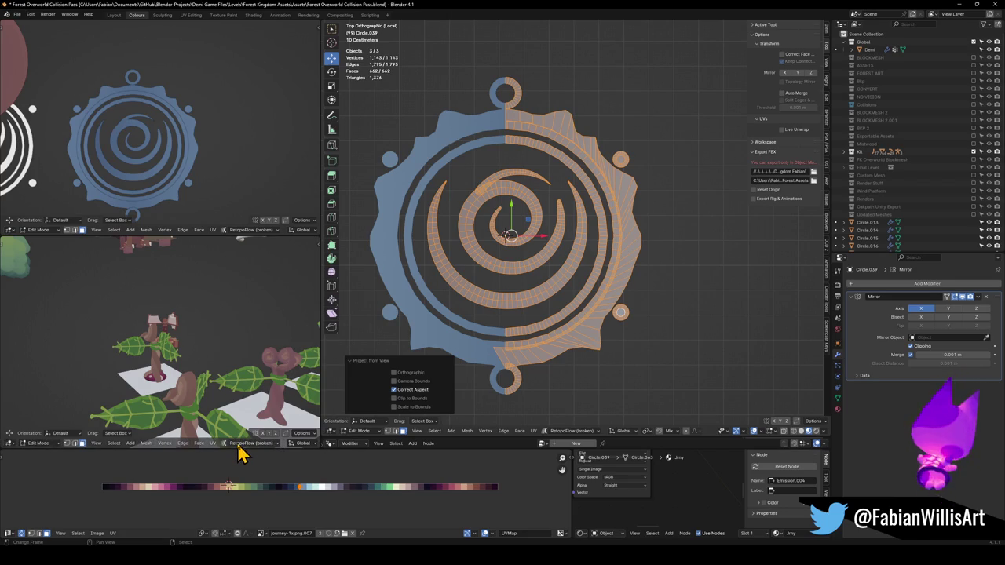
pyautogui.scroll(-5, 244, 448)
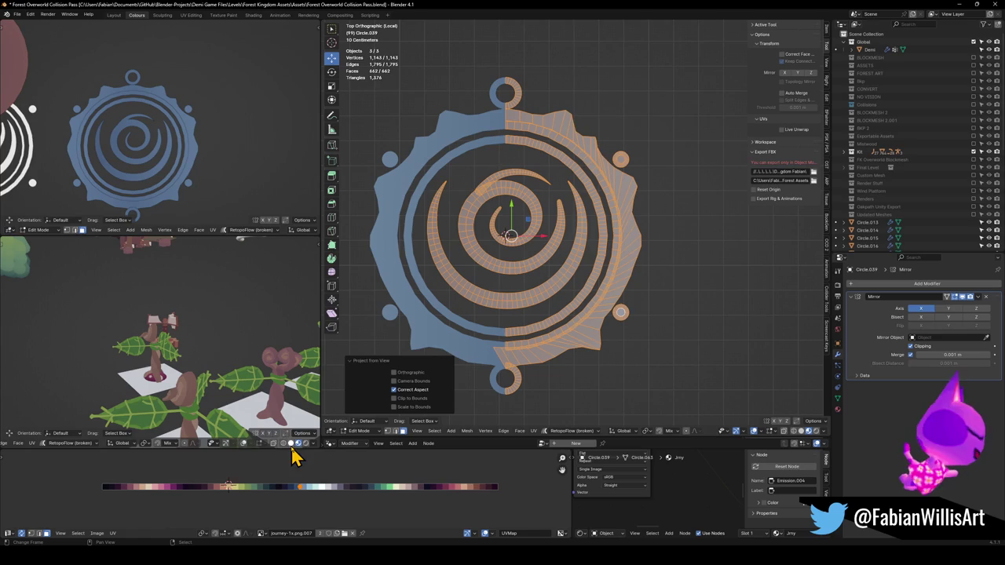
pyautogui.click(218, 444)
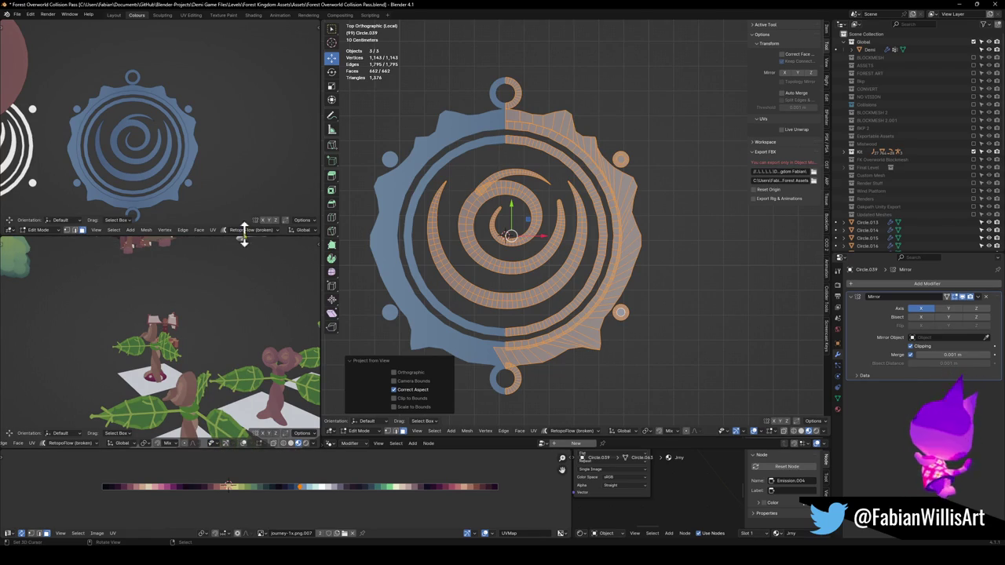
pyautogui.hscroll(5, 297, 235)
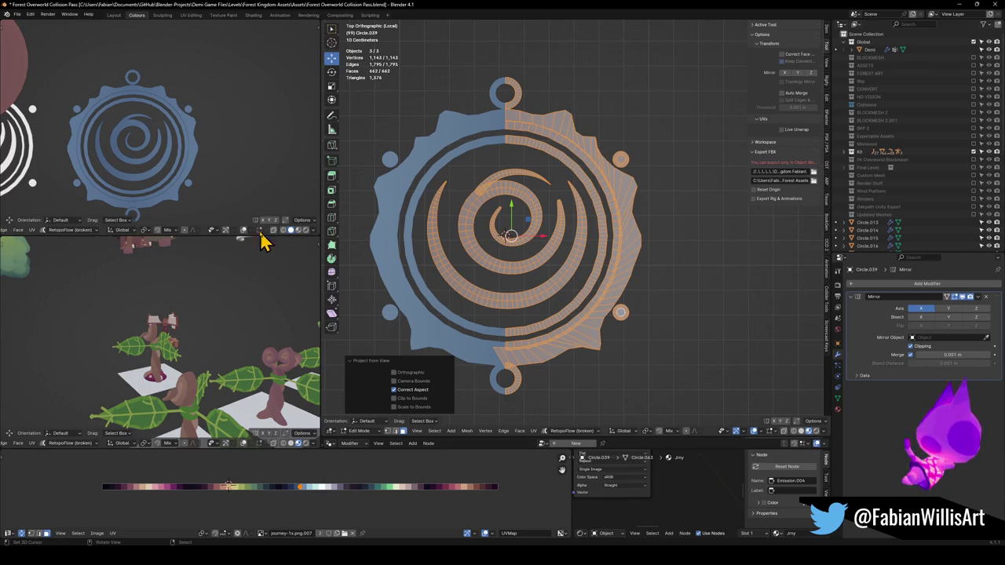
pyautogui.click(243, 231)
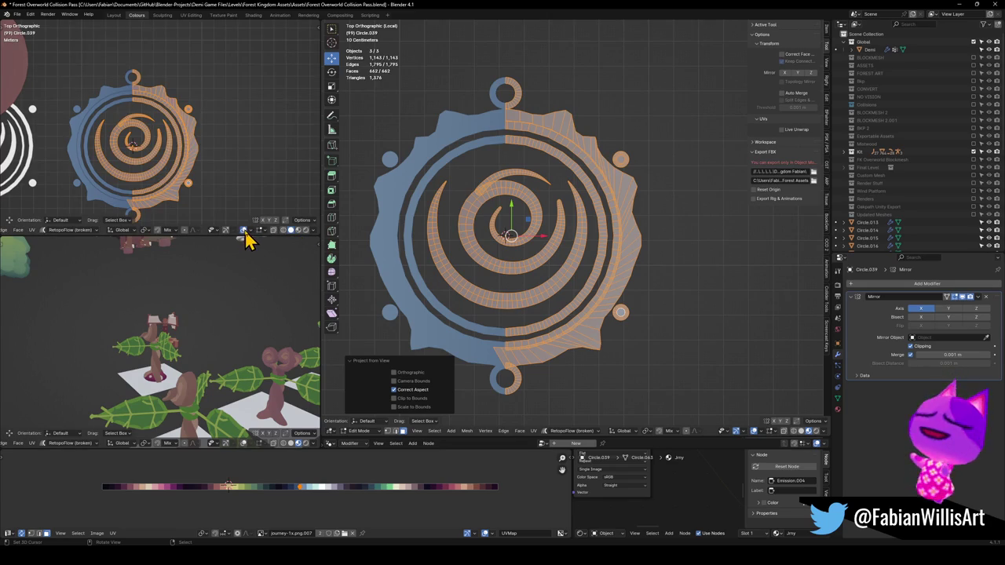
pyautogui.click(245, 232)
pyautogui.click(252, 232)
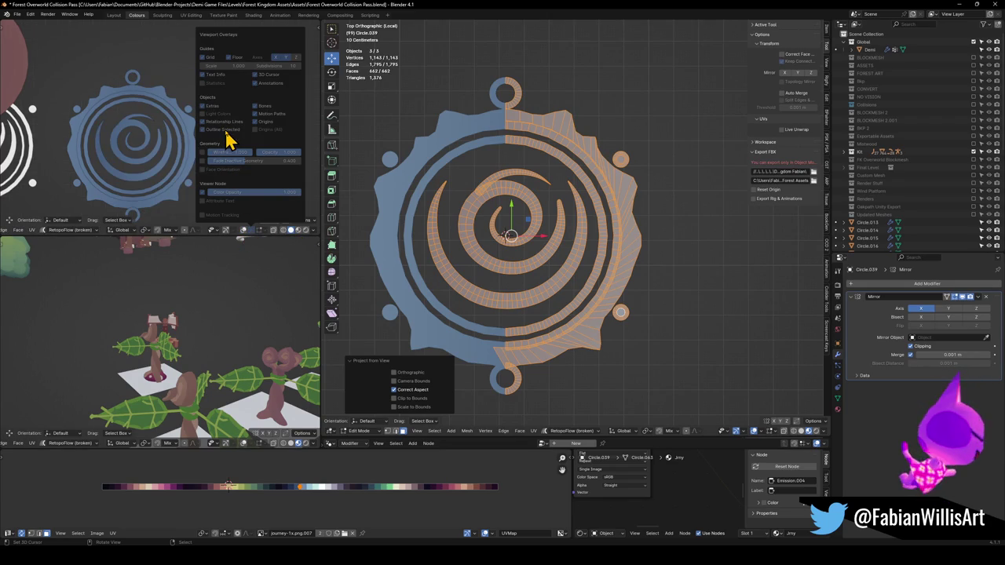
pyautogui.click(244, 232)
pyautogui.click(252, 232)
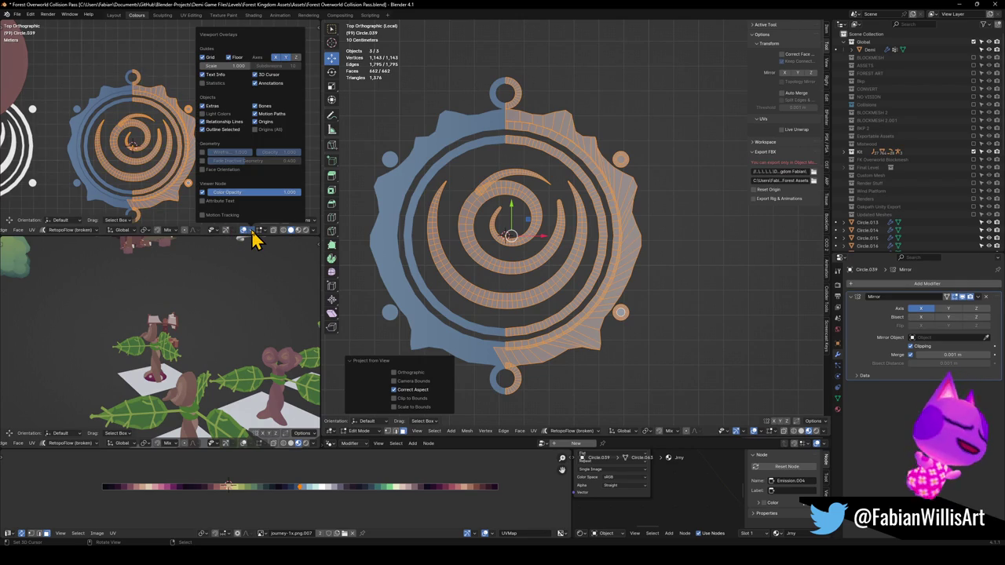
pyautogui.click(243, 232)
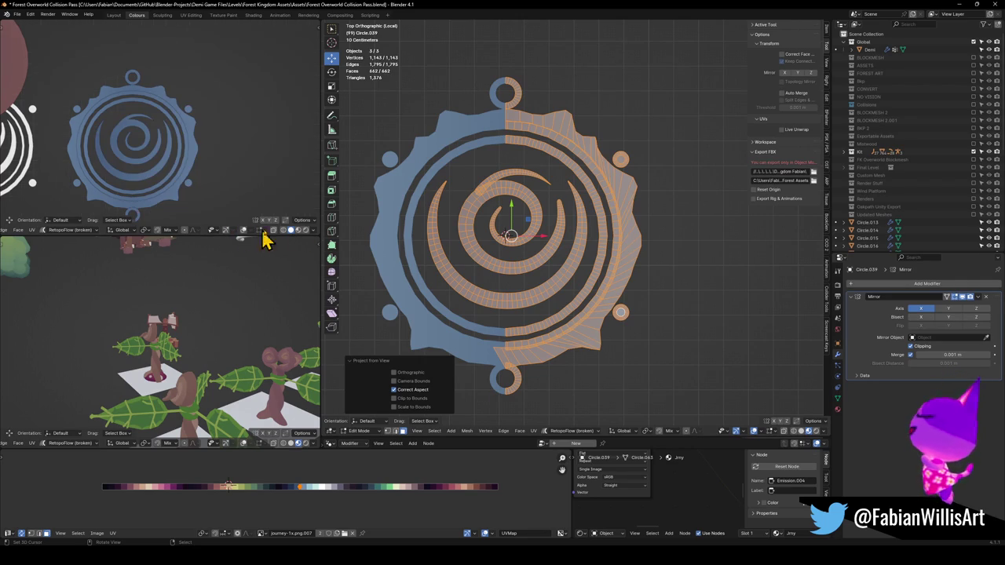
pyautogui.click(312, 231)
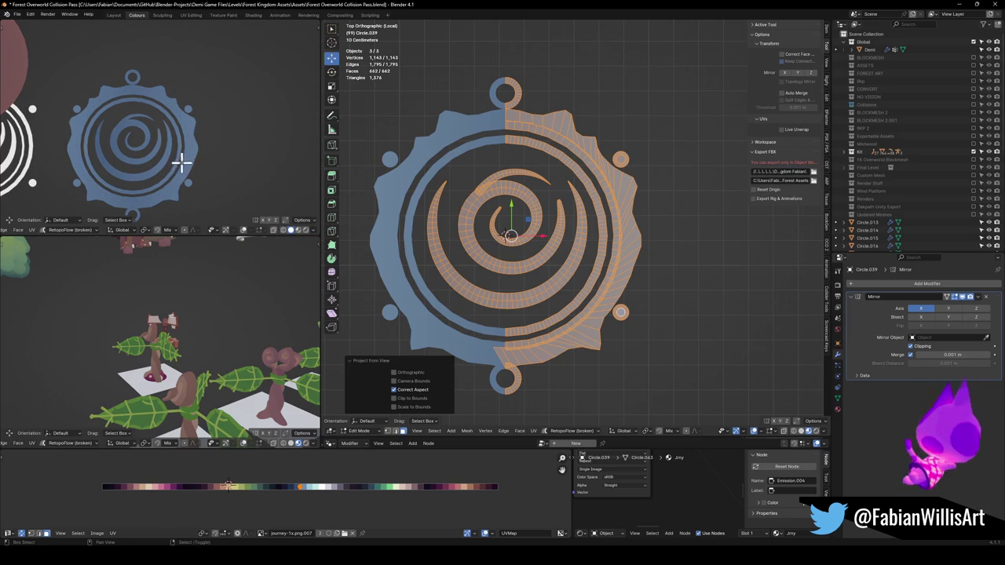
pyautogui.moveTo(180, 162); pyautogui.dragTo(206, 132)
pyautogui.press('u')
pyautogui.click(427, 207)
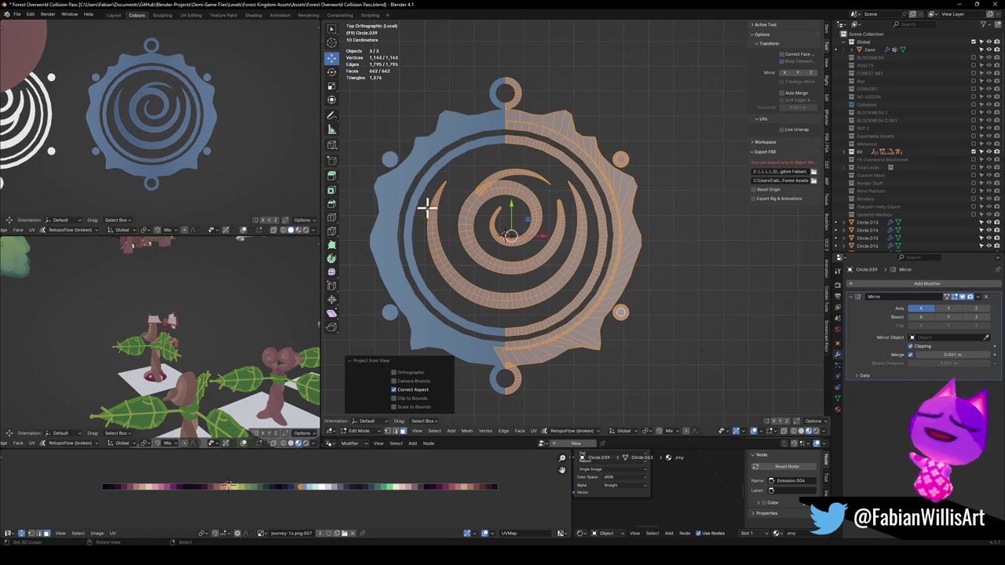
pyautogui.press('s')
pyautogui.click(385, 473)
pyautogui.press('g')
pyautogui.press('x')
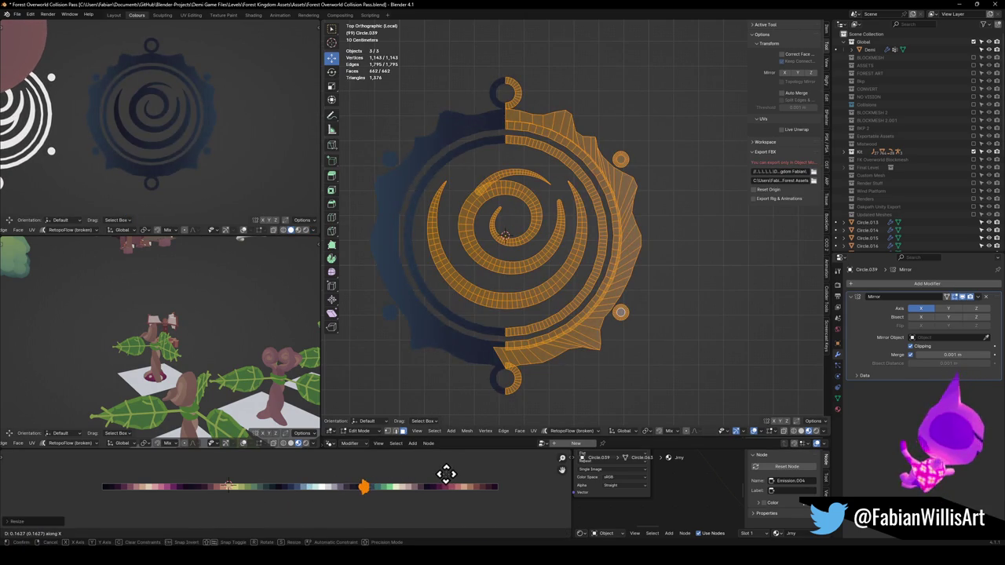
# Slide the emblem's UVs along X across the palette texture.
pyautogui.click(447, 473)
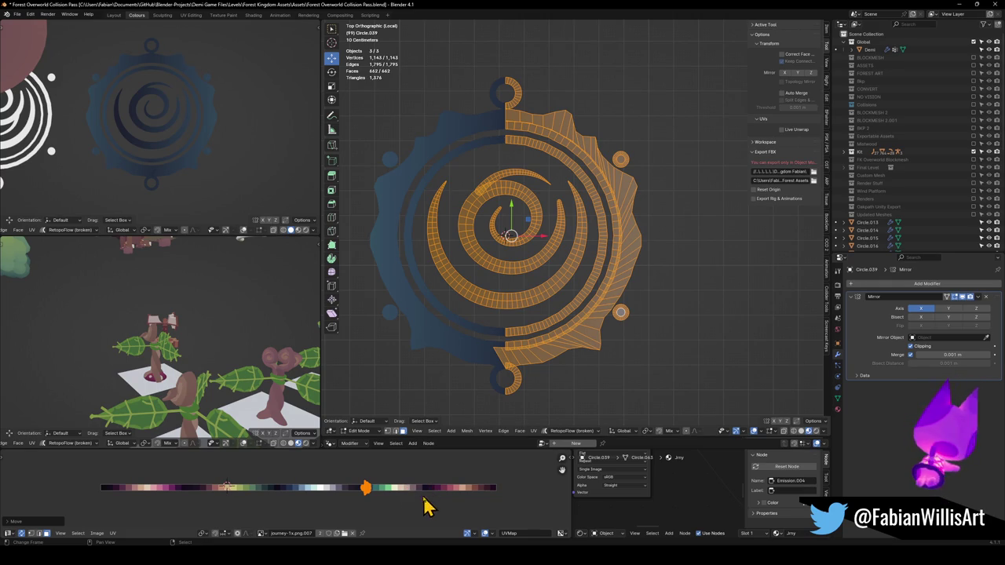
pyautogui.press('g')
pyautogui.press('x')
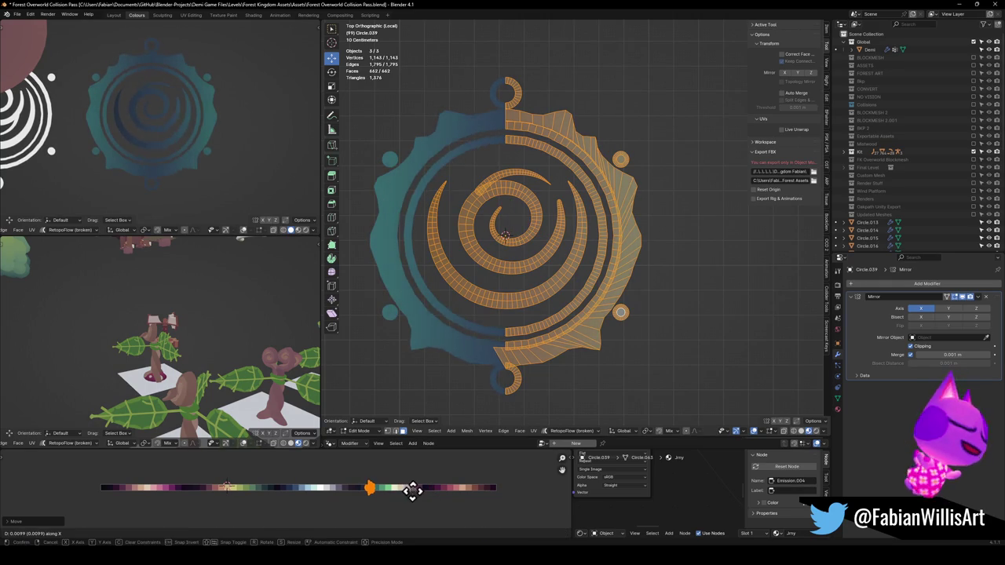
pyautogui.click(412, 493)
# Select the spiral UV island and rotate it 98°.
pyautogui.hotkey('alt', 'a')
pyautogui.press('l')
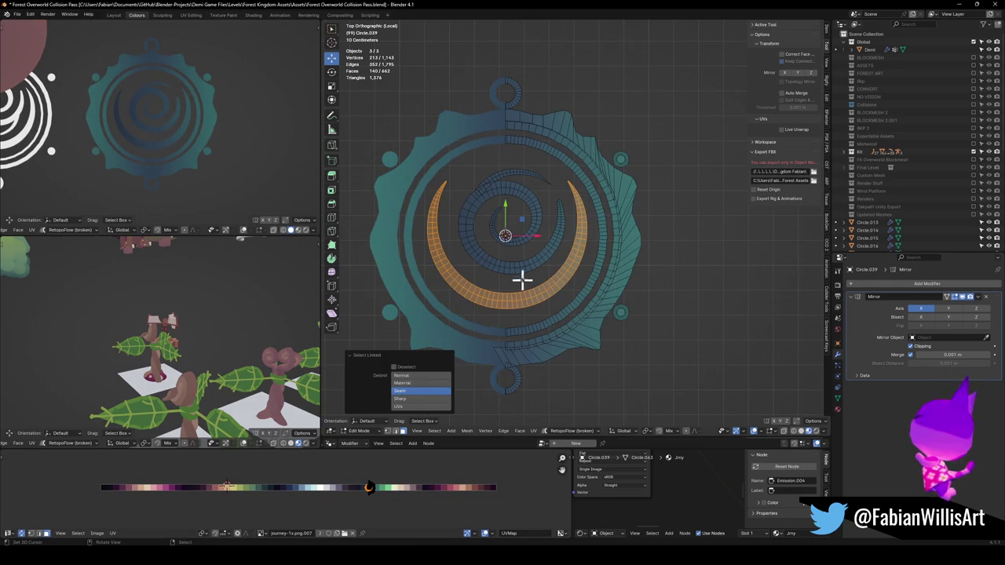
pyautogui.press('l')
pyautogui.press('l')
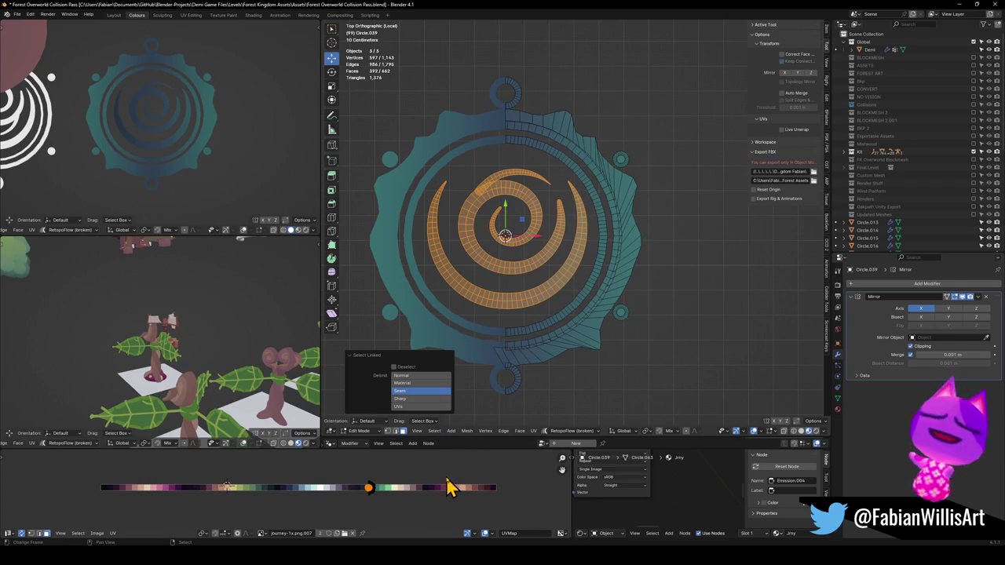
pyautogui.write('r98')
pyautogui.press('Return')
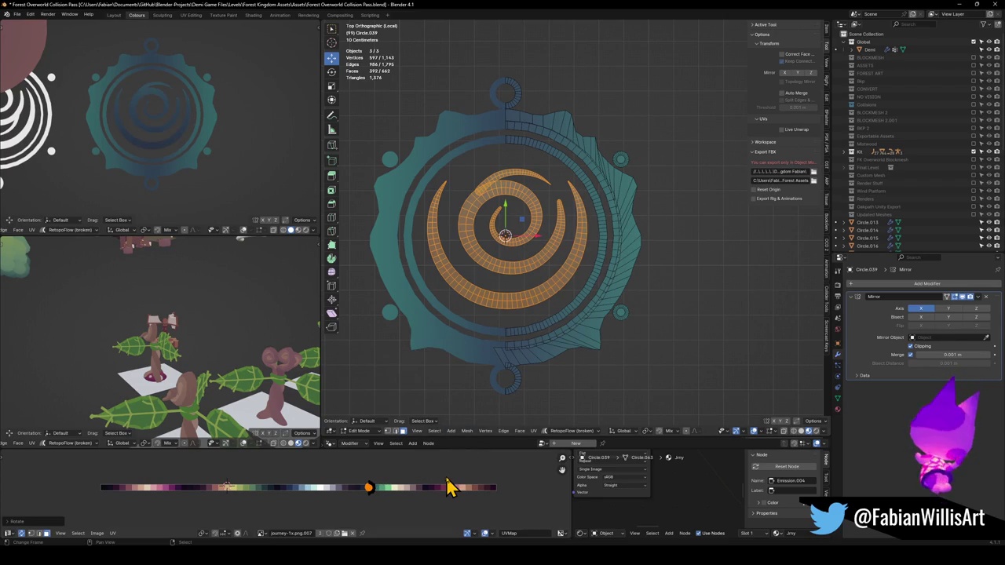
# Shift the spiral along the palette, then scale and move all UVs onto the teal gradient.
pyautogui.press('g')
pyautogui.press('x')
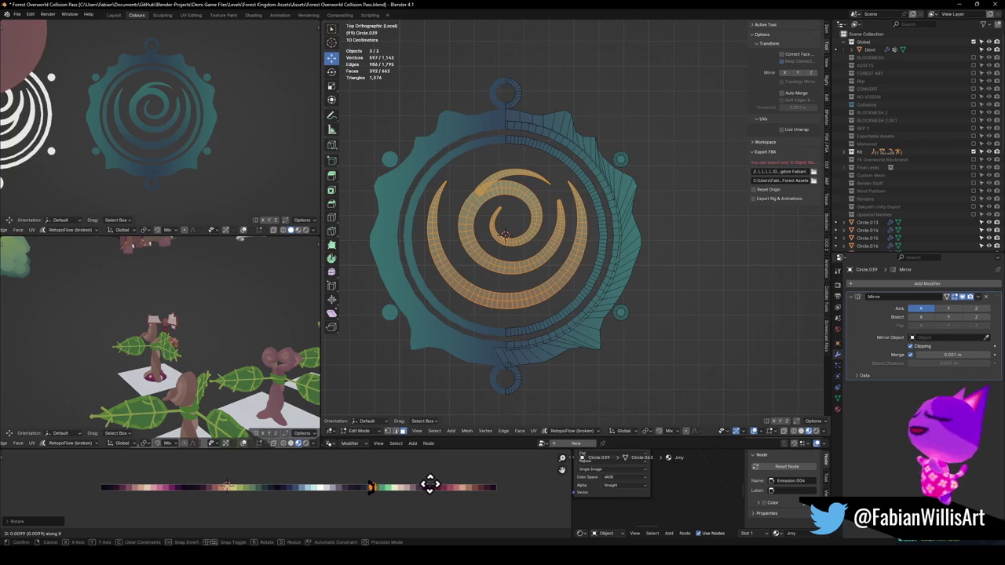
pyautogui.click(428, 493)
pyautogui.press('a')
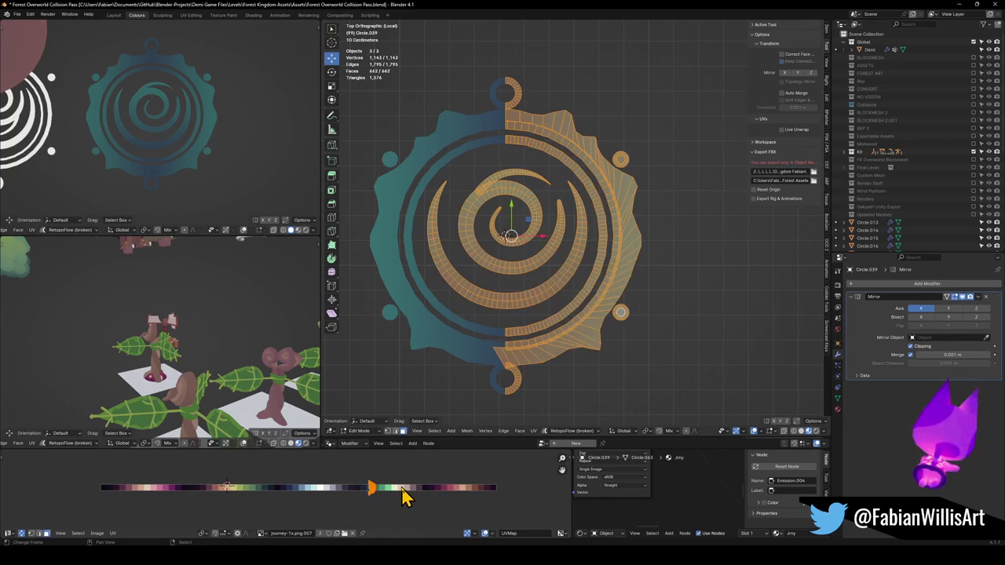
pyautogui.press('s')
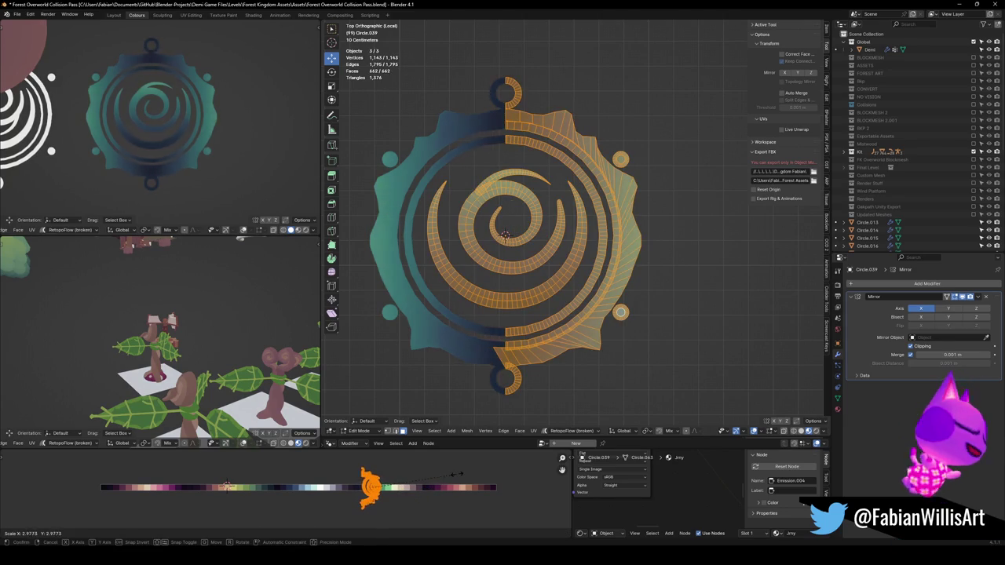
pyautogui.click(416, 486)
pyautogui.press('g')
pyautogui.press('x')
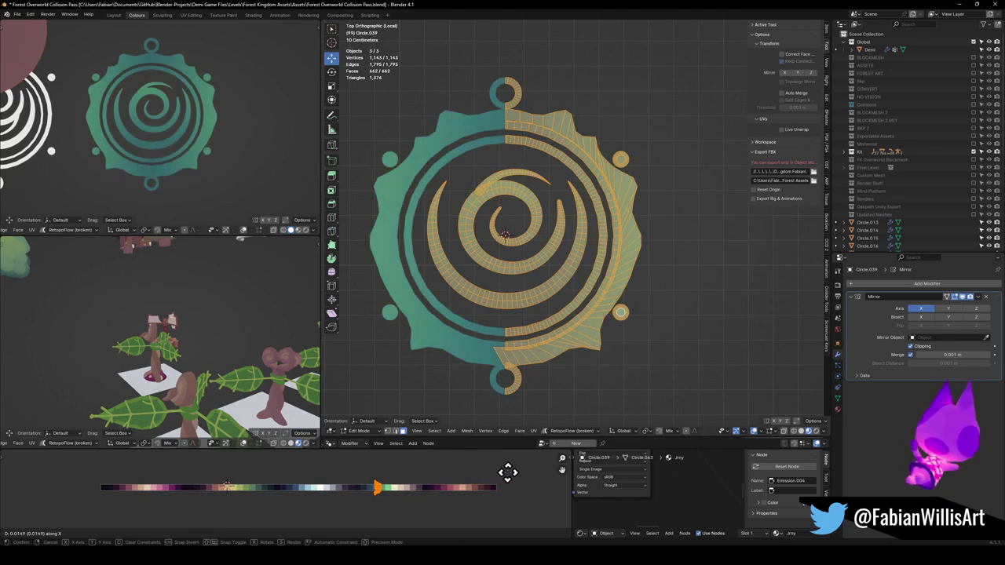
pyautogui.click(493, 475)
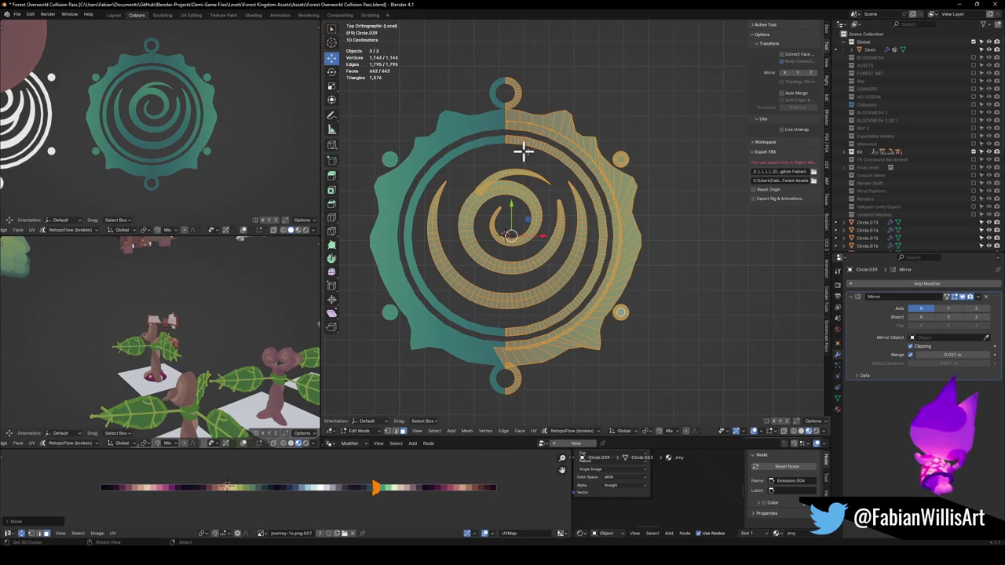
# Pick the right rim's edge loop and start sliding it.
pyautogui.hotkey('alt', 'a')
pyautogui.keyDown('alt'); pyautogui.click(636, 229); pyautogui.keyUp('alt')
pyautogui.press('g')
pyautogui.press('g')
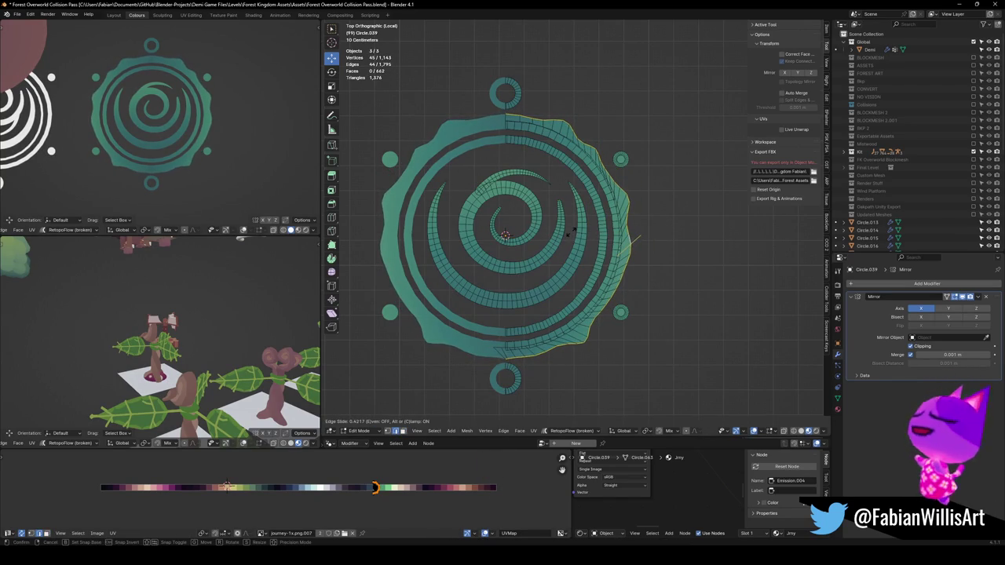
# Finish the rim edge slide and select the right half of the rim.
pyautogui.click(579, 225)
pyautogui.hotkey('alt', 'a')
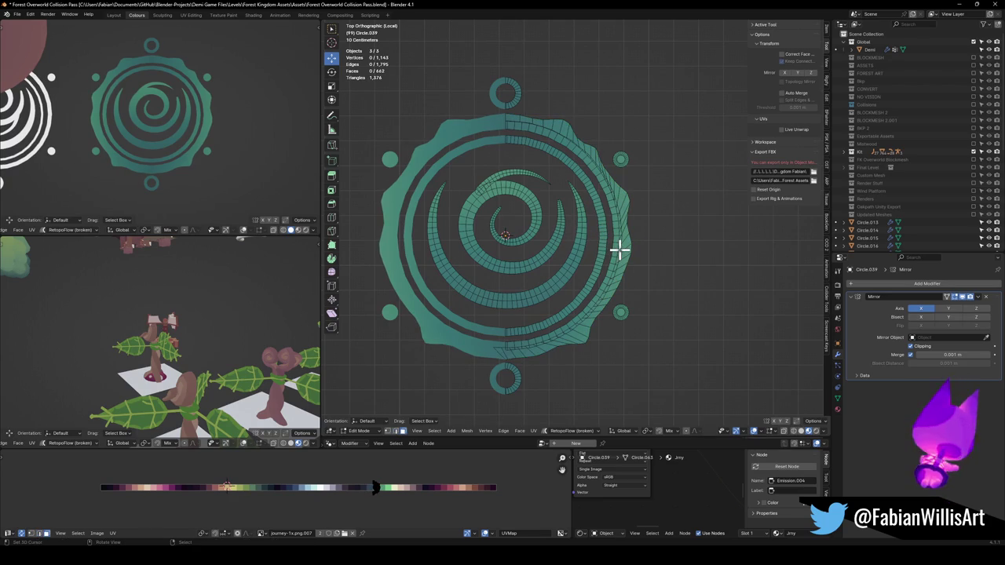
pyautogui.press('l')
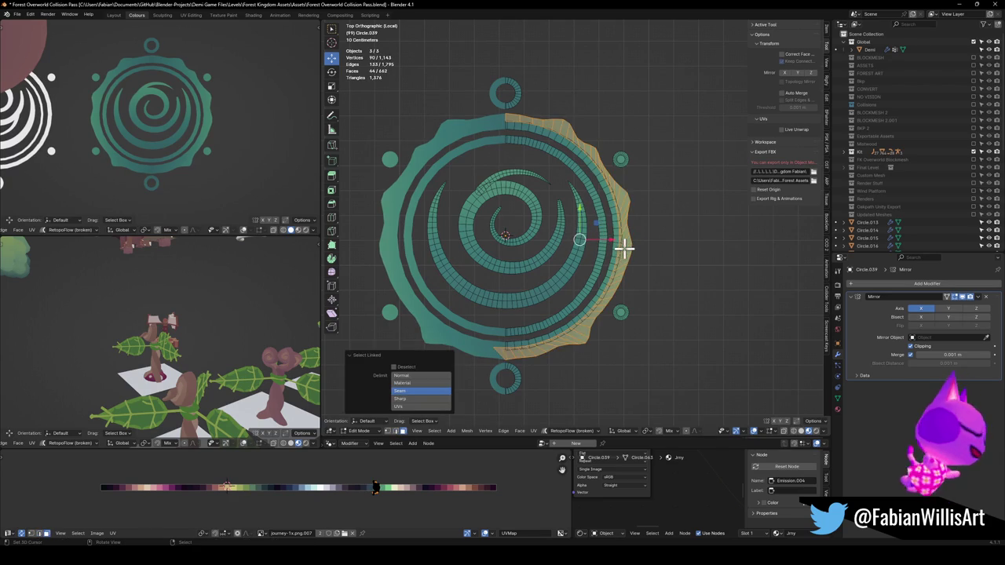
pyautogui.press('s')
pyautogui.rightClick(666, 244)
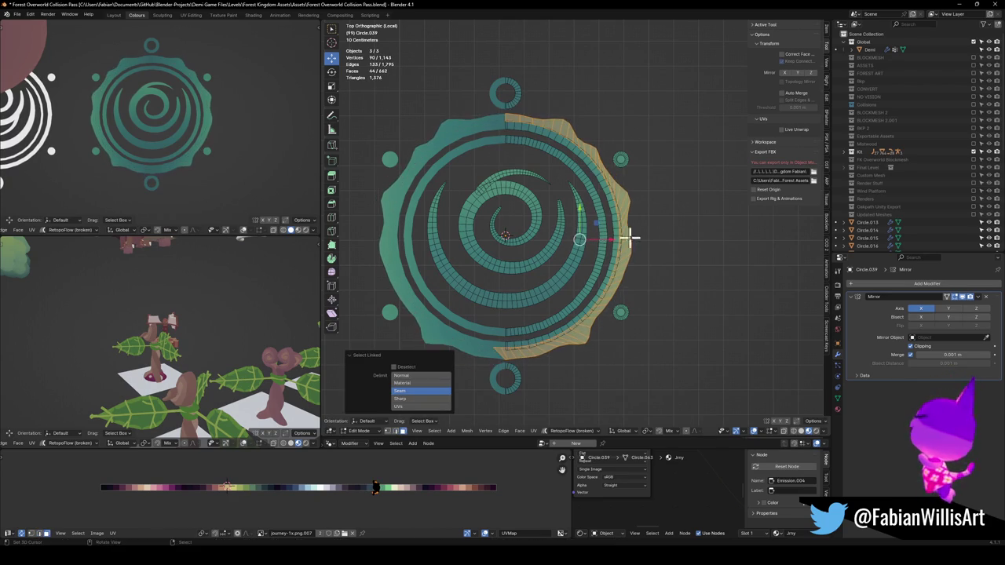
# Set the pivot to 3D Cursor and orientation to Global, then enlarge the rim's right half.
pyautogui.press('.')
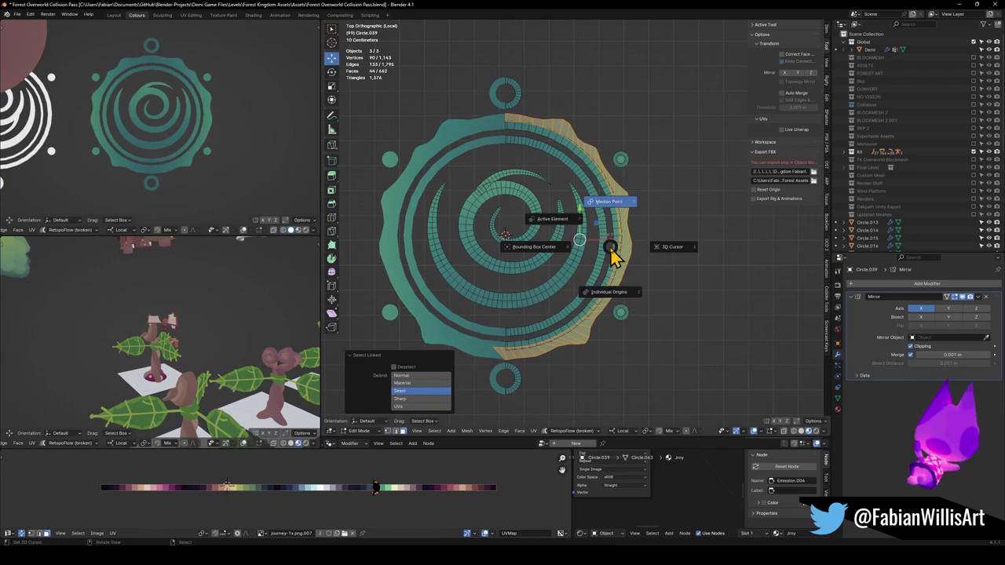
pyautogui.click(684, 256)
pyautogui.press(',')
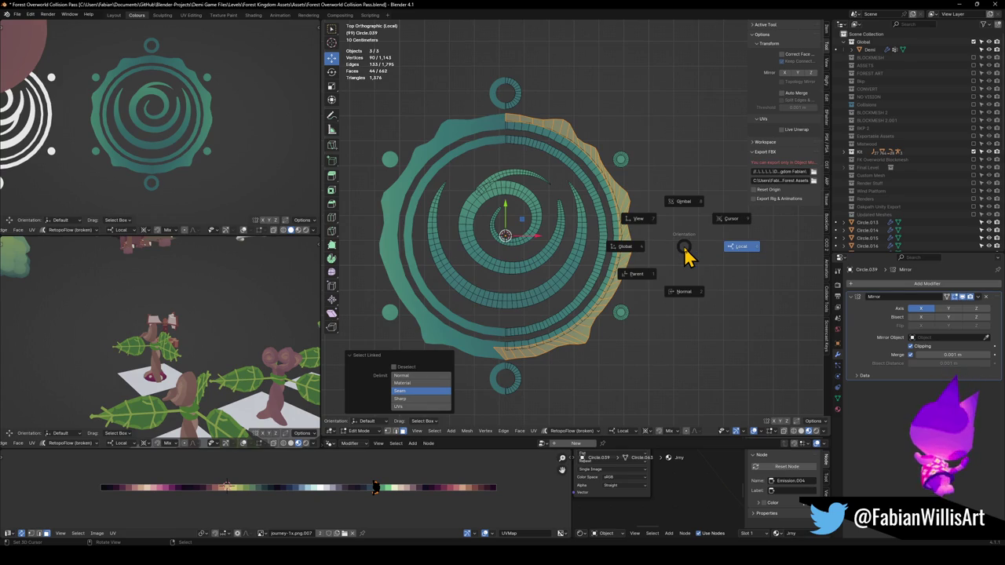
pyautogui.click(624, 247)
pyautogui.press('s')
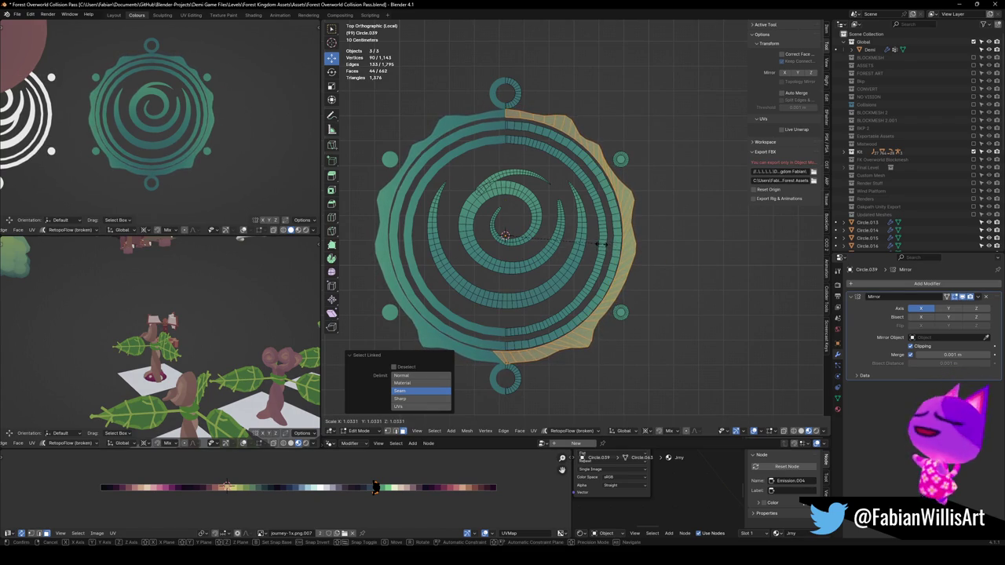
pyautogui.click(623, 234)
# Shrink the outer edge loop to 0.962, move it -0.069 on Y, then scale to 0.977.
pyautogui.keyDown('alt'); pyautogui.click(621, 218); pyautogui.keyUp('alt')
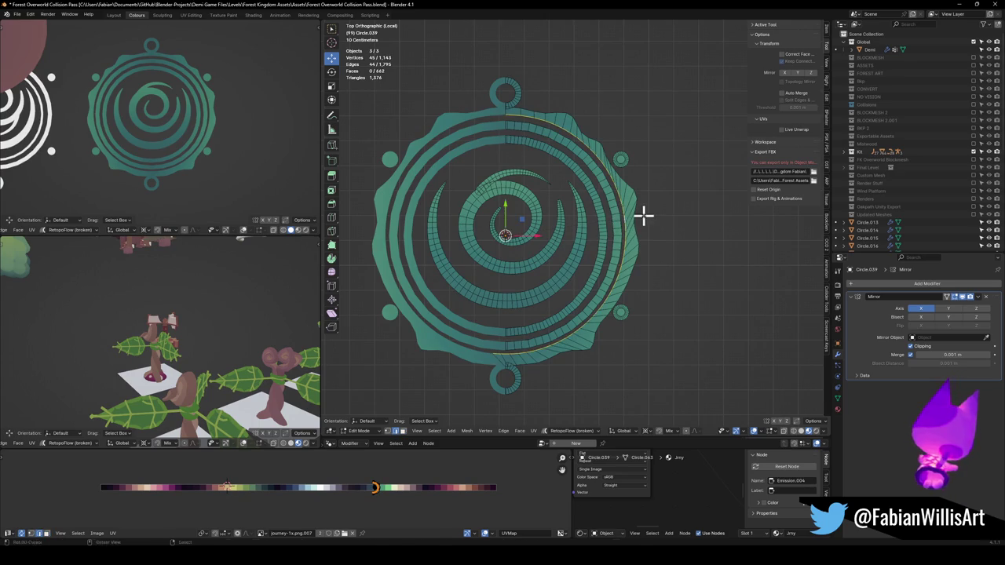
pyautogui.press('s')
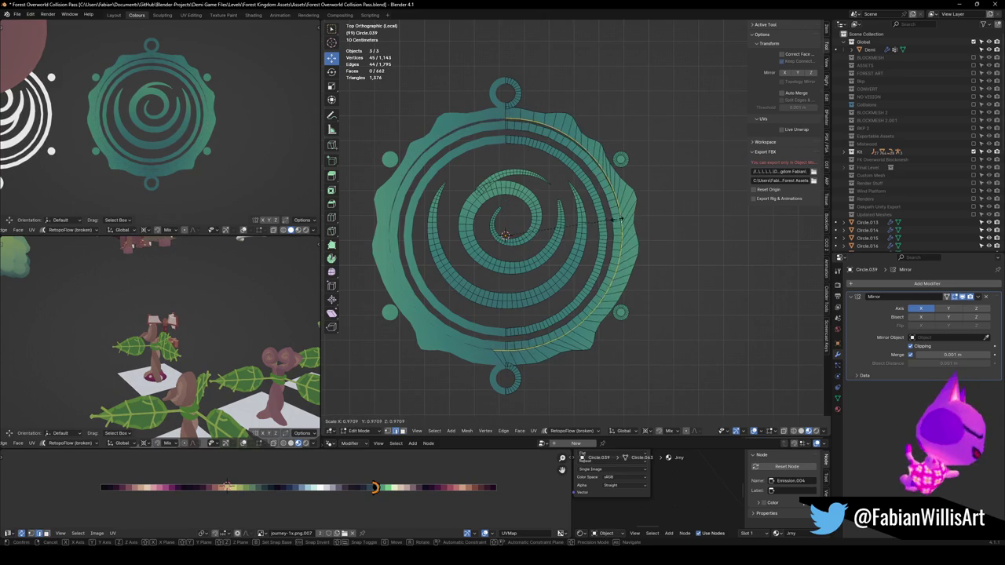
pyautogui.click(606, 220)
pyautogui.press('g')
pyautogui.press('y')
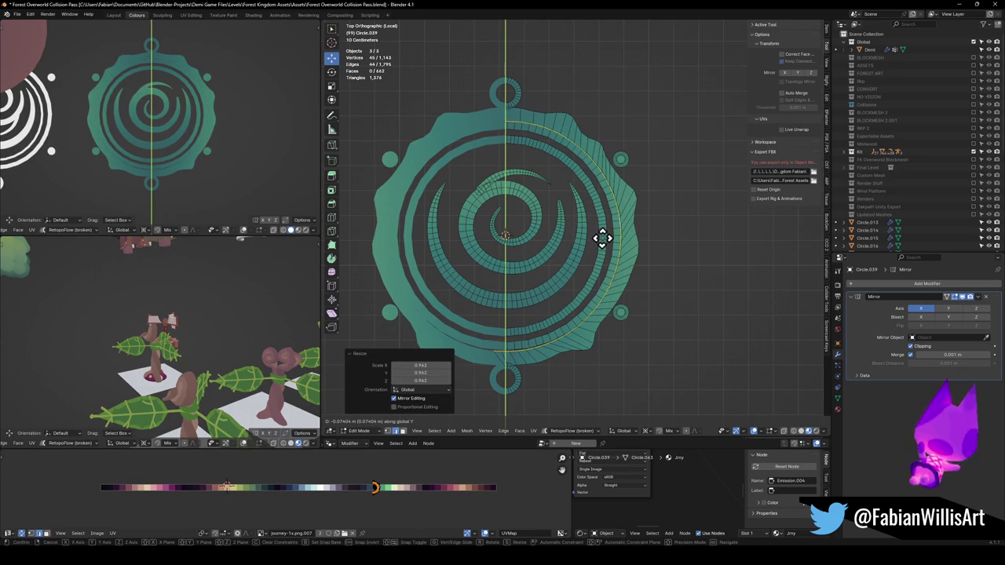
pyautogui.click(603, 236)
pyautogui.press('s')
pyautogui.click(587, 235)
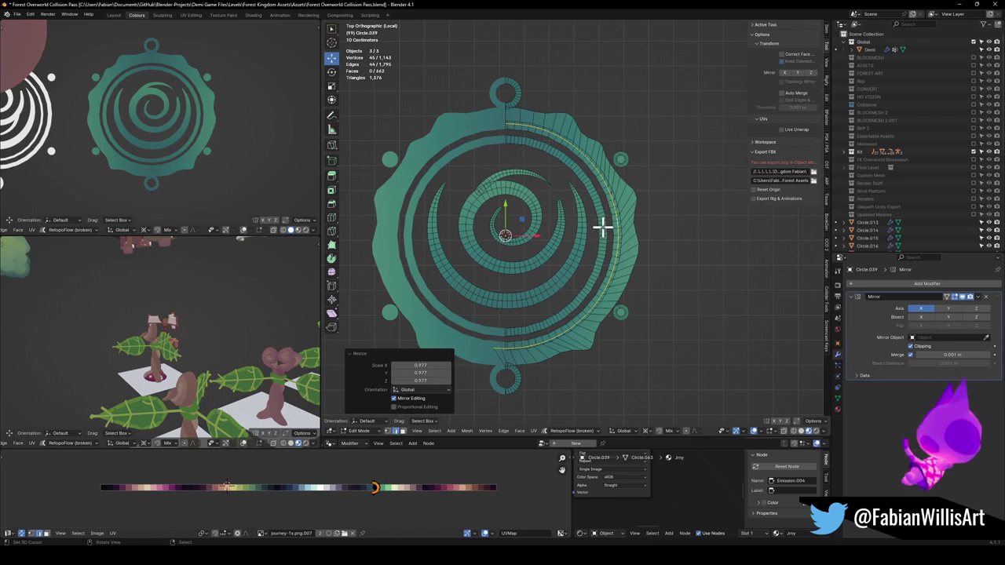
# Switch to editing the ring-and-dots object Circle.034.
pyautogui.press('Tab')
pyautogui.click(623, 157)
pyautogui.press('Tab')
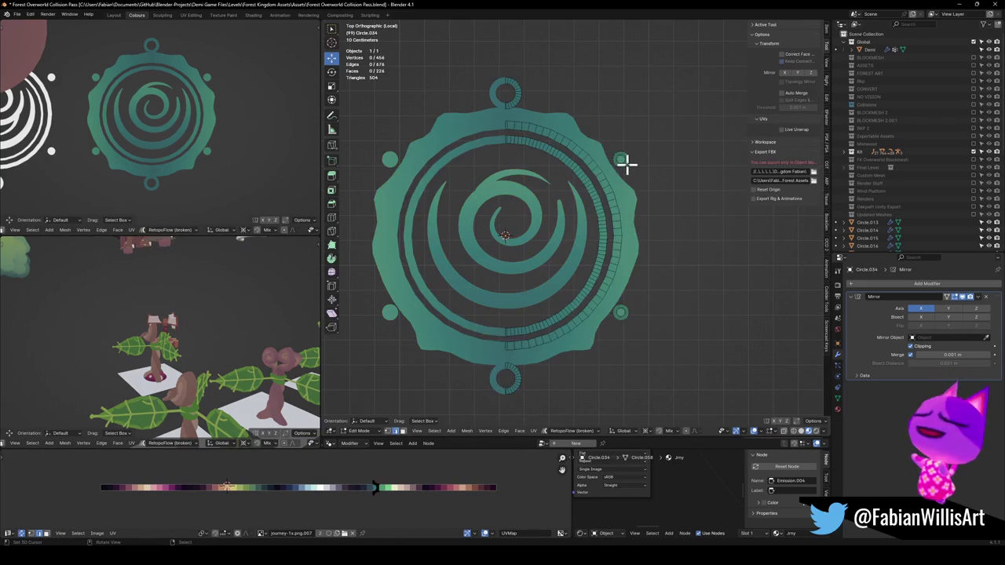
# Enlarge the small side circles to 1.081.
pyautogui.press('l')
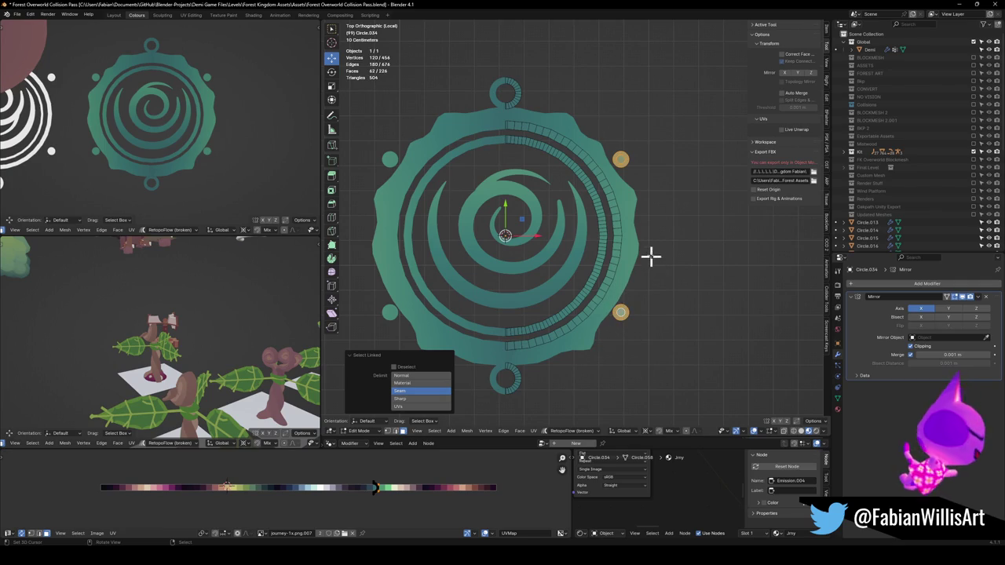
pyautogui.press('s')
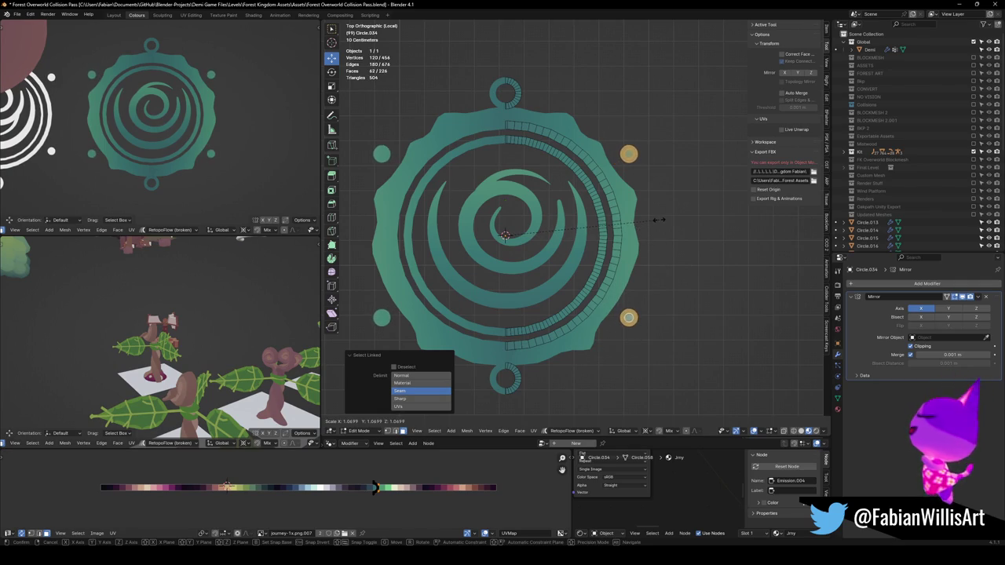
pyautogui.click(659, 213)
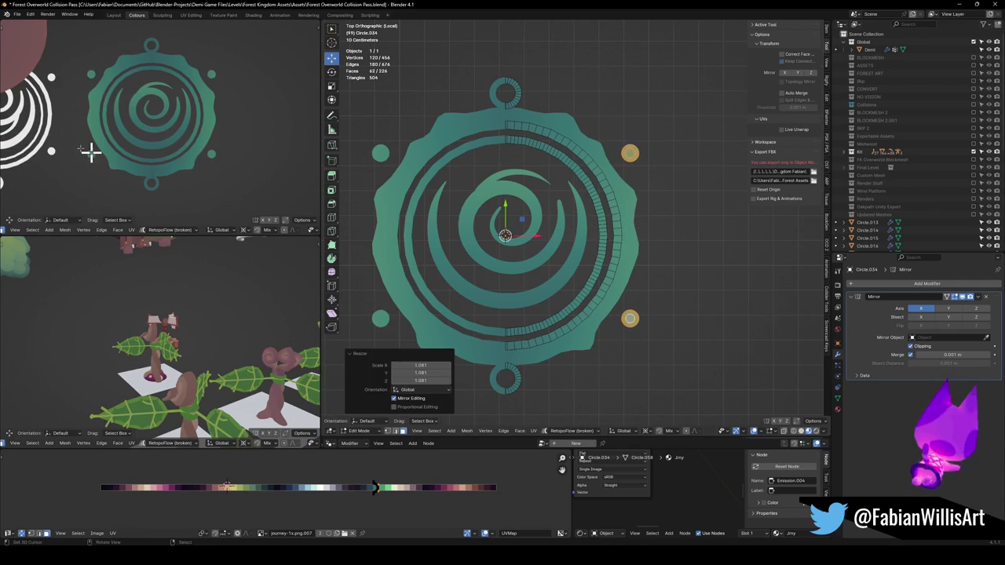
pyautogui.scroll(-3, 134, 141)
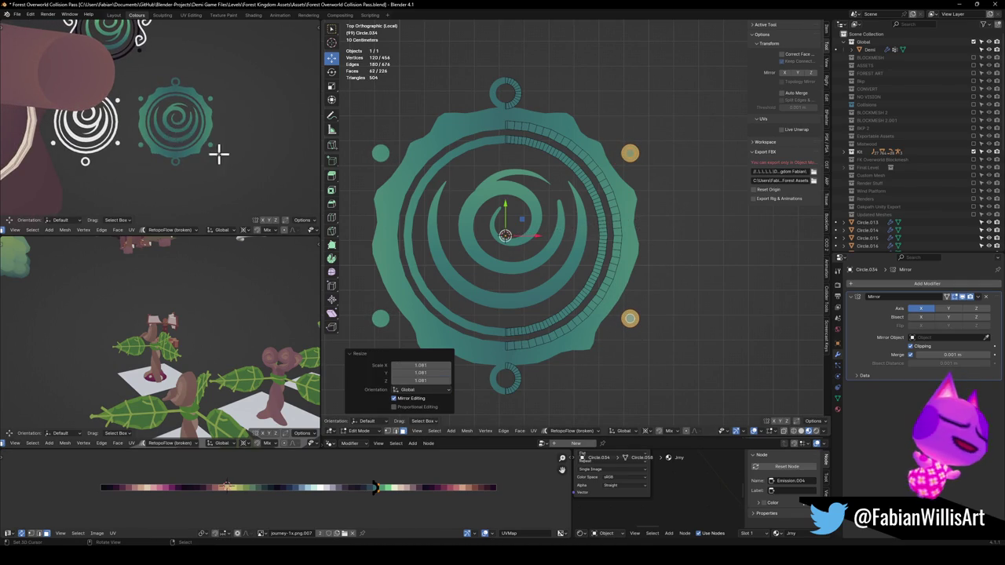
pyautogui.scroll(3, 220, 153)
# Back on the rim, slide its right edge loop and scale the rim to 0.930 on X and Y.
pyautogui.hotkey('alt', 'q')
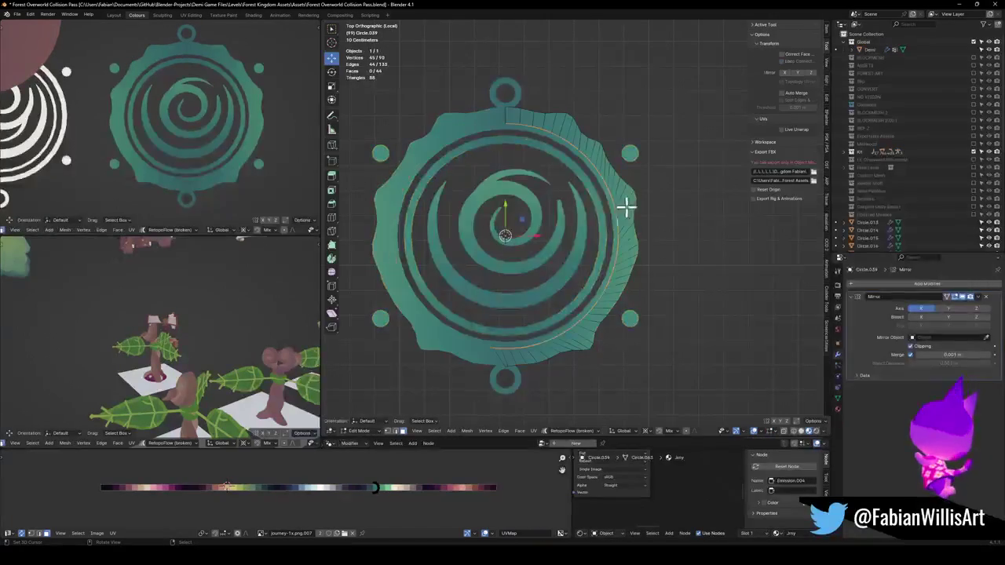
pyautogui.press('g')
pyautogui.press('g')
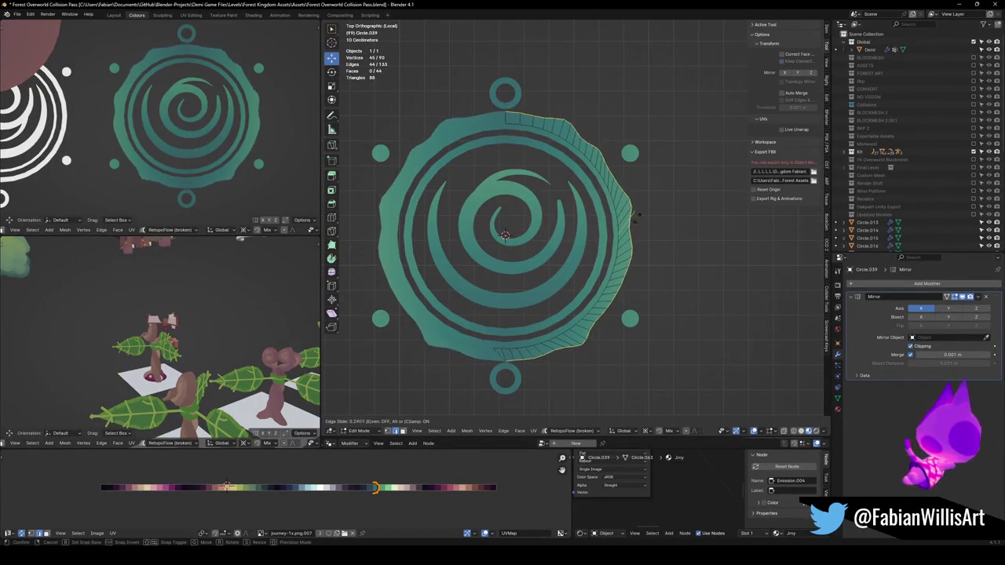
pyautogui.click(612, 222)
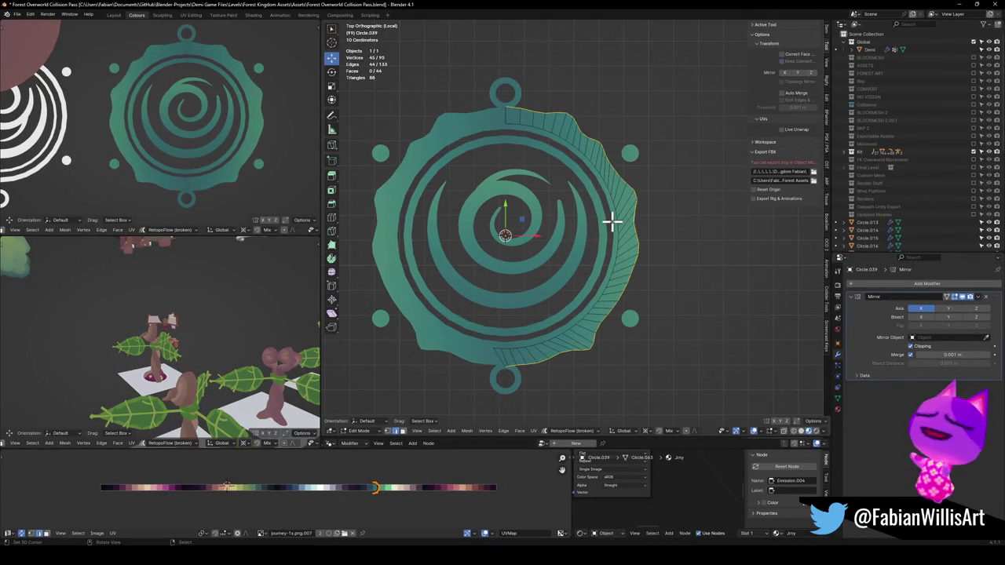
pyautogui.press('s')
pyautogui.hotkey('shift', 'z')
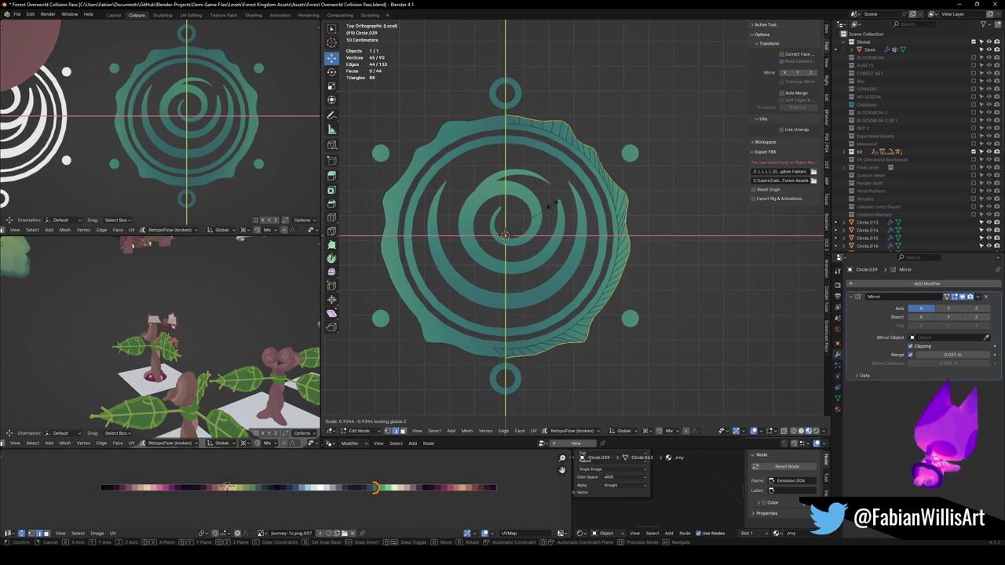
pyautogui.click(649, 262)
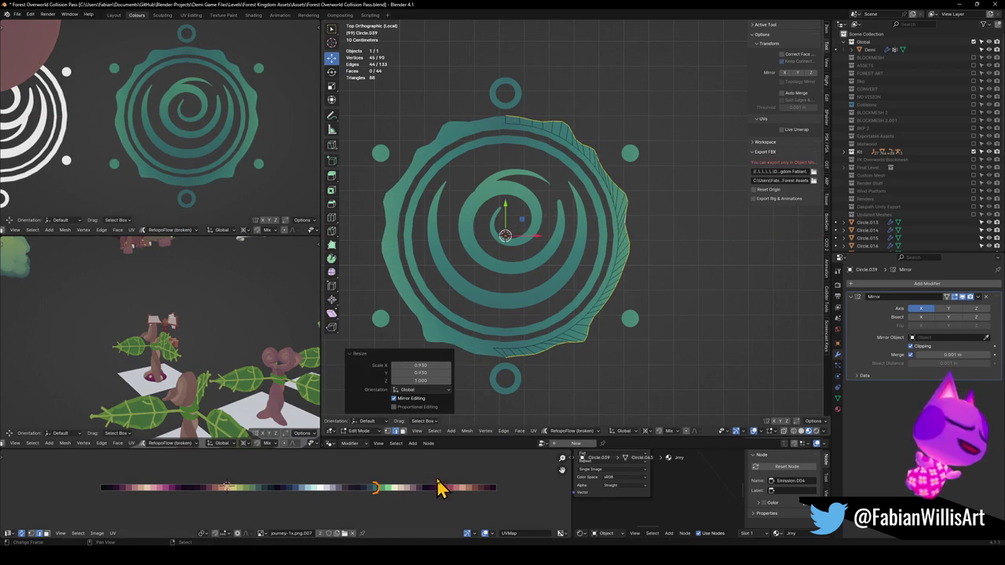
# Slide the border's UVs along X to a lighter green on the palette.
pyautogui.press('g')
pyautogui.press('x')
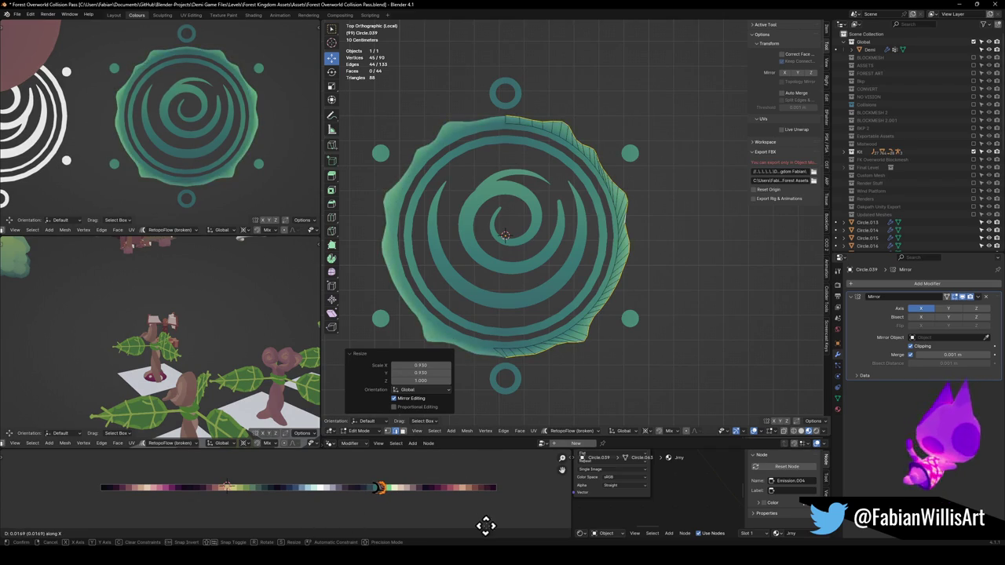
pyautogui.click(510, 532)
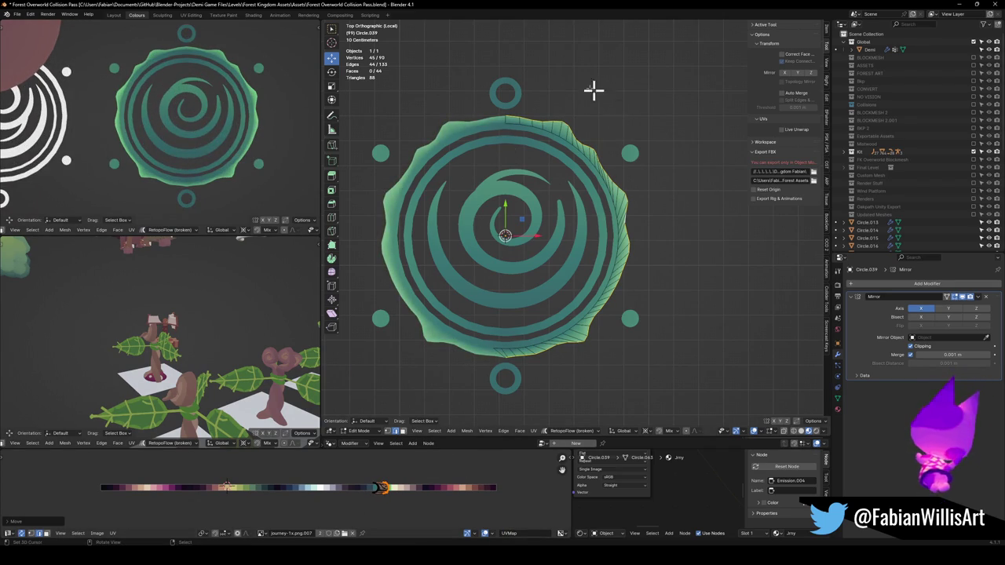
pyautogui.keyDown('alt'); pyautogui.click(519, 95); pyautogui.keyUp('alt')
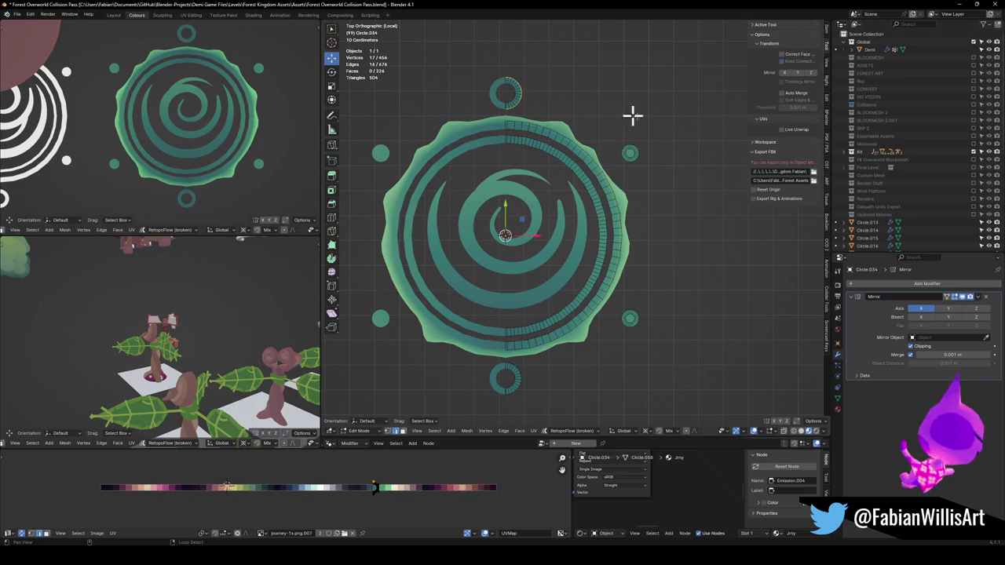
# Slide the UVs of two ring edge loops along X to a lighter palette colour.
pyautogui.keyDown('alt'); pyautogui.keyDown('shift'); pyautogui.click(522, 377); pyautogui.keyUp('shift'); pyautogui.keyUp('alt')
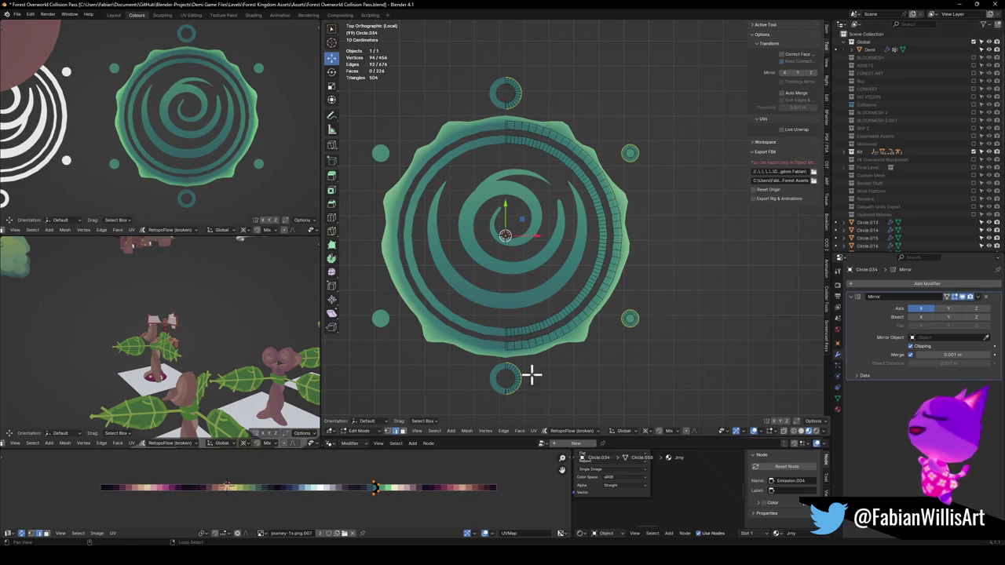
pyautogui.press('g')
pyautogui.press('x')
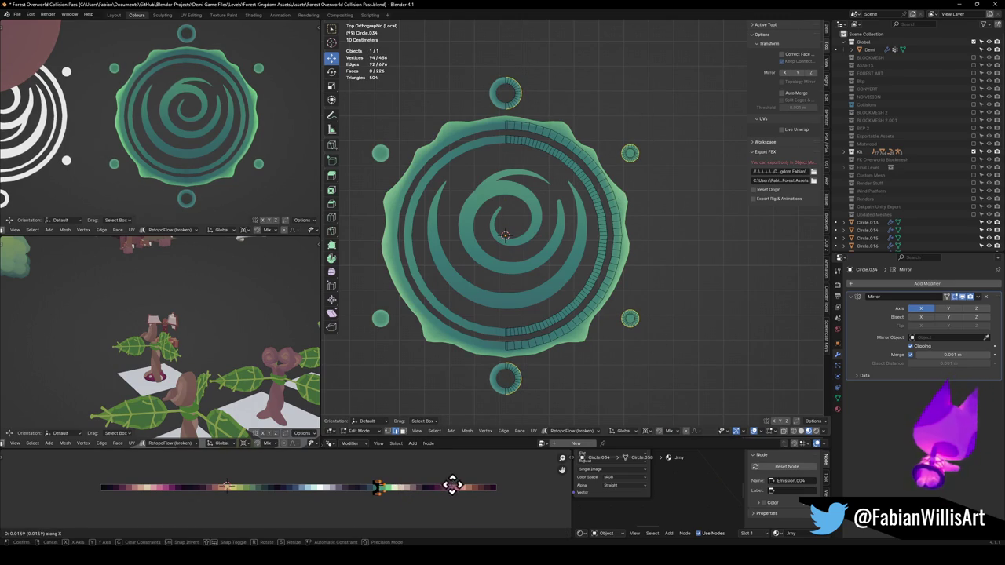
pyautogui.moveTo(477, 485)
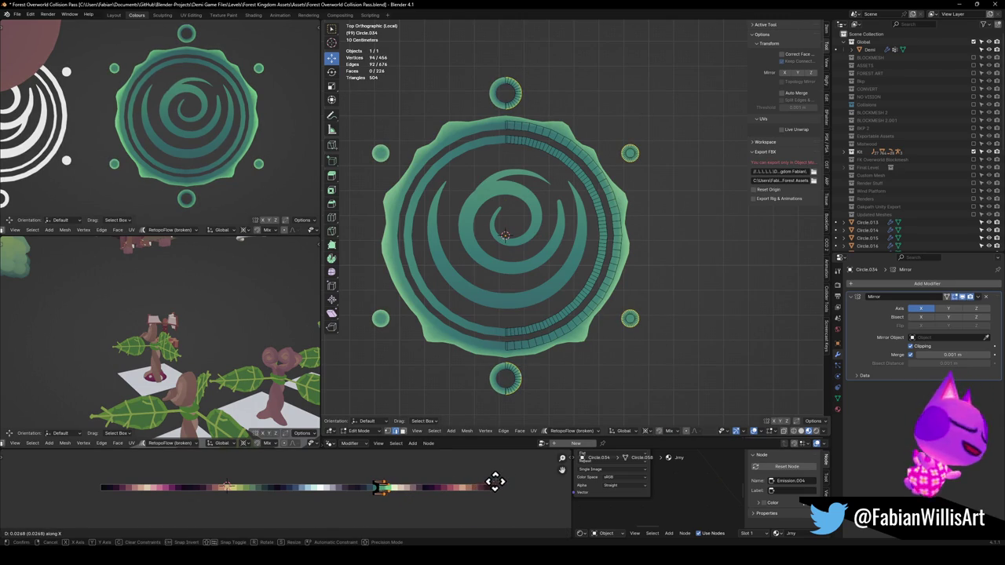
pyautogui.moveTo(520, 480)
pyautogui.click(520, 481)
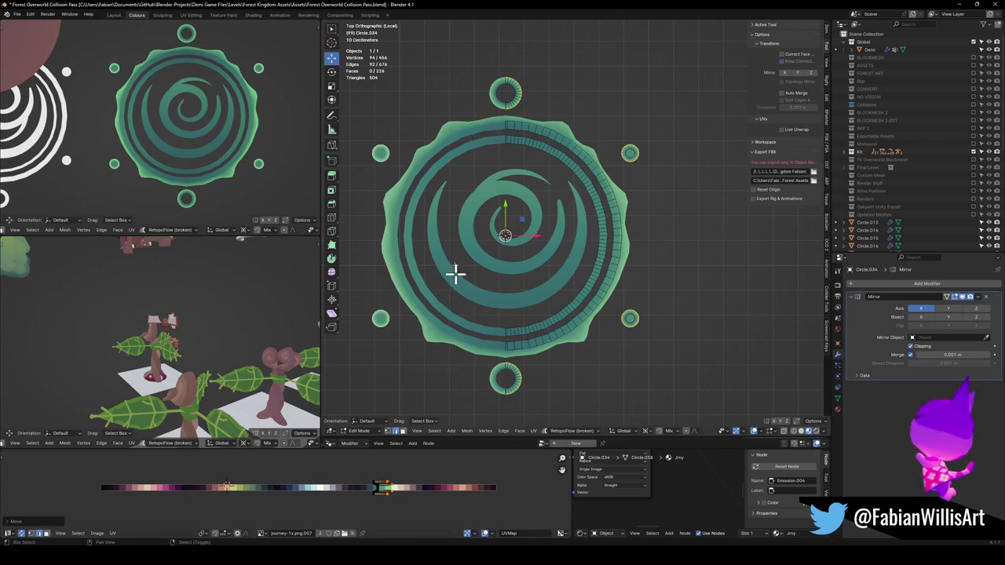
# Give the ring's right-side edge loop a new palette colour by sliding its UVs along X.
pyautogui.keyDown('alt'); pyautogui.click(526, 321); pyautogui.keyUp('alt')
pyautogui.press('g')
pyautogui.press('x')
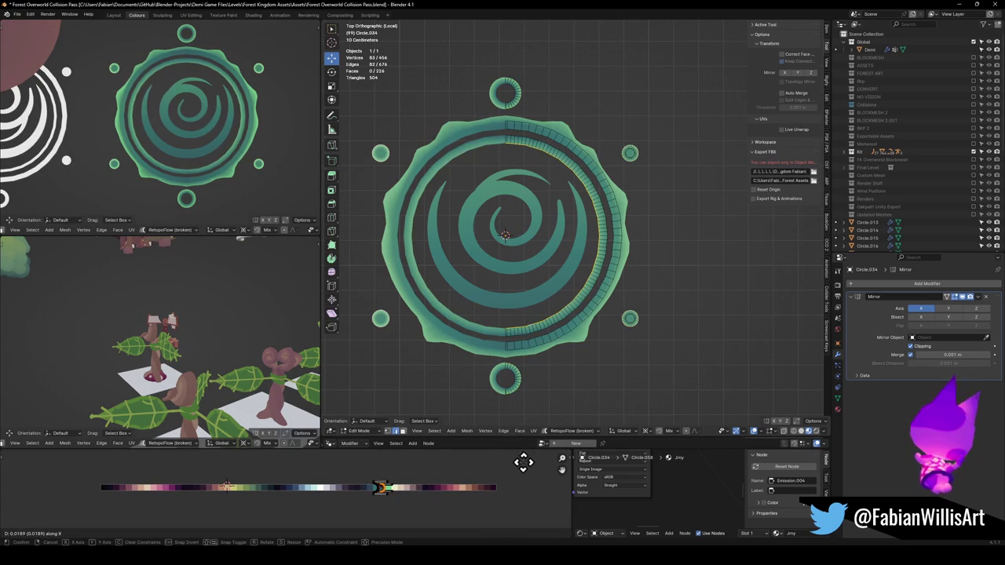
pyautogui.click(523, 462)
pyautogui.hotkey('alt', 'q')
pyautogui.hotkey('alt', 'a')
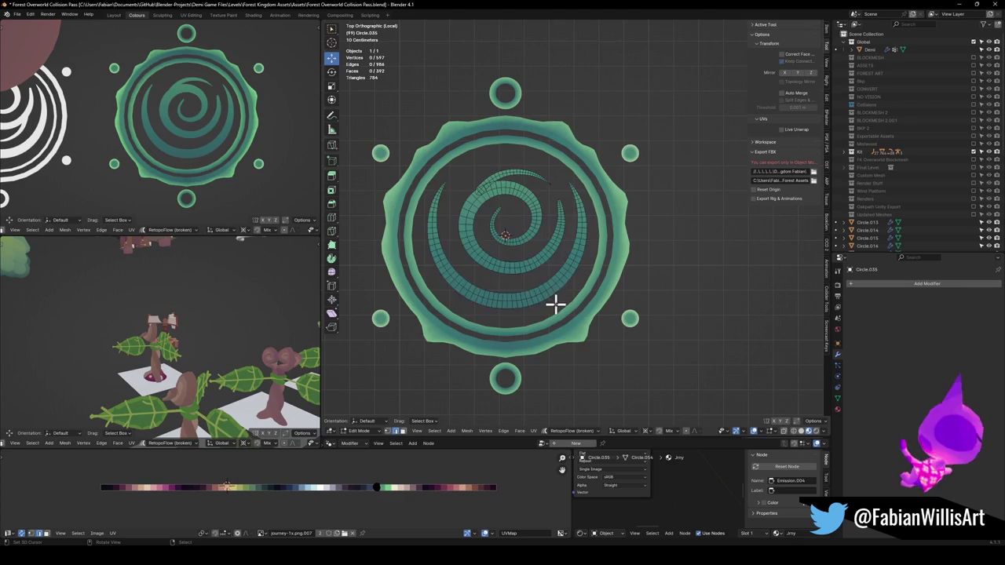
# Select three spiral boundary loops and slide their UVs along X to a lighter shade.
pyautogui.keyDown('alt'); pyautogui.click(529, 282); pyautogui.keyUp('alt')
pyautogui.keyDown('alt'); pyautogui.keyDown('shift'); pyautogui.click(524, 257); pyautogui.keyUp('shift'); pyautogui.keyUp('alt')
pyautogui.keyDown('alt'); pyautogui.keyDown('shift'); pyautogui.click(508, 164); pyautogui.keyUp('shift'); pyautogui.keyUp('alt')
pyautogui.press('g')
pyautogui.press('x')
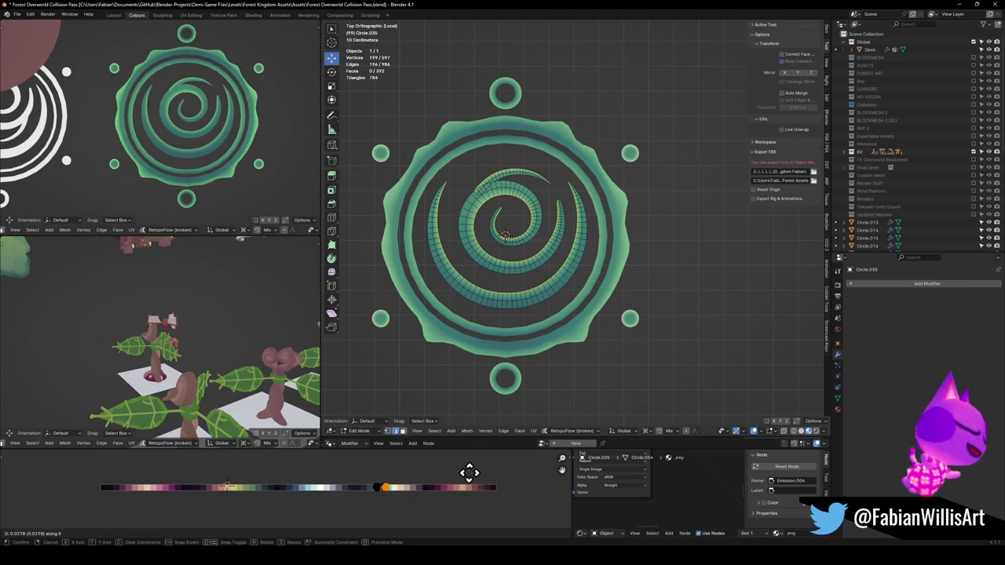
pyautogui.click(430, 469)
pyautogui.scroll(5, 487, 184)
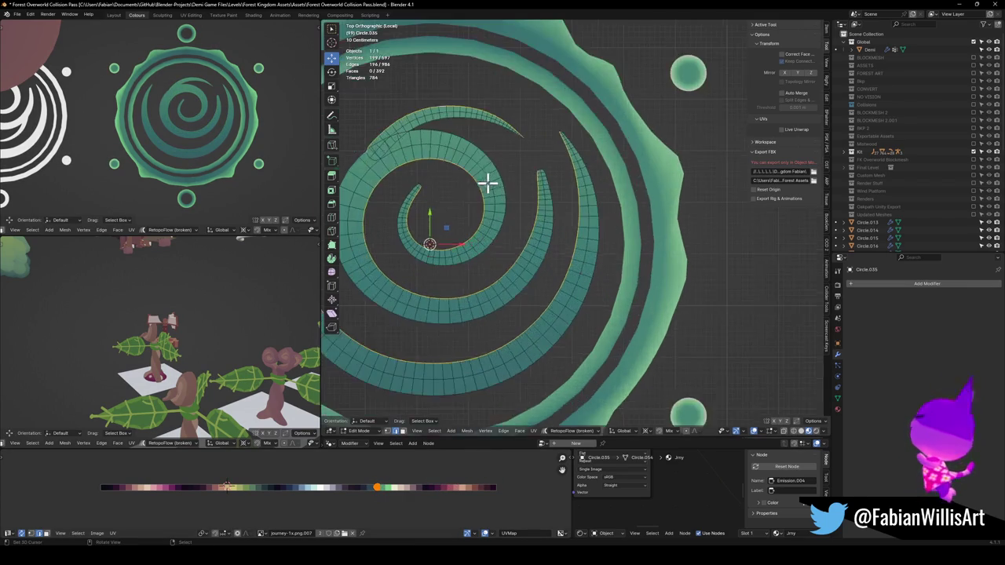
# Refine the spiral's upper-left edge selection with circle select, trying and cancelling two UV slides.
pyautogui.keyDown('shift'); pyautogui.click(414, 171); pyautogui.keyUp('shift')
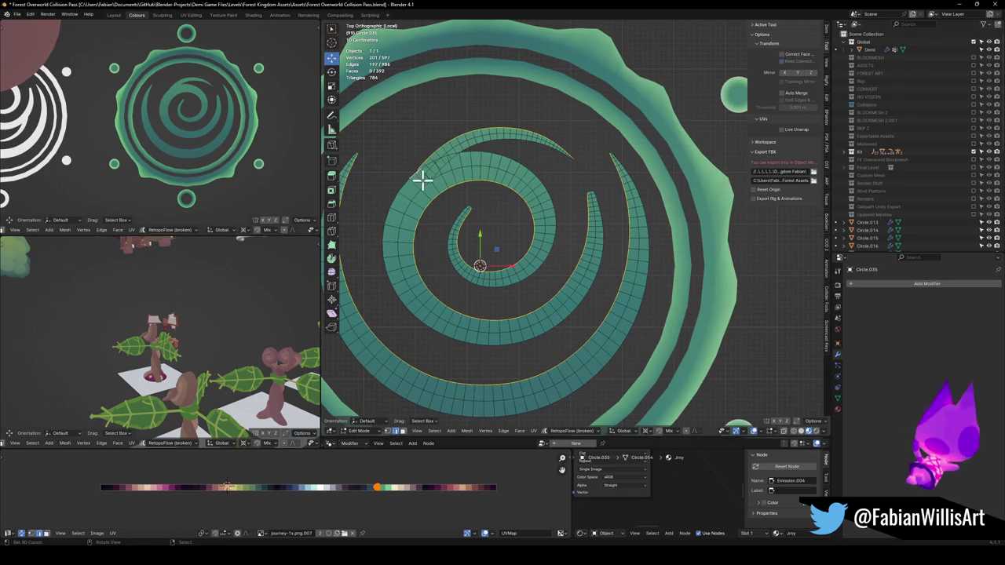
pyautogui.keyDown('shift'); pyautogui.click(408, 186); pyautogui.keyUp('shift')
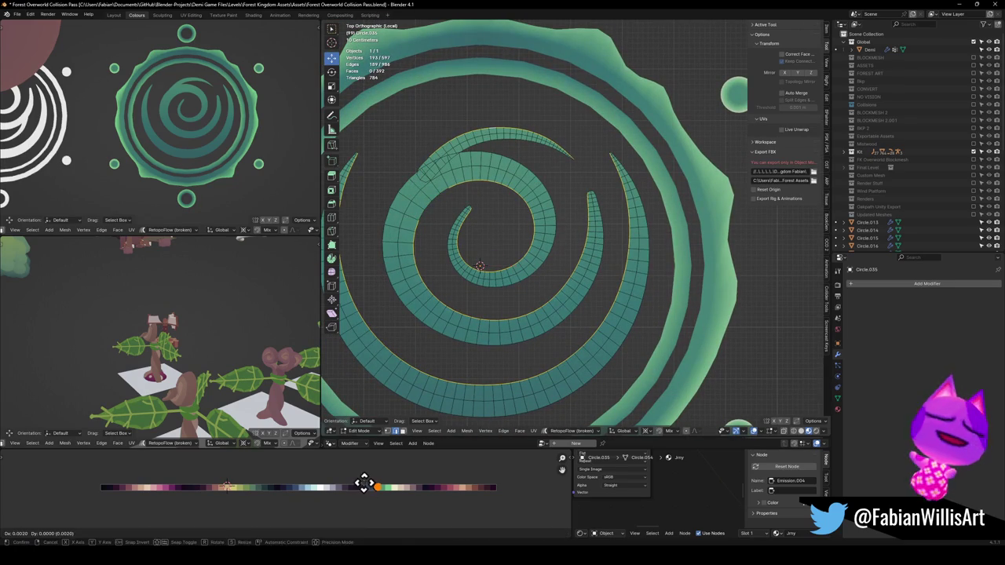
pyautogui.press('c')
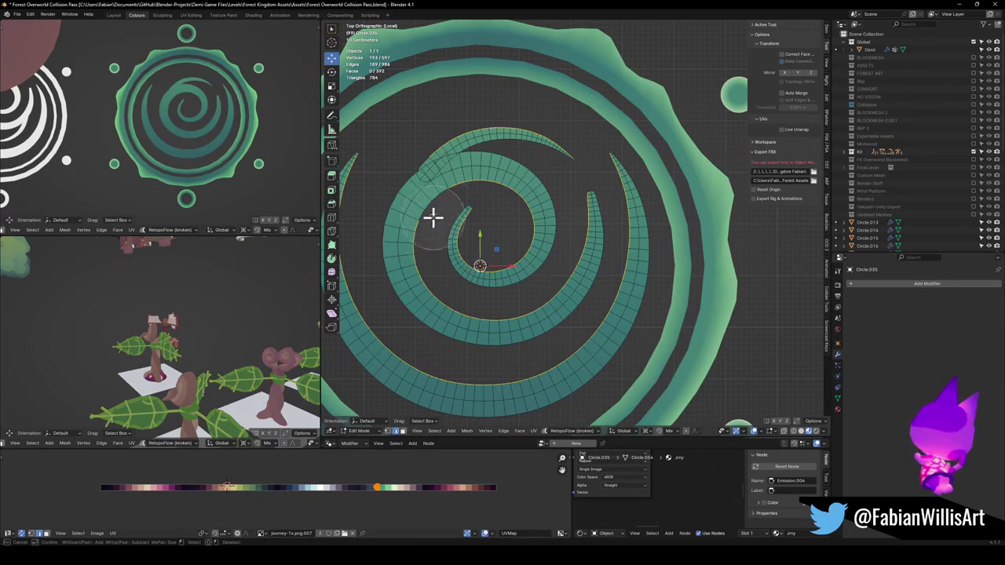
pyautogui.middleClick(419, 161)
pyautogui.press('Escape')
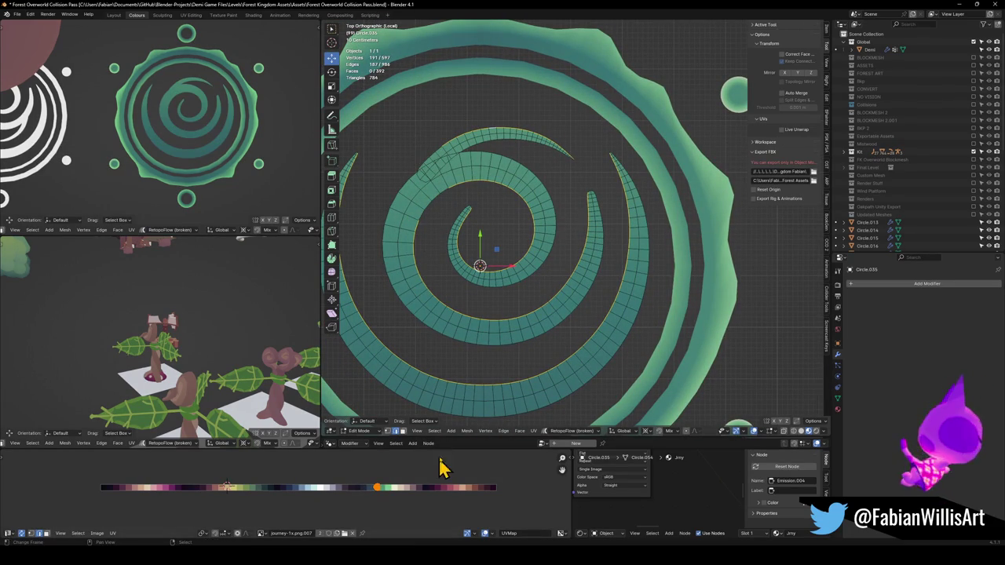
pyautogui.press('g')
pyautogui.press('x')
pyautogui.rightClick(449, 458)
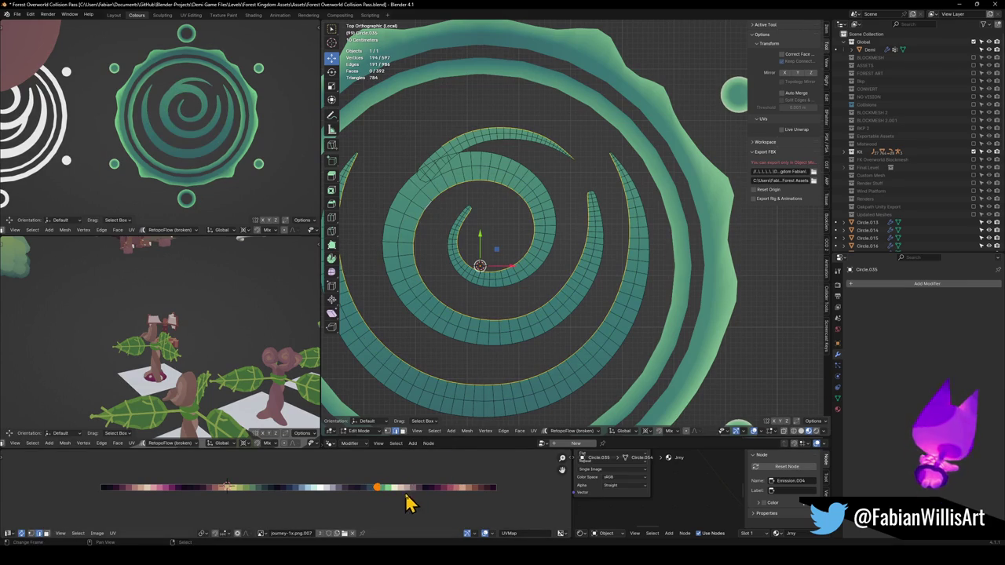
pyautogui.press('g')
pyautogui.press('x')
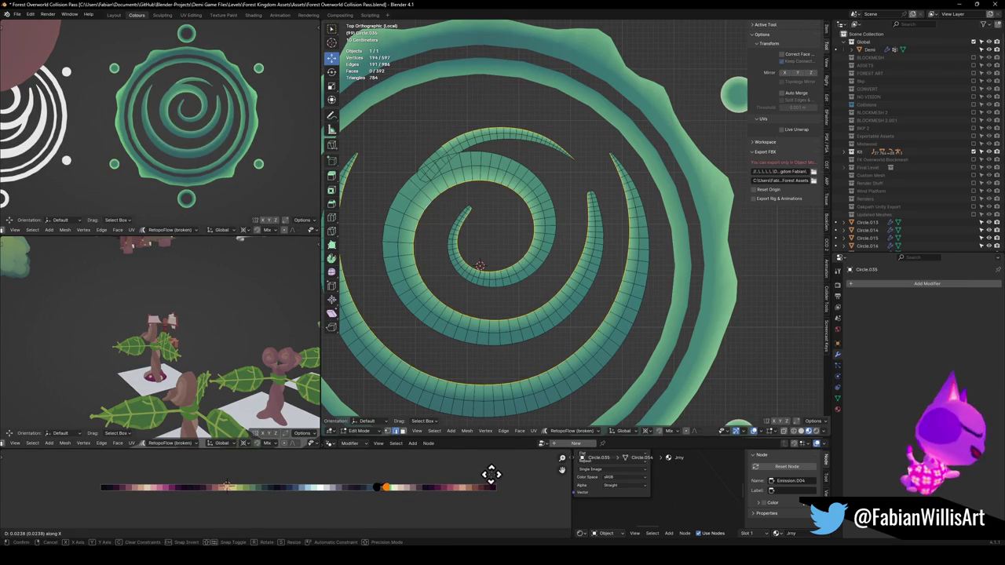
pyautogui.rightClick(494, 469)
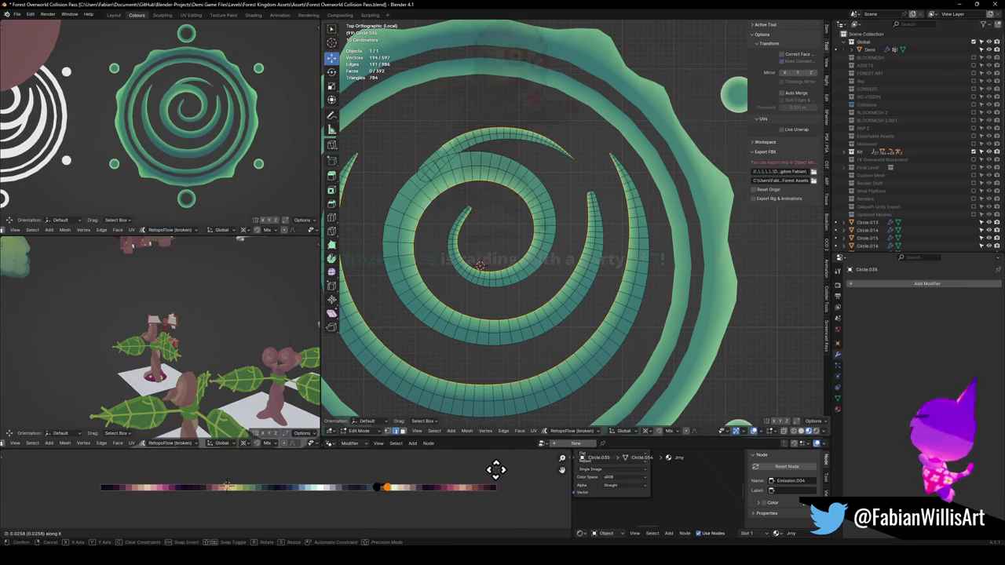
pyautogui.scroll(-2, 211, 161)
pyautogui.moveTo(211, 161); pyautogui.dragTo(188, 169)
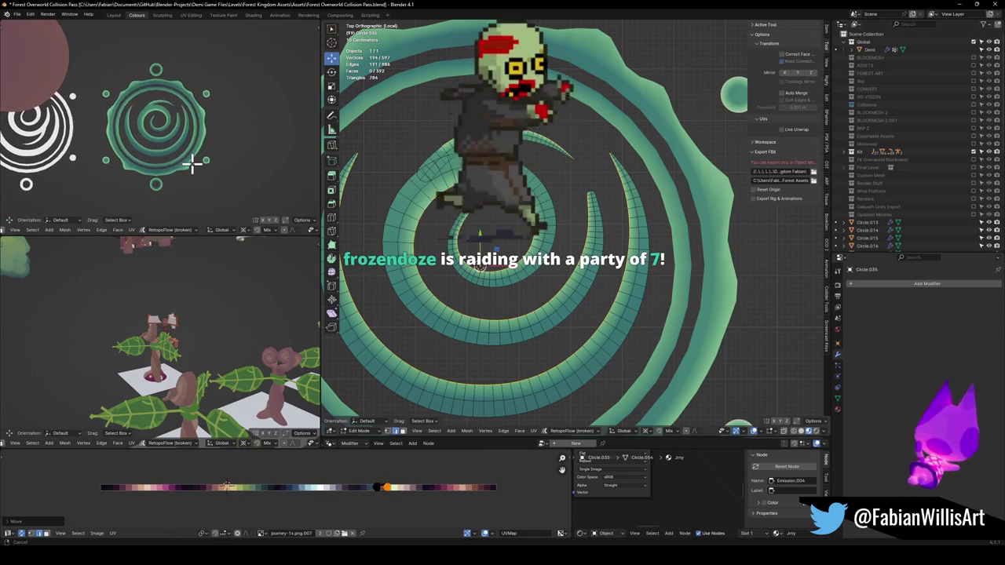
# Save the emblem project file.
pyautogui.hotkey('ctrl', 's')
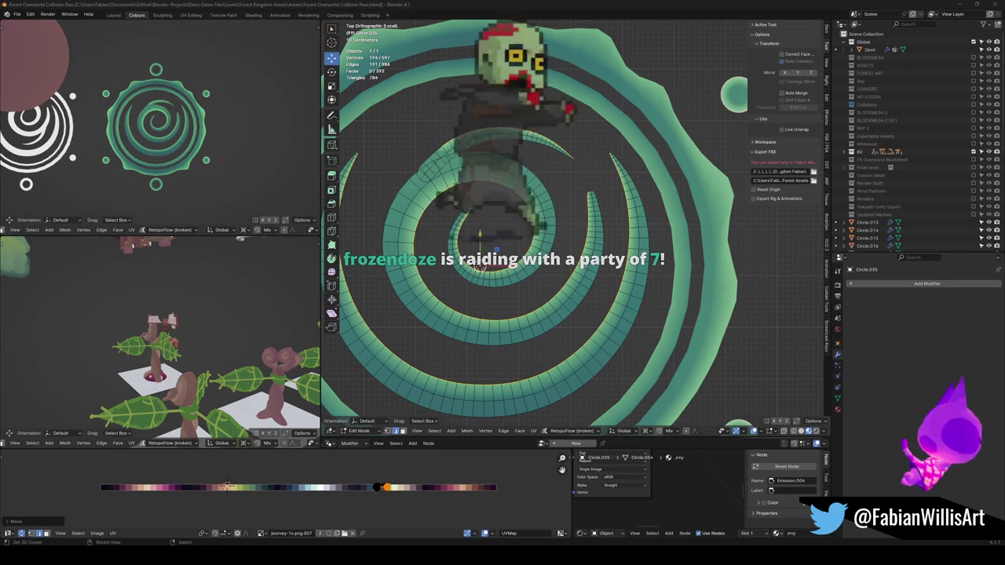
pyautogui.scroll(4, 204, 116)
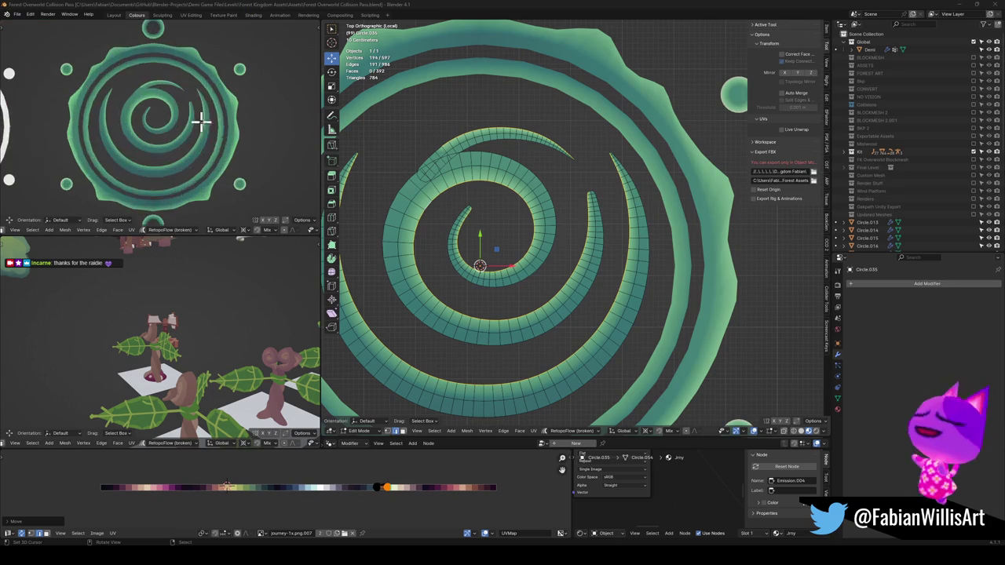
pyautogui.scroll(-4, 223, 112)
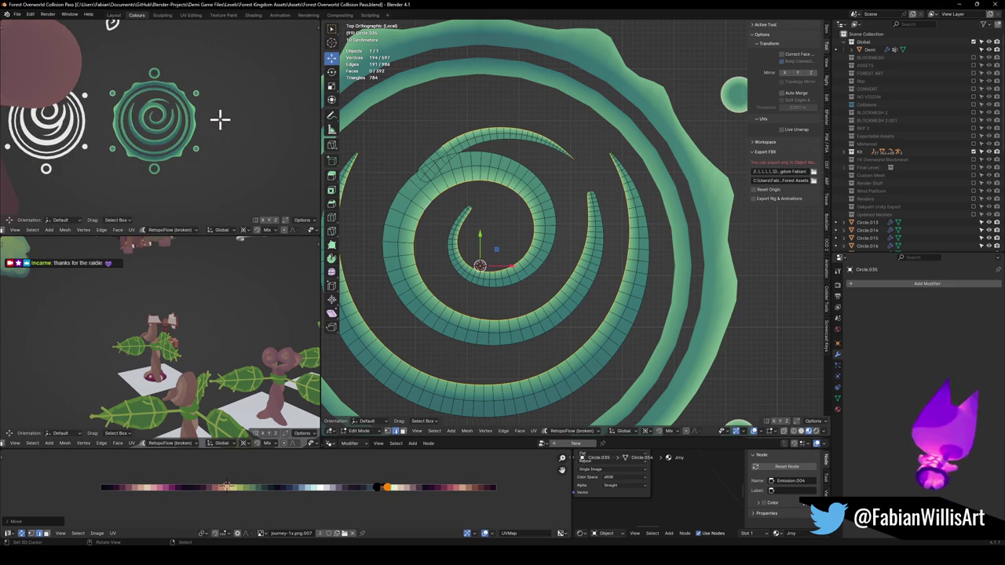
pyautogui.scroll(2, 220, 118)
# Save again, select the wavy outer border and enter Edit Mode on it.
pyautogui.press('Tab')
pyautogui.press('/')
pyautogui.hotkey('ctrl', 's')
pyautogui.click(650, 239)
pyautogui.press('Tab')
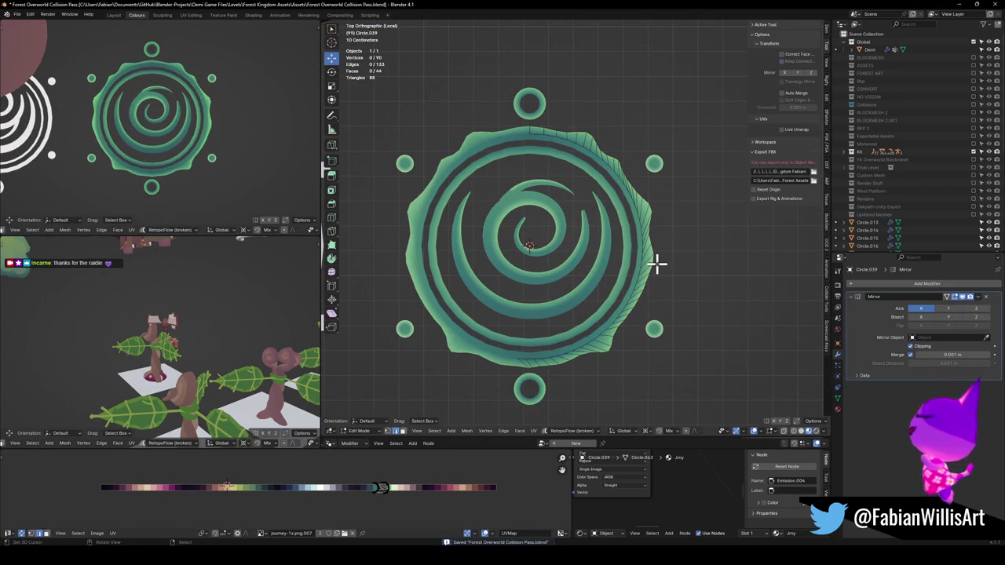
# Scale the wavy outer border to 1.013 with Z locked, then save the file in Object Mode.
pyautogui.press('s')
pyautogui.hotkey('shift', 'z')
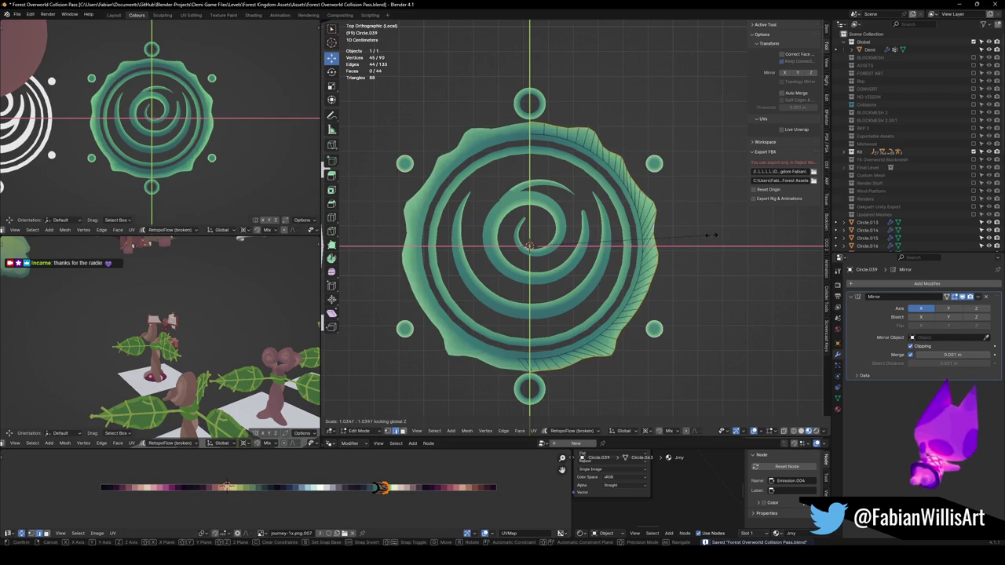
pyautogui.click(609, 239)
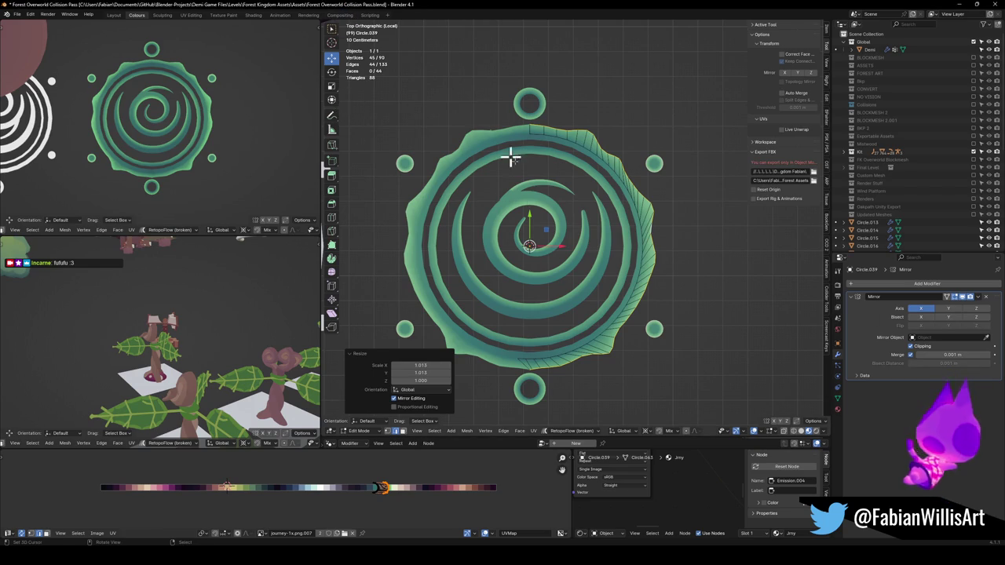
pyautogui.press('Tab')
pyautogui.hotkey('ctrl', 's')
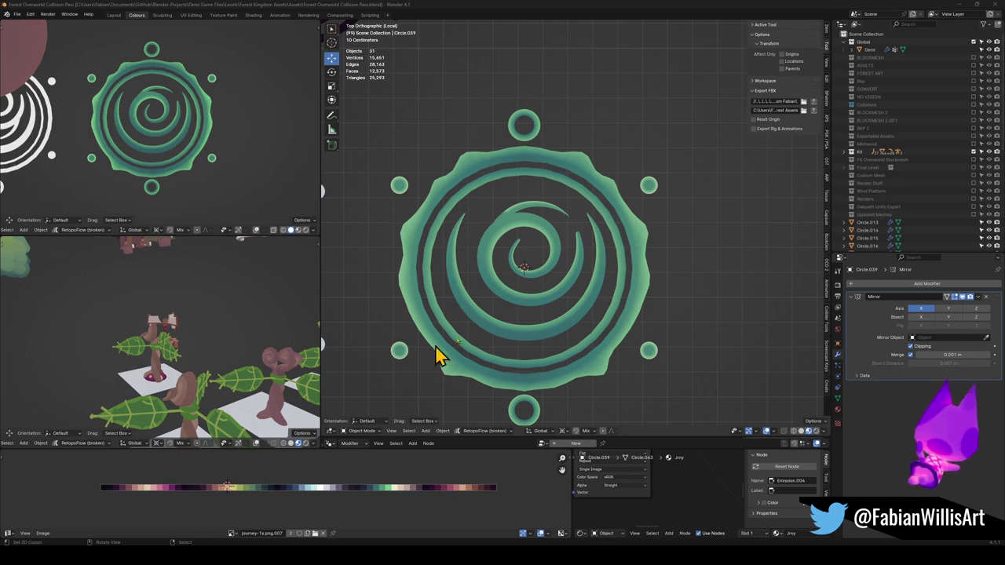
# Enlarge the right half of the inner ring with its height locked, and save.
pyautogui.click(614, 309)
pyautogui.press('Tab')
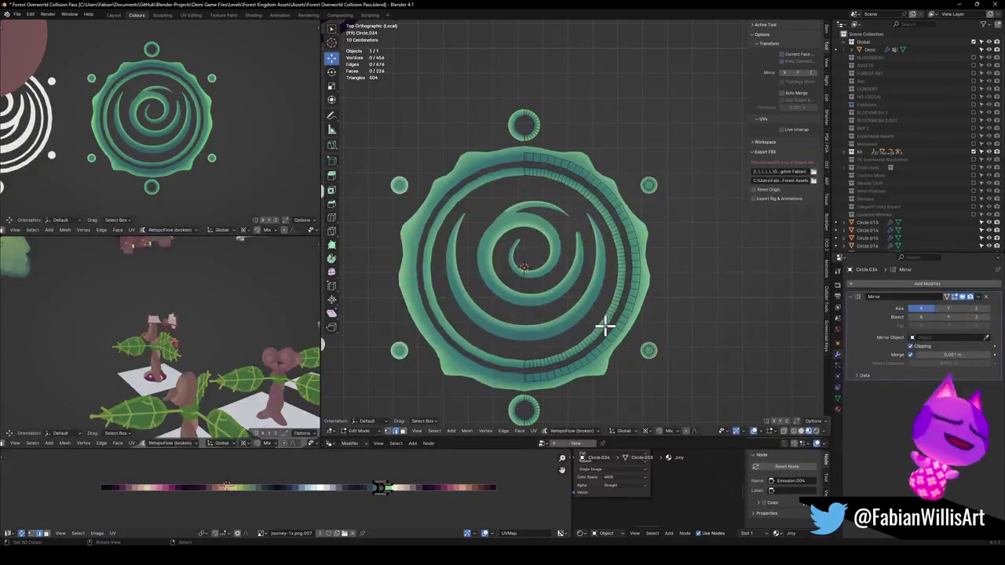
pyautogui.keyDown('alt'); pyautogui.click(601, 325); pyautogui.keyUp('alt')
pyautogui.press('s')
pyautogui.hotkey('shift', 'z')
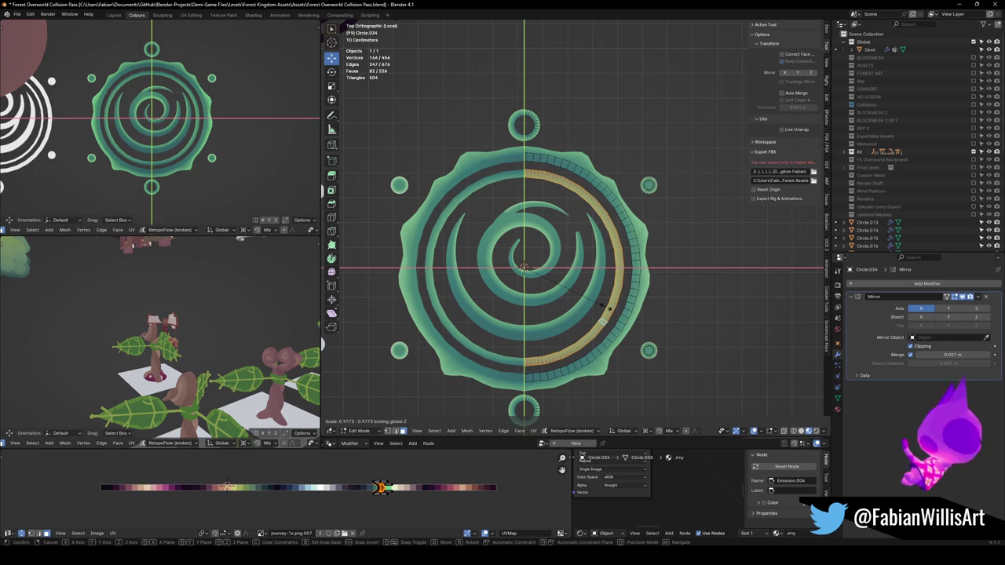
pyautogui.click(608, 307)
pyautogui.hotkey('ctrl', 's')
# Set the pivot to the 3D Cursor and enlarge the first small circle around it.
pyautogui.hscroll(2, 651, 216)
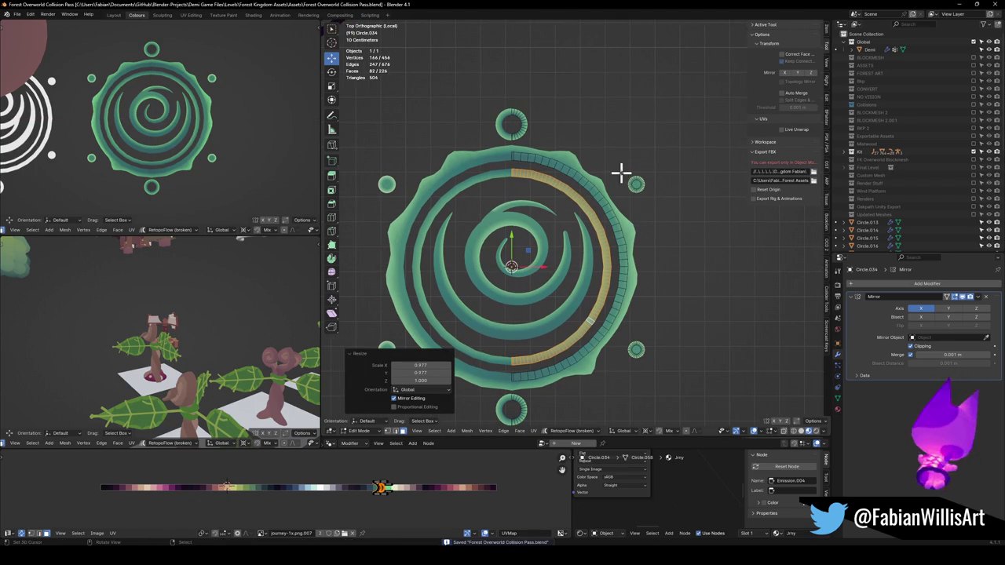
pyautogui.click(636, 185)
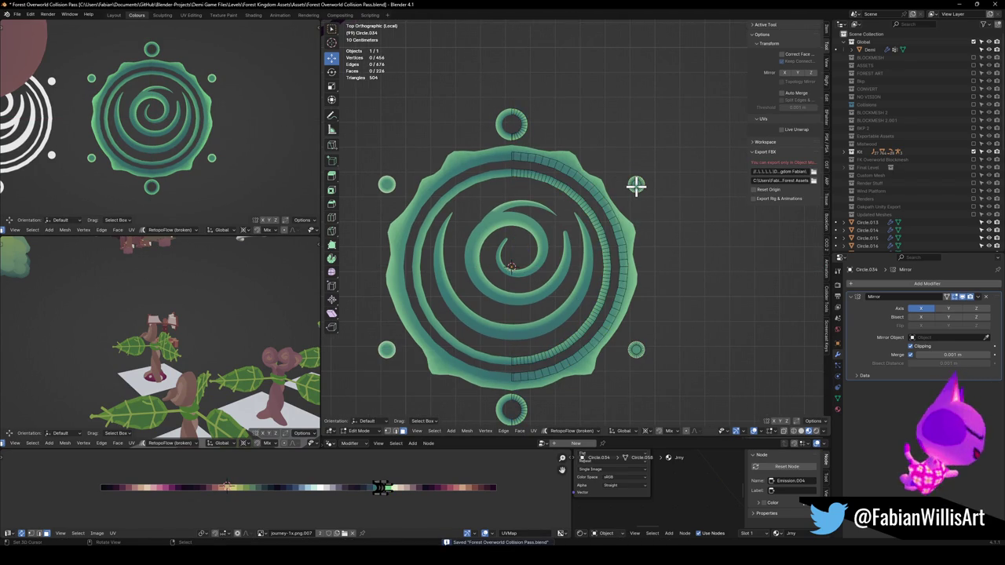
pyautogui.press('l')
pyautogui.press('.')
pyautogui.click(649, 215)
pyautogui.press('s')
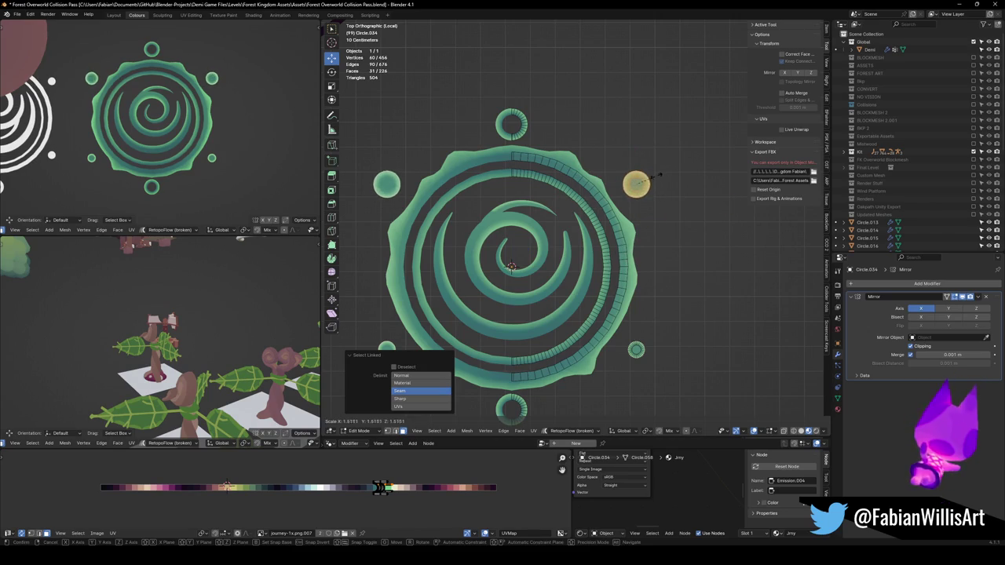
pyautogui.click(648, 177)
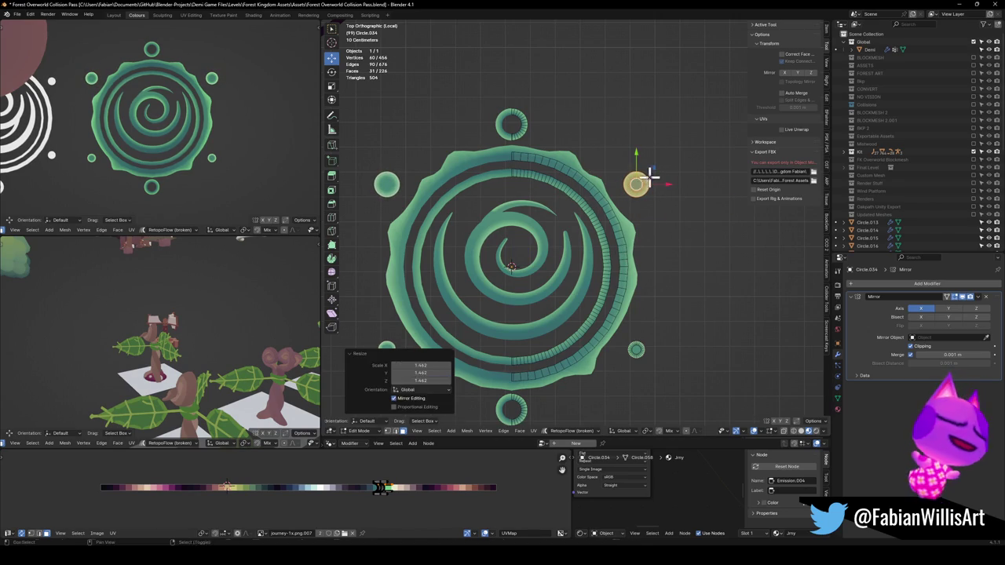
# Enlarge the bottom-right small circle, save, and return to Object Mode.
pyautogui.hotkey('alt', 'a')
pyautogui.press('l')
pyautogui.press('s')
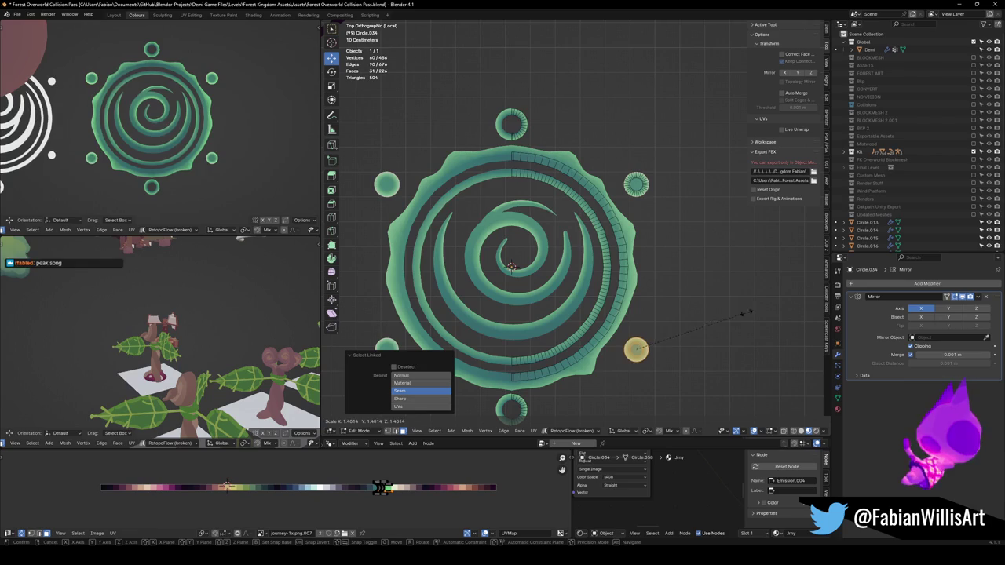
pyautogui.click(744, 314)
pyautogui.hotkey('alt', 'a')
pyautogui.hotkey('ctrl', 's')
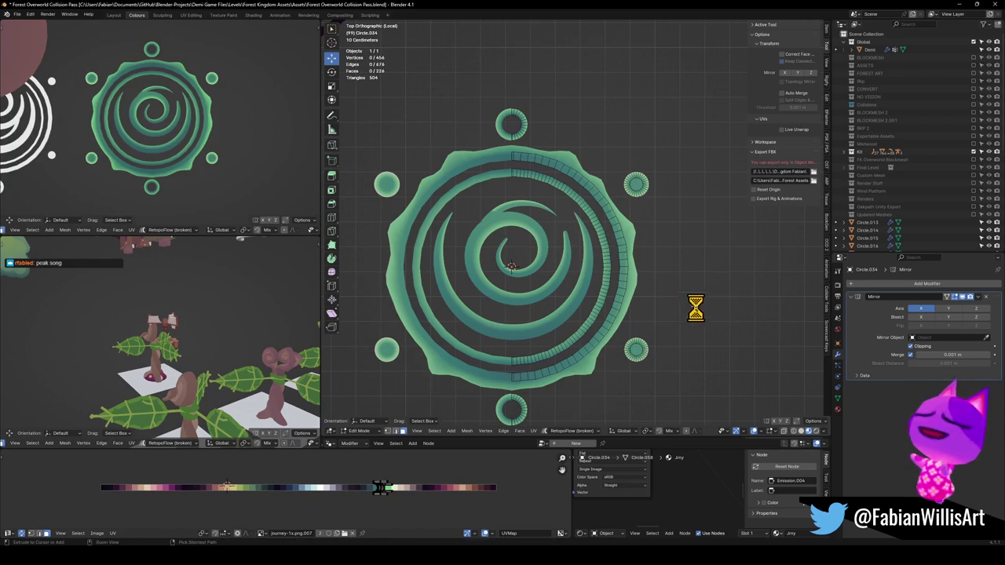
pyautogui.press('Tab')
pyautogui.keyDown('shift'); pyautogui.click(571, 322); pyautogui.keyUp('shift')
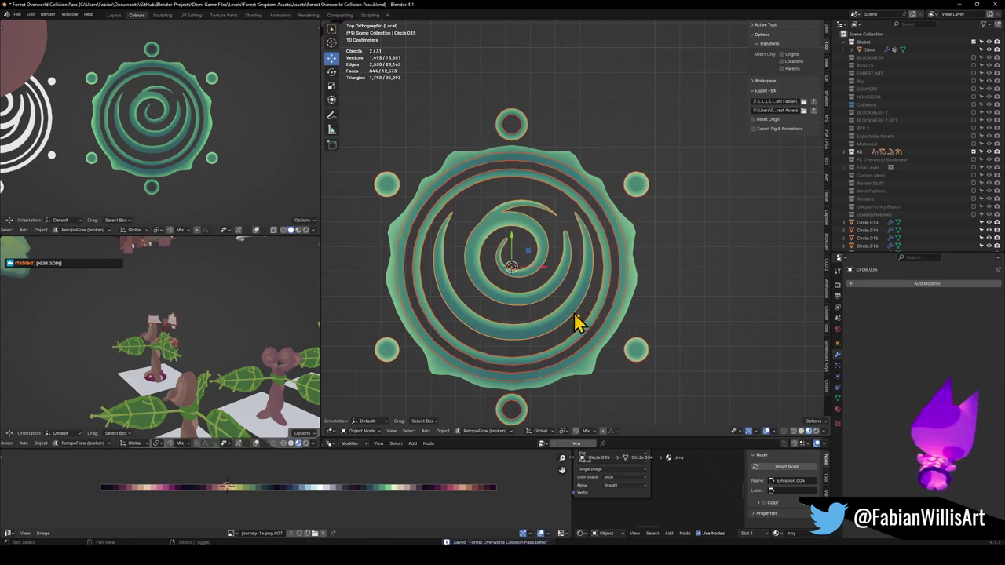
# Shift the UVs of all emblem meshes horizontally along the palette image and save.
pyautogui.keyDown('shift'); pyautogui.click(611, 363); pyautogui.keyUp('shift')
pyautogui.press('Tab')
pyautogui.press('a')
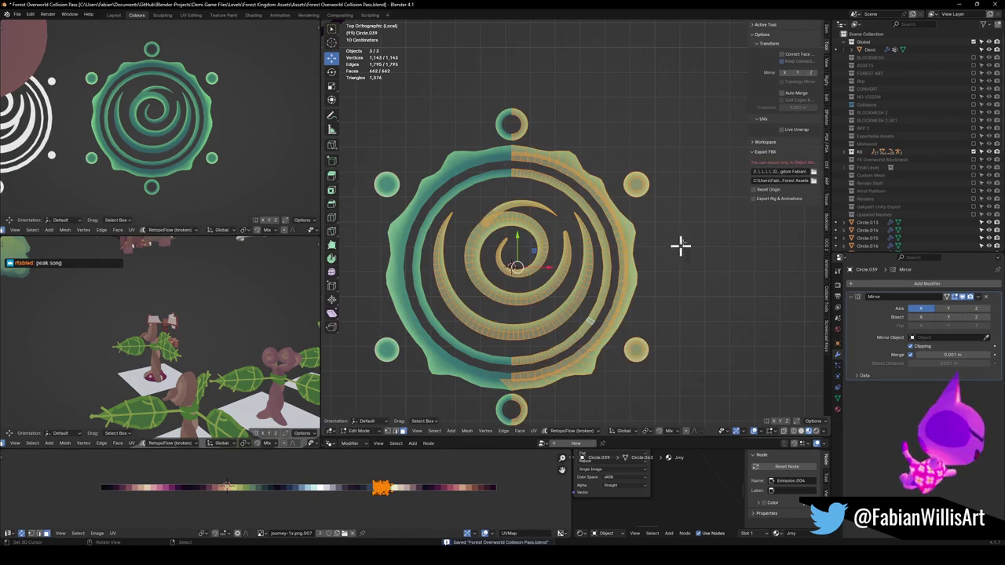
pyautogui.press('g')
pyautogui.press('x')
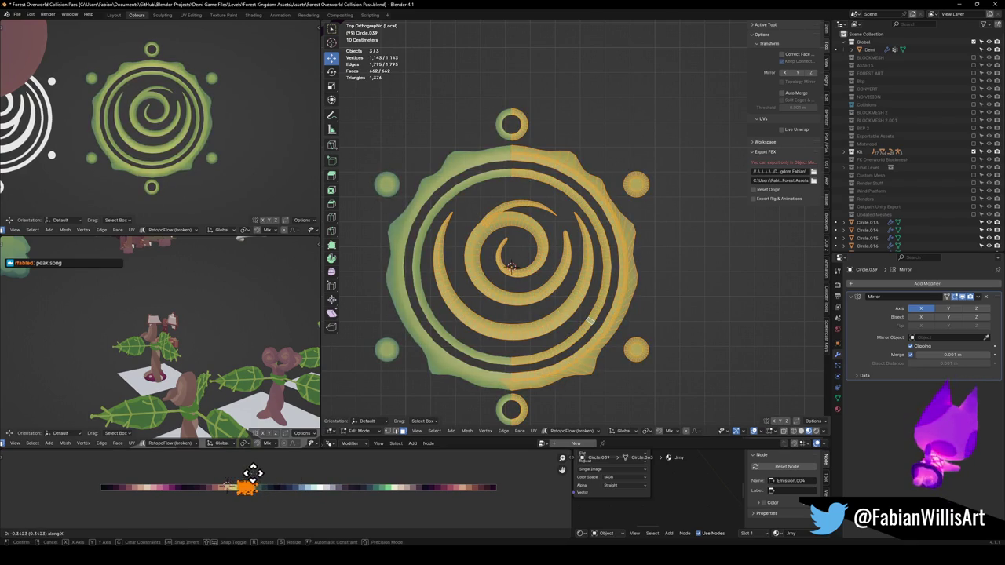
pyautogui.click(280, 478)
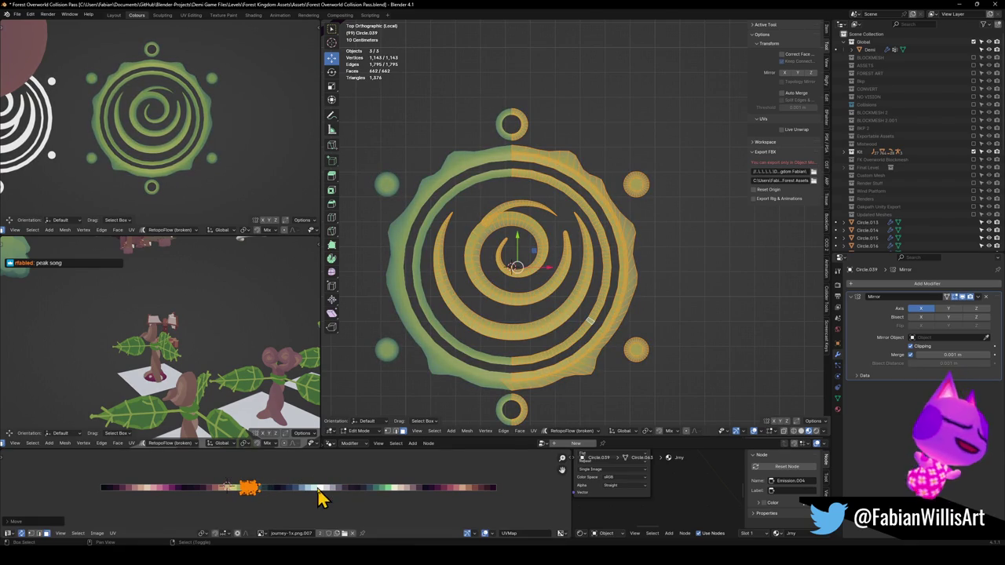
pyautogui.hotkey('ctrl', 's')
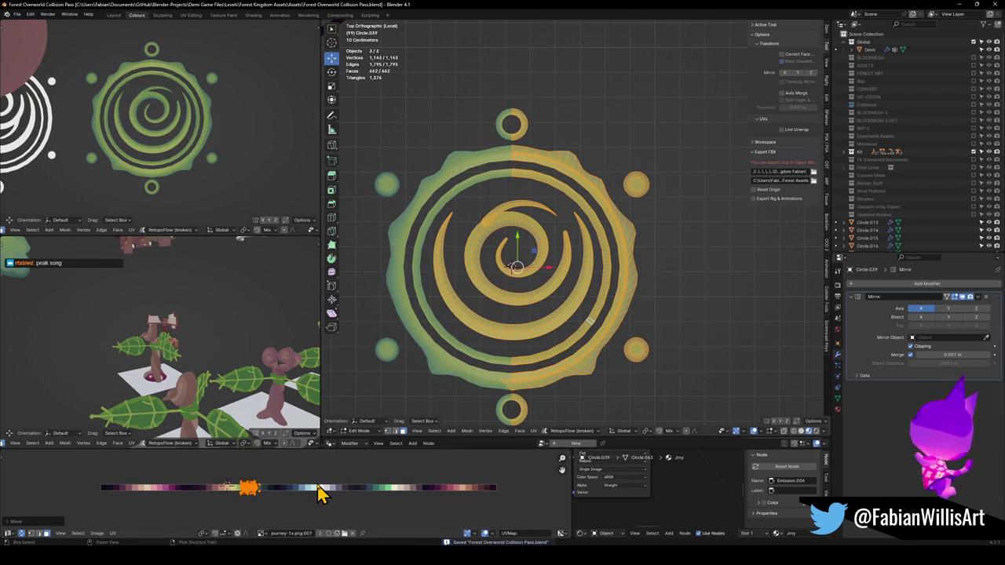
# Mirror the UVs along X, settle them on yellow-green, save, and open Circle.034 for editing.
pyautogui.hotkey('ctrl', 'm')
pyautogui.press('x')
pyautogui.click(317, 482)
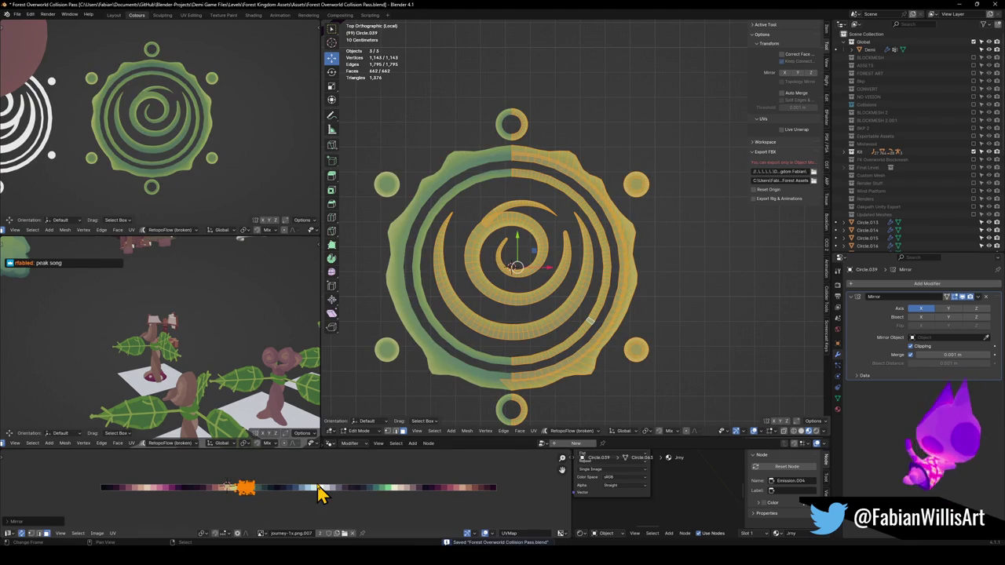
pyautogui.press('g')
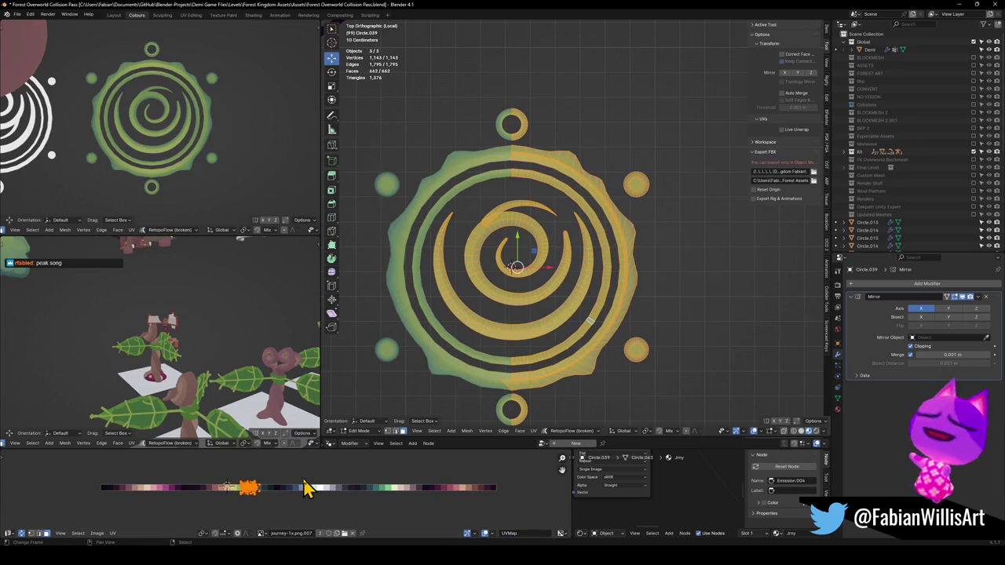
pyautogui.press('x')
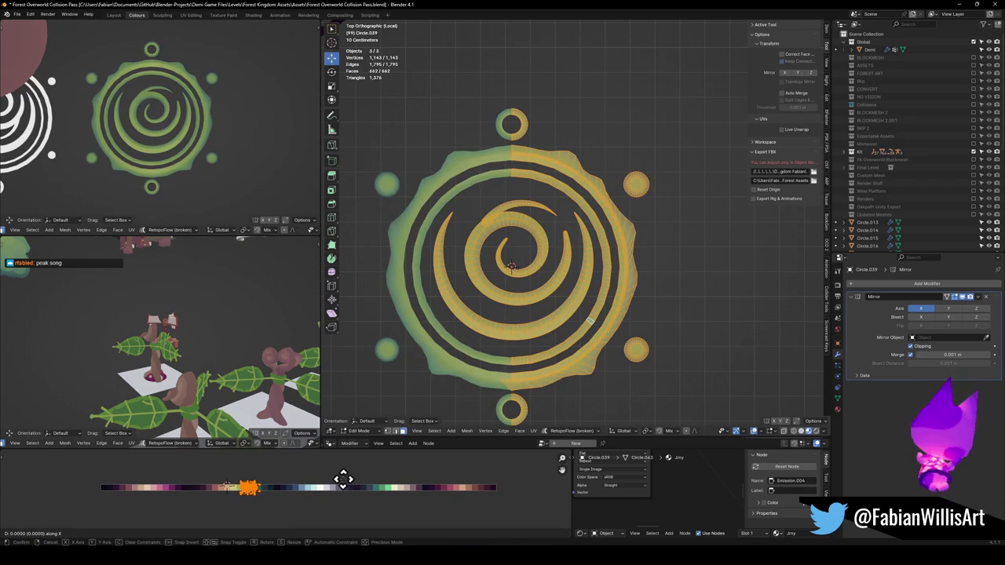
pyautogui.click(337, 476)
pyautogui.scroll(-3, 181, 134)
pyautogui.scroll(3, 224, 134)
pyautogui.hotkey('ctrl', 's')
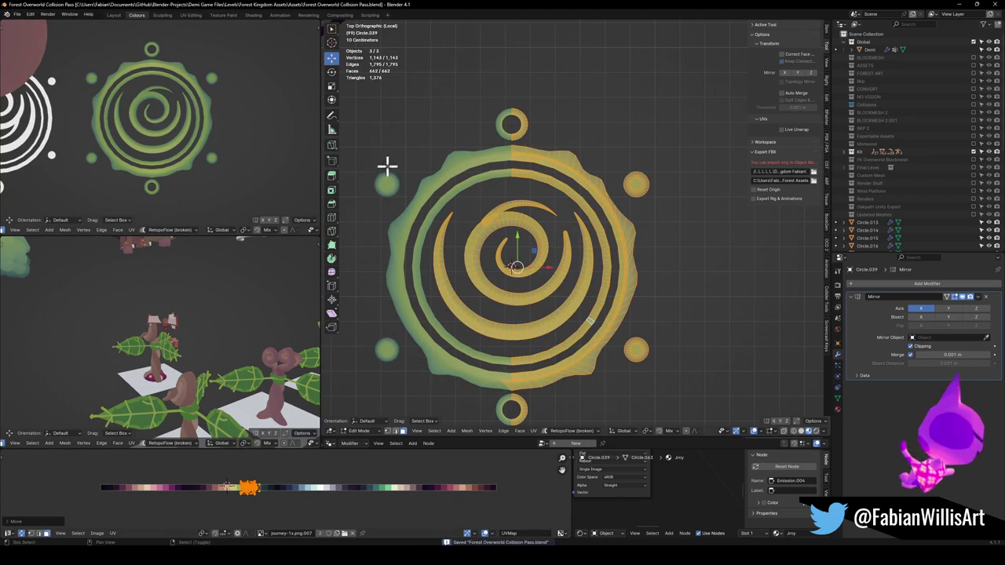
pyautogui.scroll(2, 648, 207)
pyautogui.press('Tab')
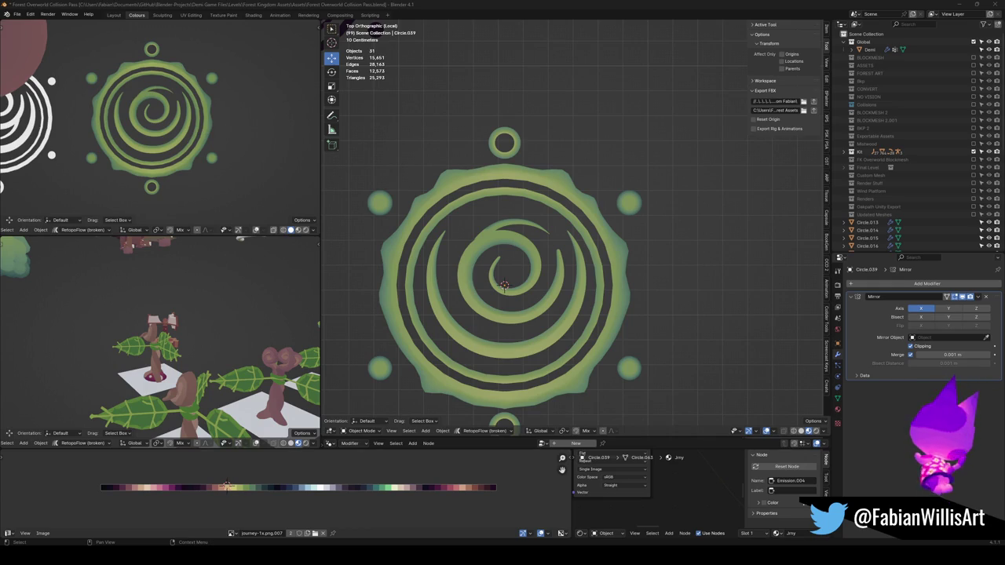
pyautogui.click(578, 357)
pyautogui.press('Tab')
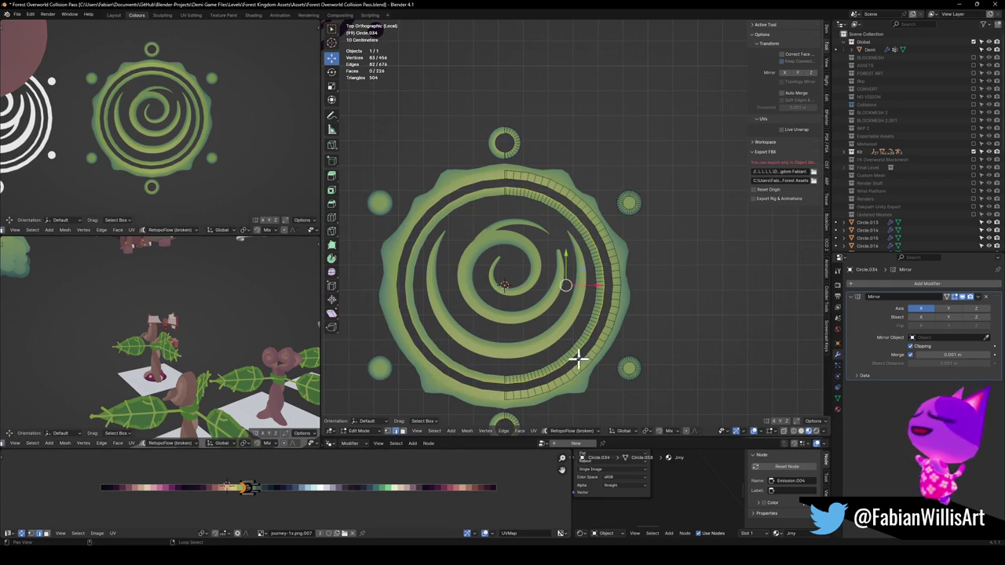
# Edge-slide the outer ring's edge loop to adjust the band width, and save.
pyautogui.click(578, 349)
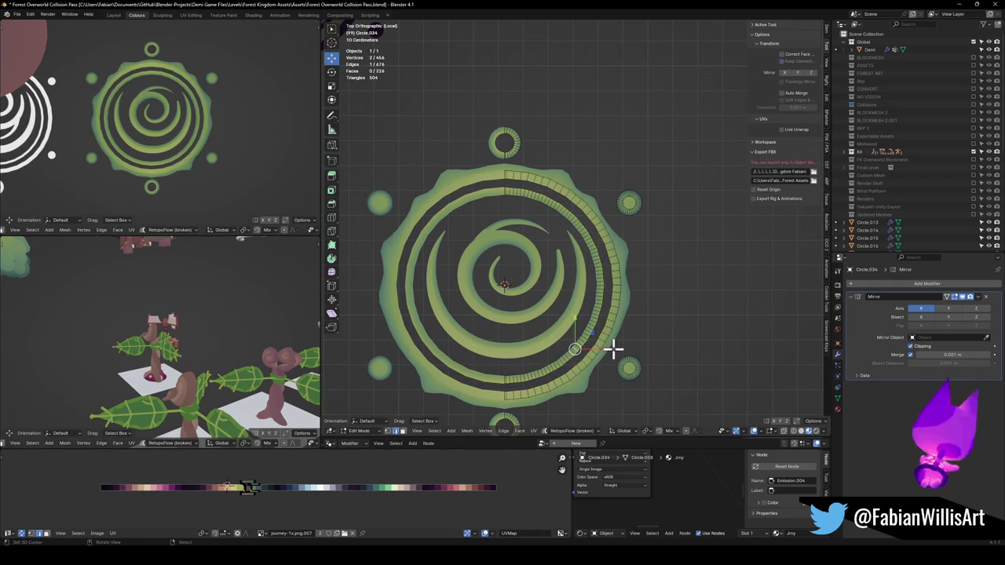
pyautogui.keyDown('alt'); pyautogui.click(577, 350); pyautogui.keyUp('alt')
pyautogui.press('g')
pyautogui.press('g')
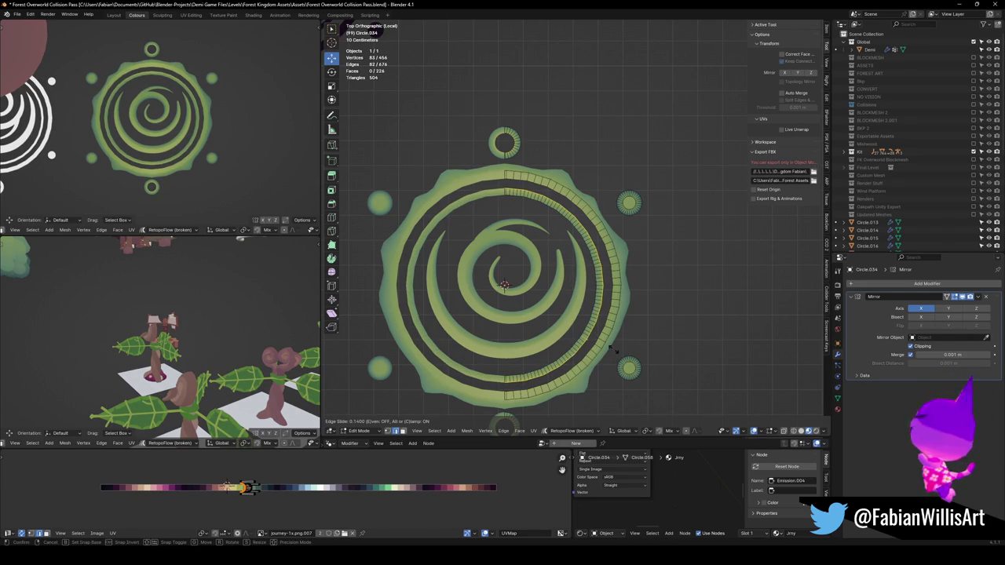
pyautogui.click(610, 349)
pyautogui.scroll(-2, 193, 130)
pyautogui.hotkey('alt', 'a')
pyautogui.hotkey('ctrl', 's')
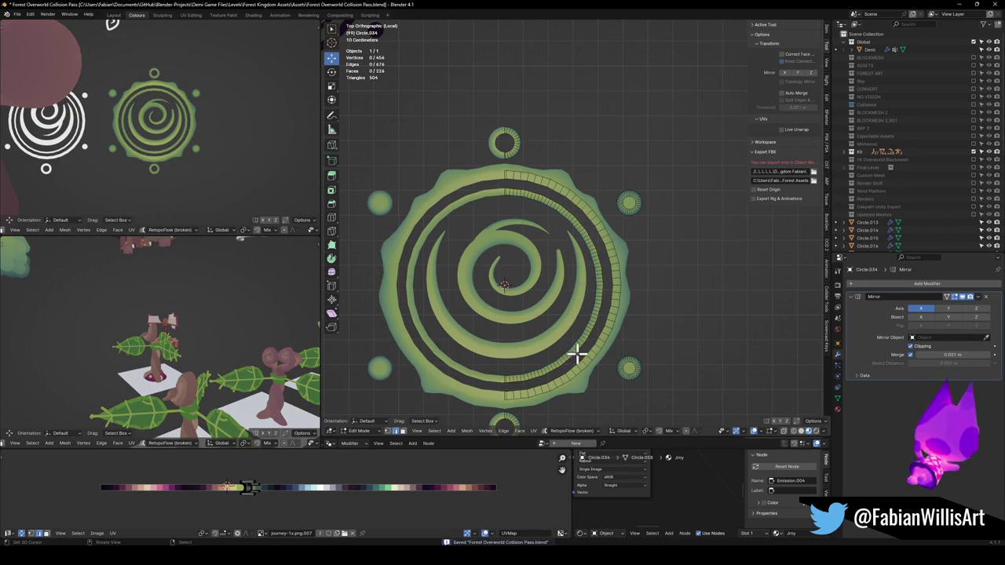
# Hide the second spiral ring, then try enlarging the spiral with the outer ring and undo it.
pyautogui.press('l')
pyautogui.press('h')
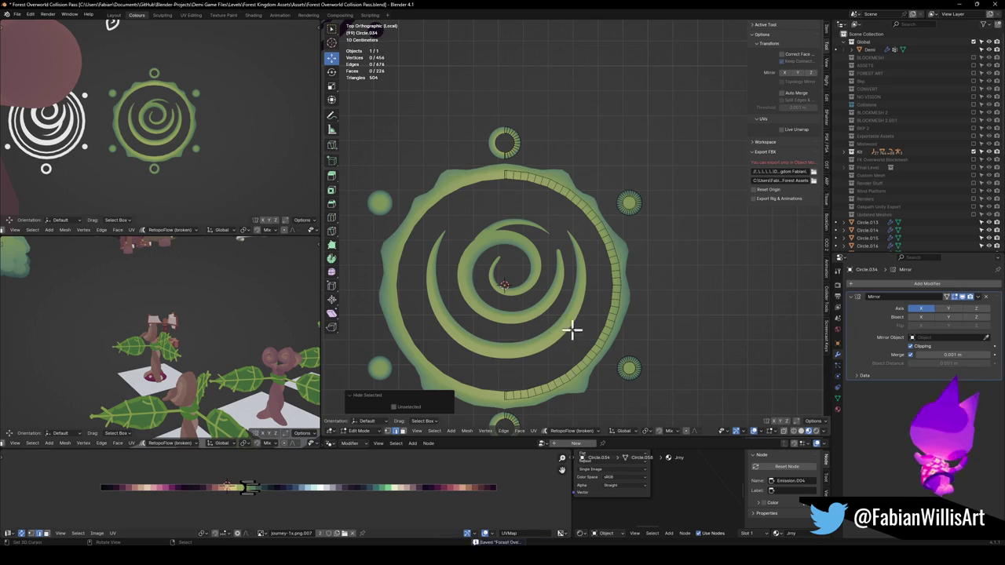
pyautogui.press('Tab')
pyautogui.click(565, 328)
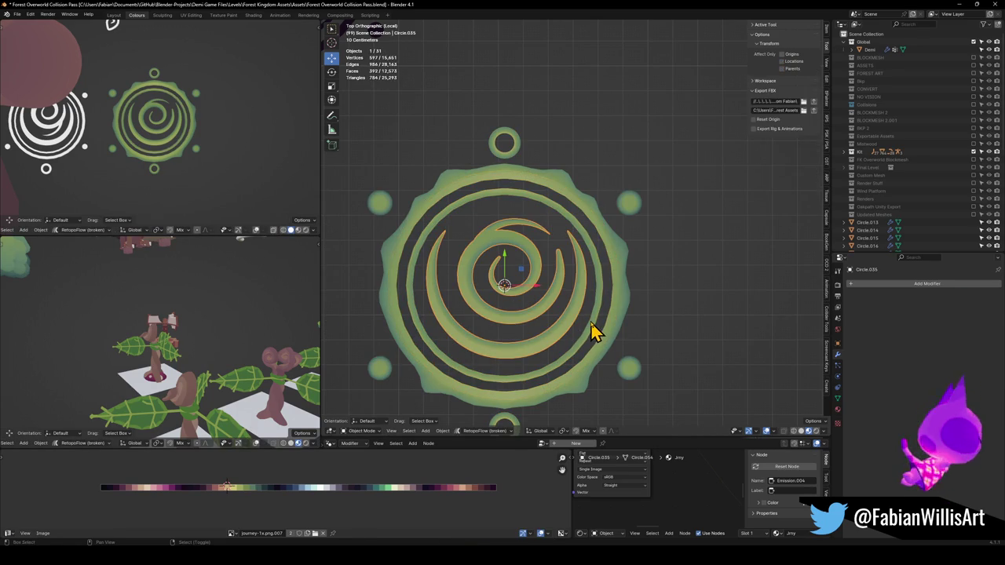
pyautogui.keyDown('shift'); pyautogui.click(585, 321); pyautogui.keyUp('shift')
pyautogui.press('Tab')
pyautogui.press('s')
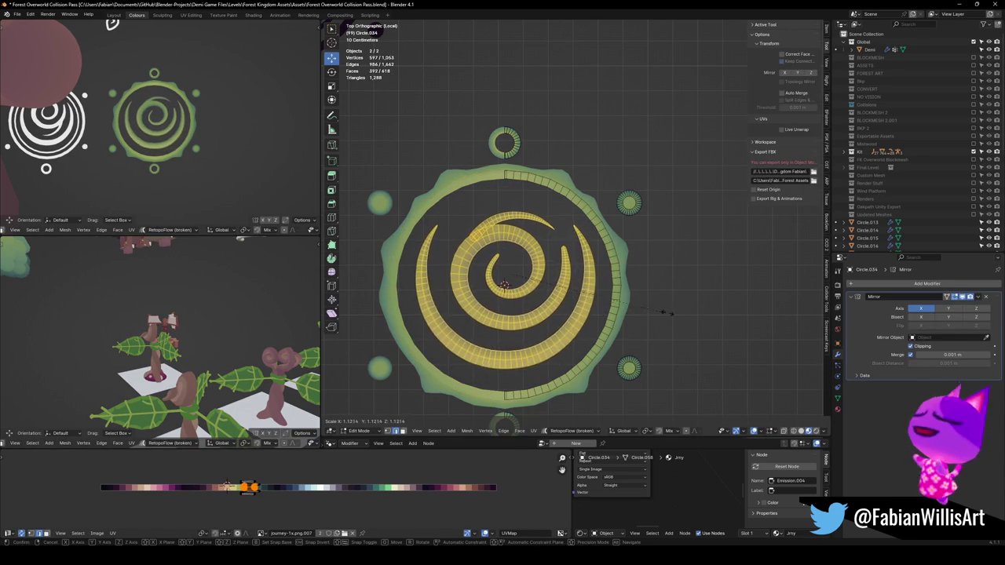
pyautogui.click(698, 316)
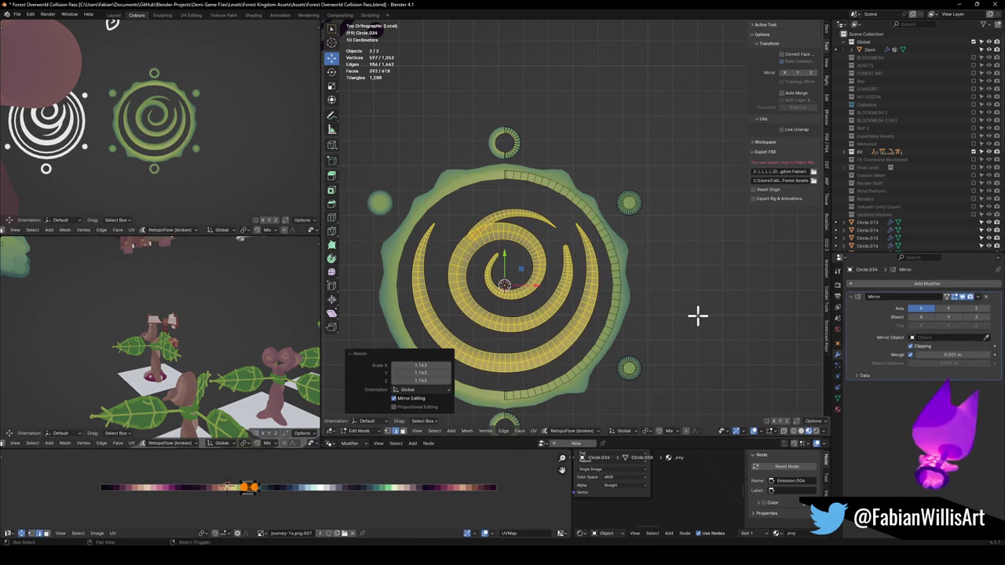
pyautogui.hotkey('ctrl', 'z')
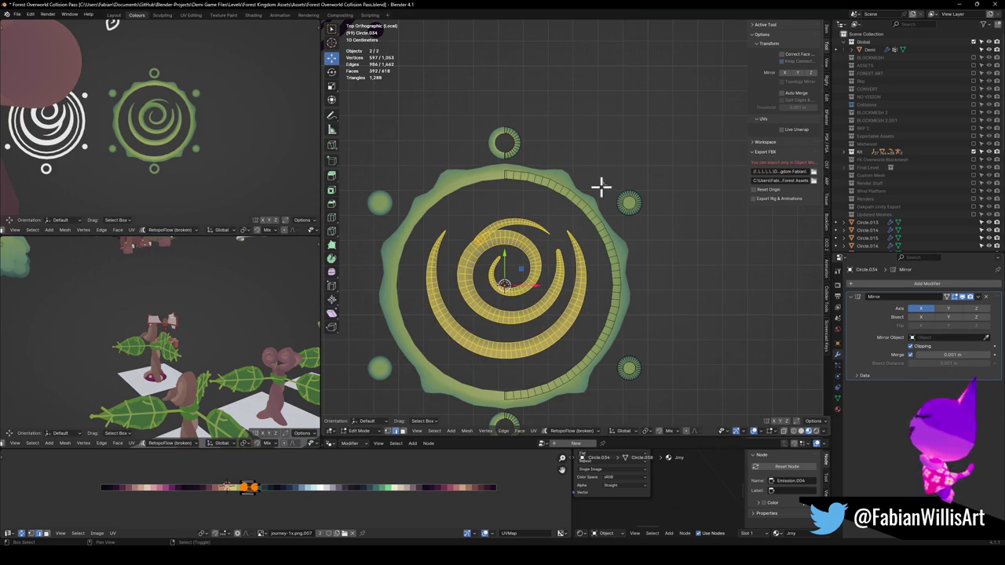
# Exit local view to show the whole scene, clear the selection and save.
pyautogui.press('Tab')
pyautogui.press('KP_Divide')
pyautogui.hotkey('alt', 'a')
pyautogui.hotkey('ctrl', 's')
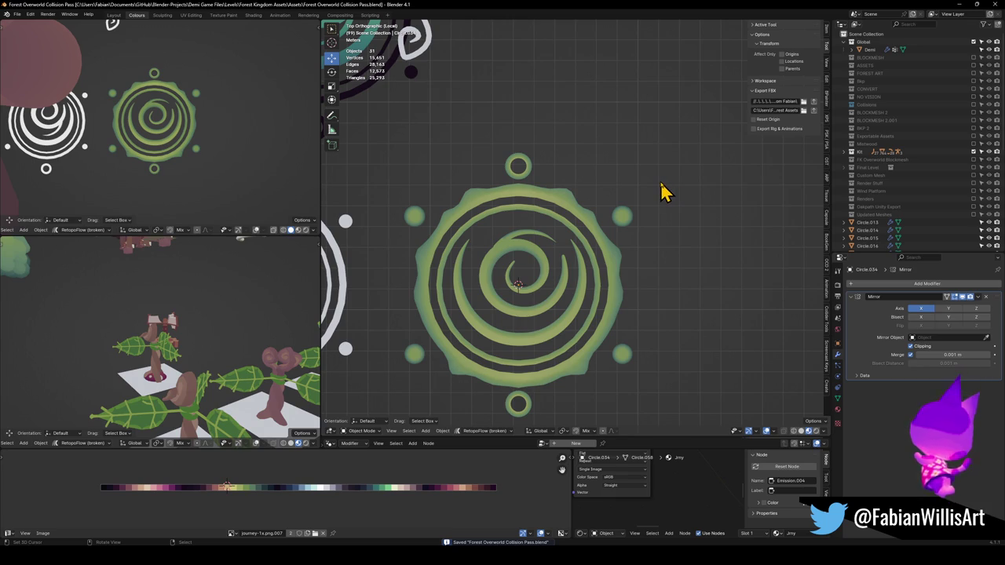
# Try sliding an edge loop on the spiral ring, undo it, and save.
pyautogui.click(589, 287)
pyautogui.press('Tab')
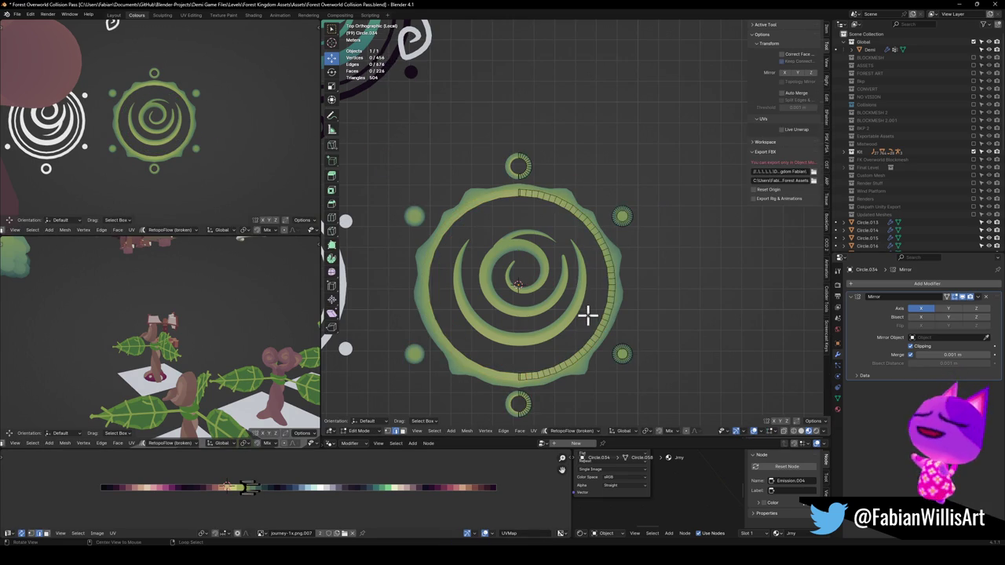
pyautogui.keyDown('alt'); pyautogui.click(588, 315); pyautogui.keyUp('alt')
pyautogui.press('g')
pyautogui.press('g')
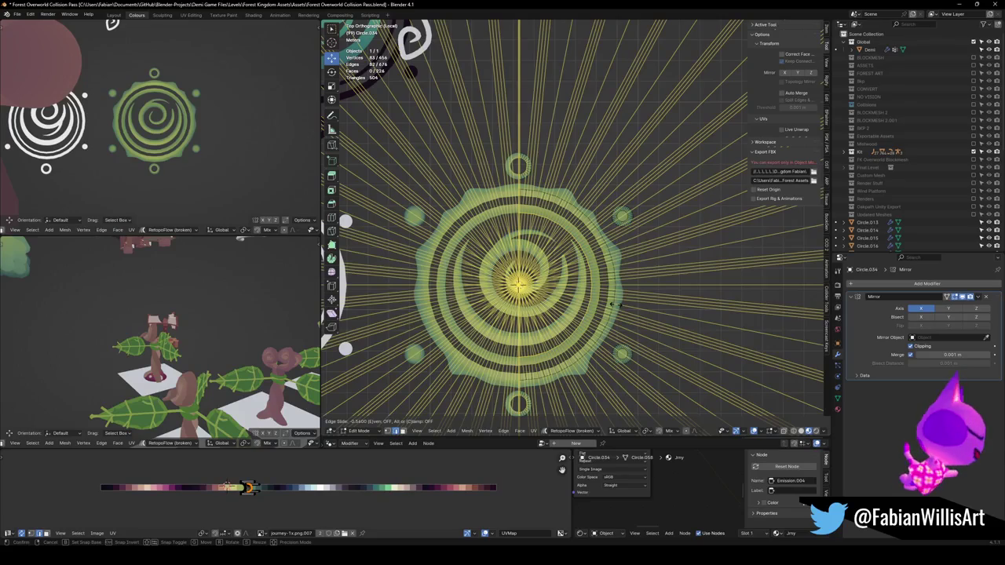
pyautogui.click(614, 305)
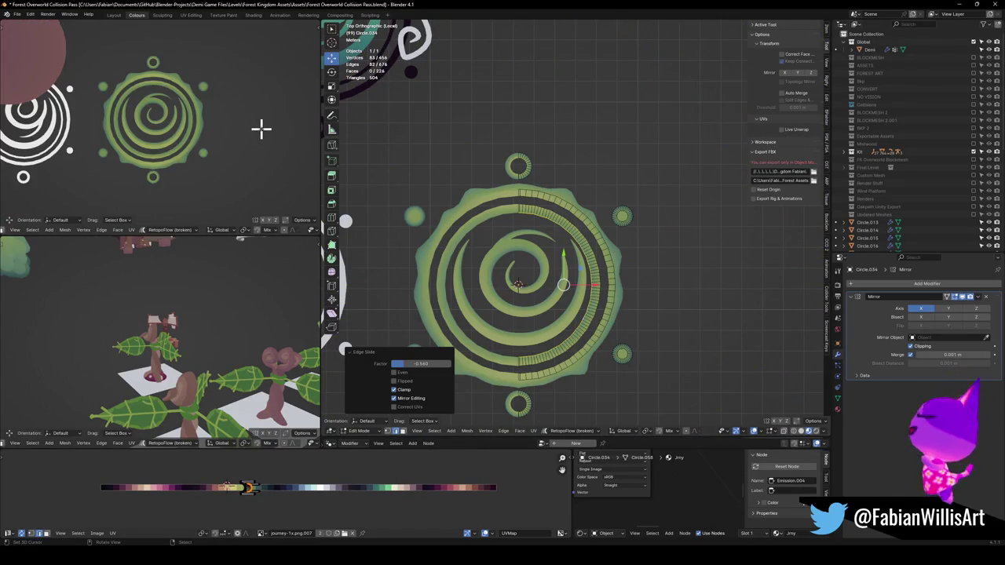
pyautogui.hotkey('ctrl', 'z')
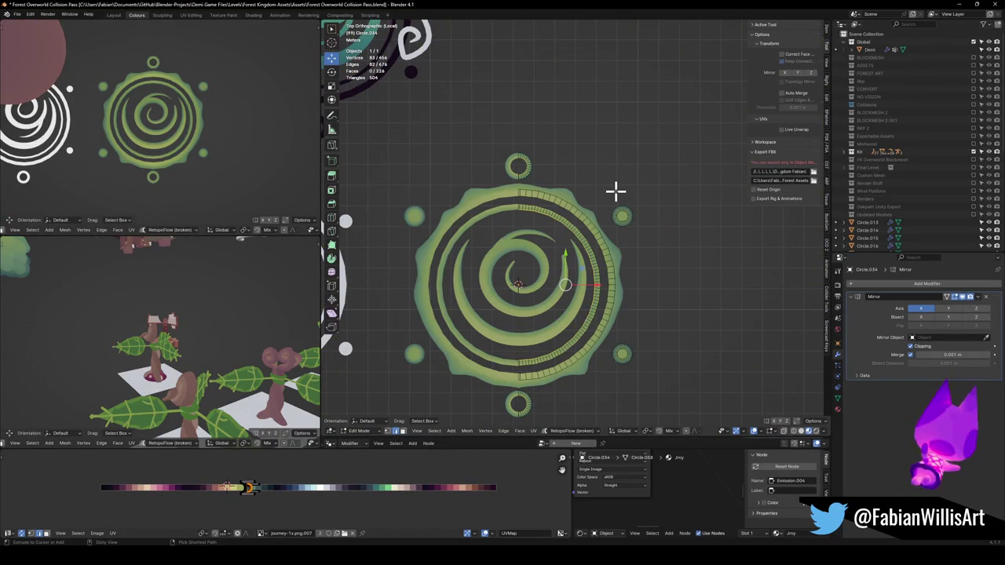
pyautogui.hotkey('ctrl', 'z')
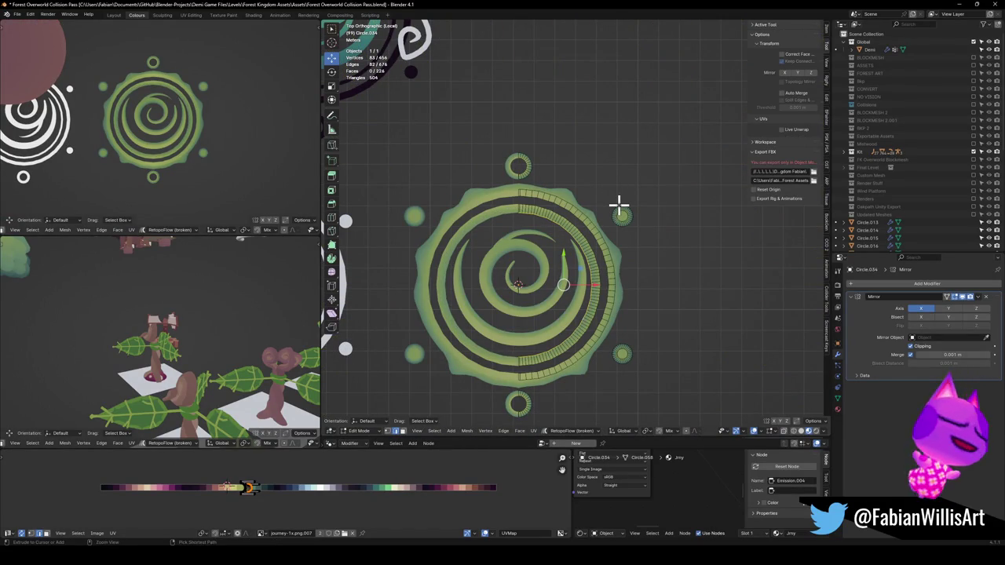
pyautogui.hotkey('ctrl', 's')
pyautogui.press('Tab')
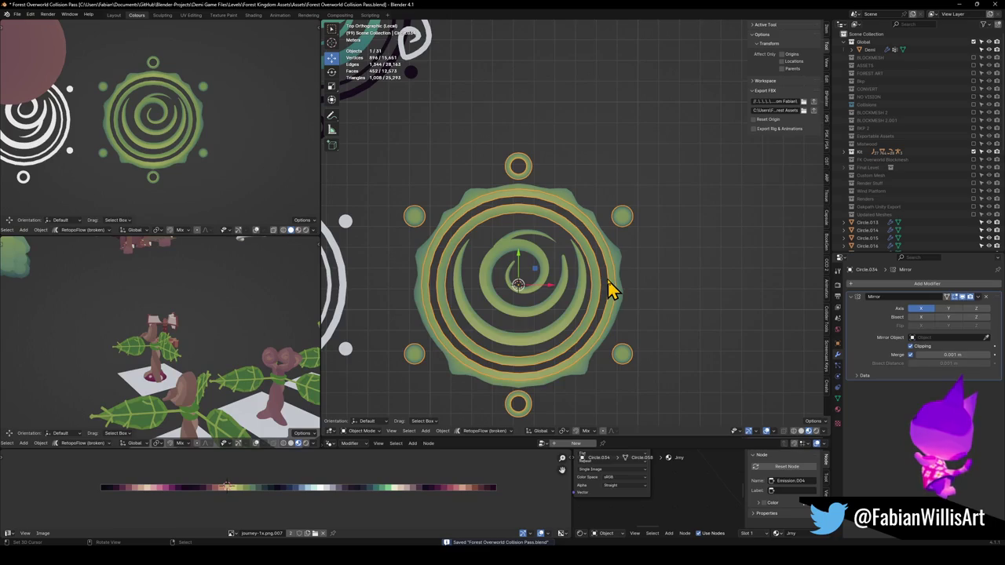
pyautogui.press('Tab')
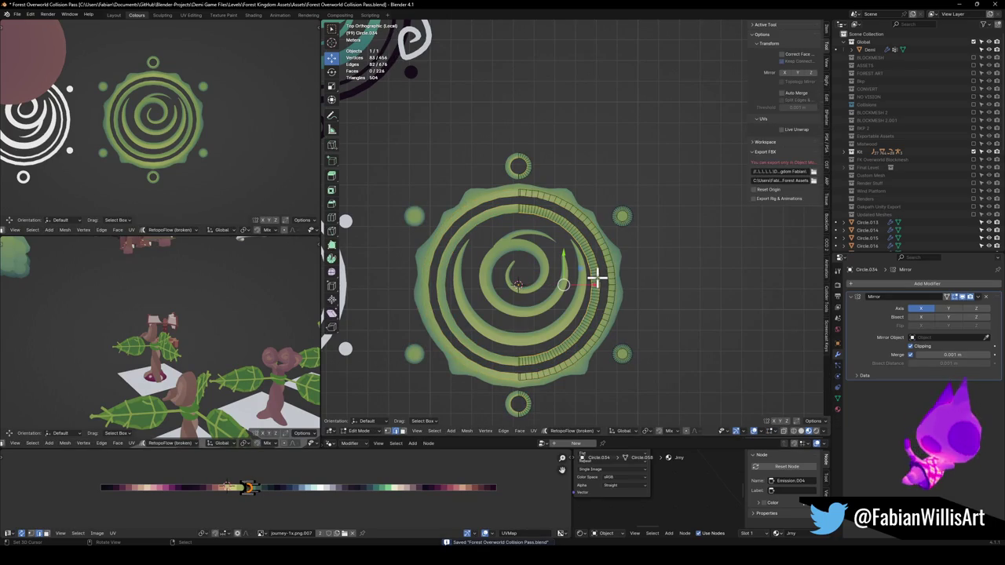
pyautogui.press('Tab')
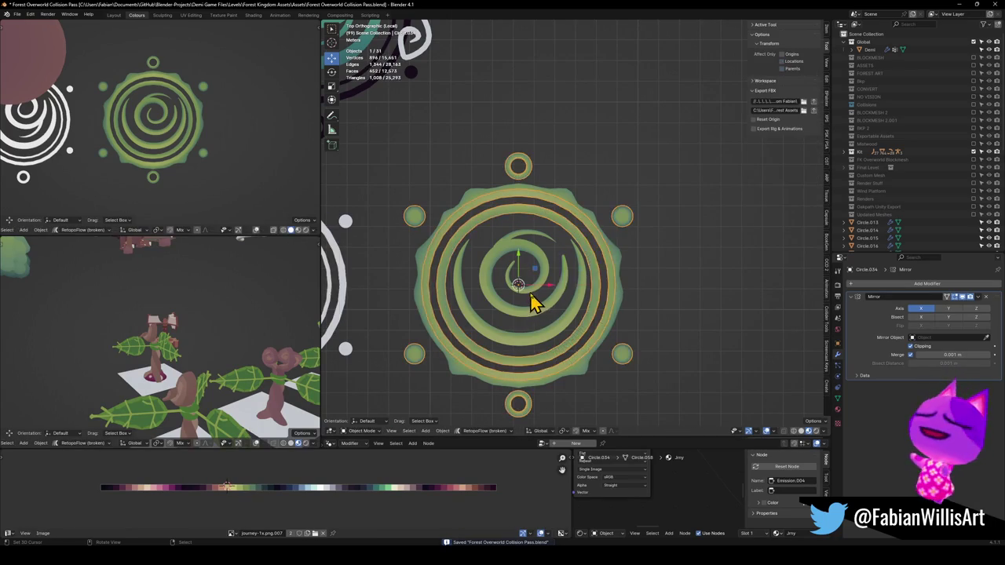
# Stretch the spiral's mesh to 1.044 on Y and Z, keeping its width fixed.
pyautogui.click(563, 276)
pyautogui.press('g')
pyautogui.press('z')
pyautogui.press('Escape')
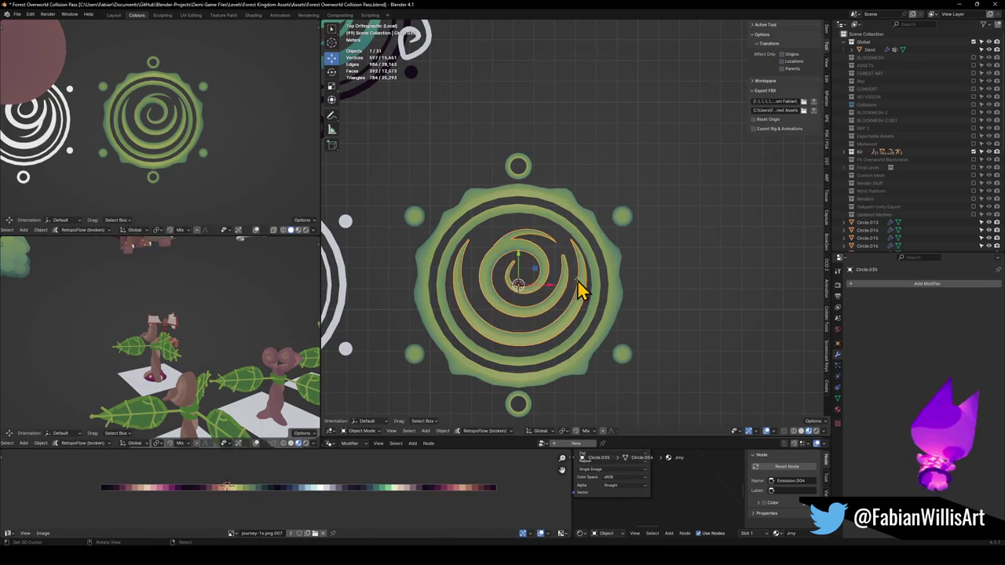
pyautogui.press('Tab')
pyautogui.press('g')
pyautogui.press('y')
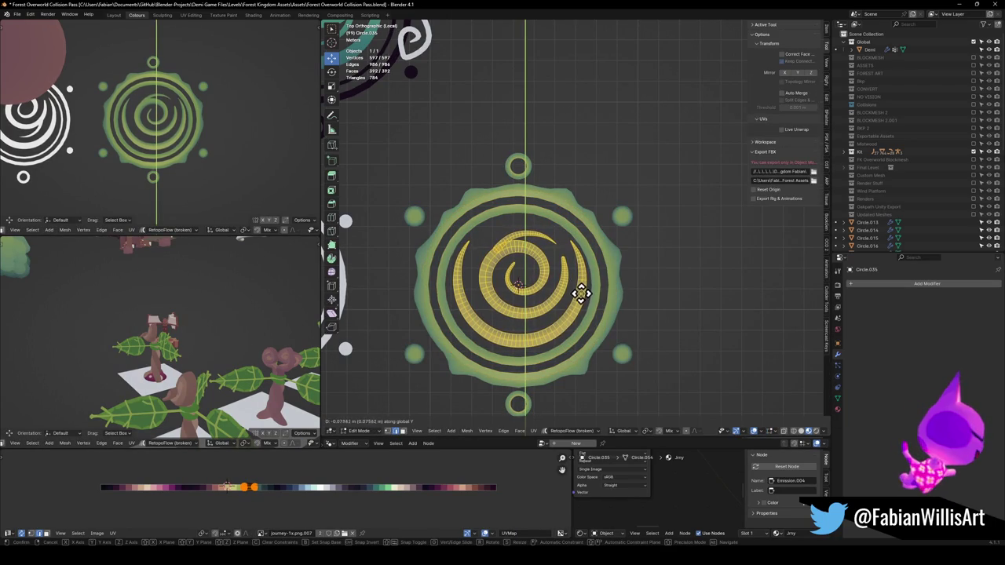
pyautogui.click(579, 301)
pyautogui.press('s')
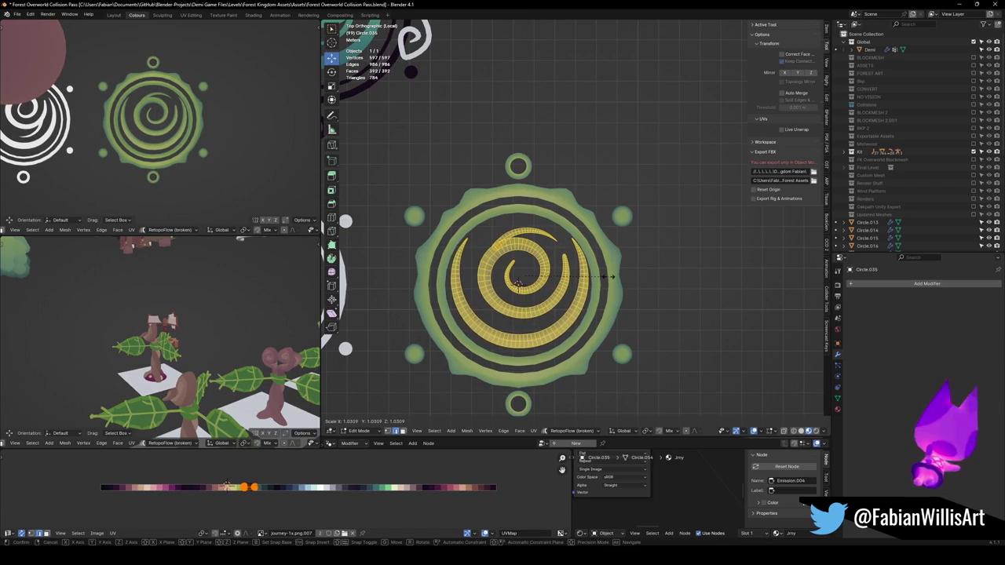
pyautogui.hotkey('shift', 'x')
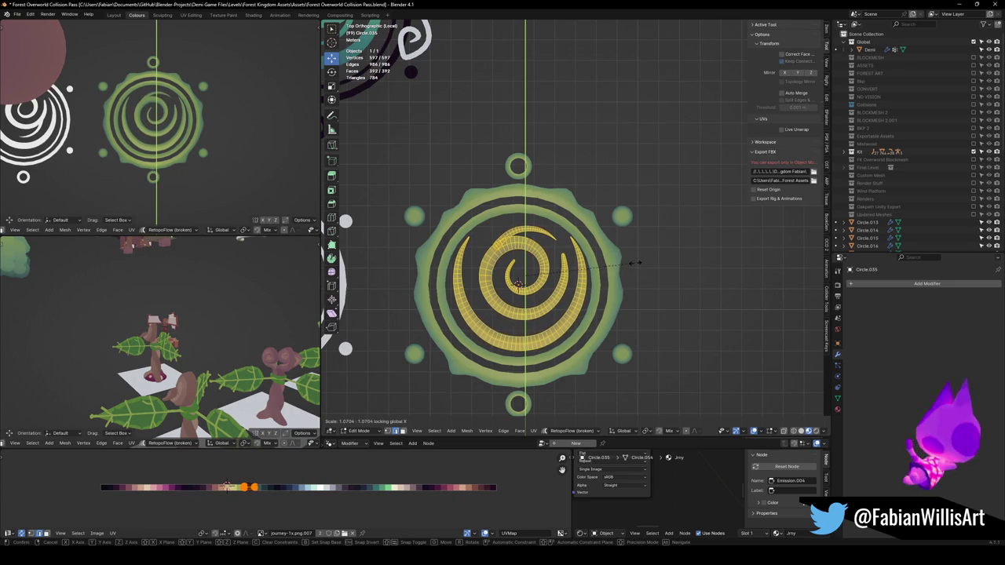
pyautogui.click(620, 271)
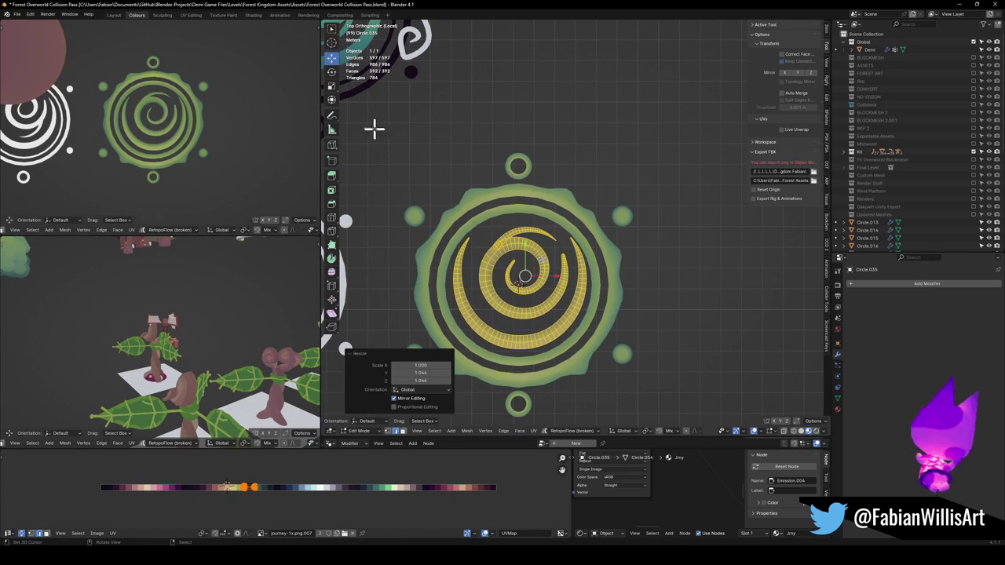
# Move the spiral 0.089 m up along Y and save the blend file.
pyautogui.scroll(-3, 213, 134)
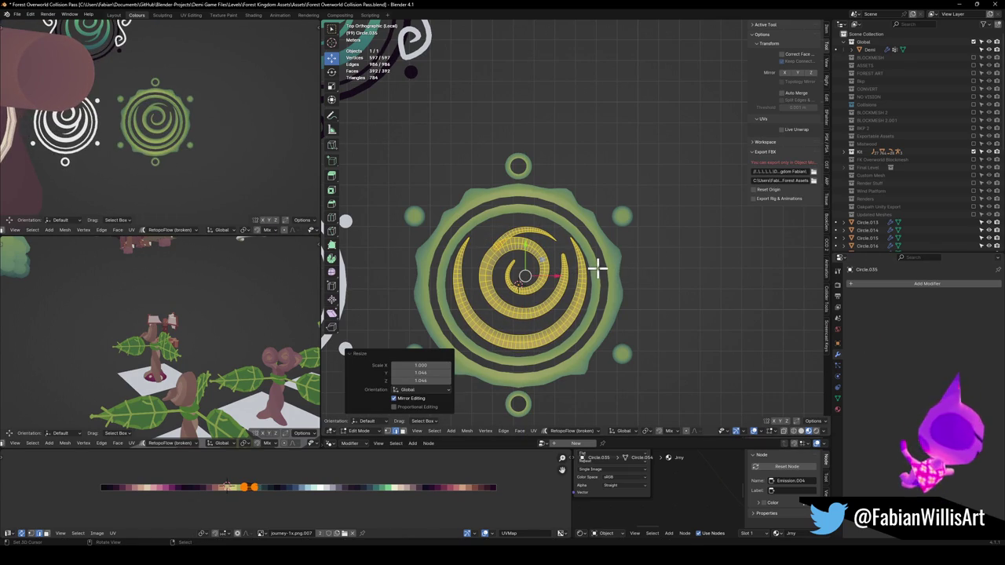
pyautogui.press('g')
pyautogui.press('y')
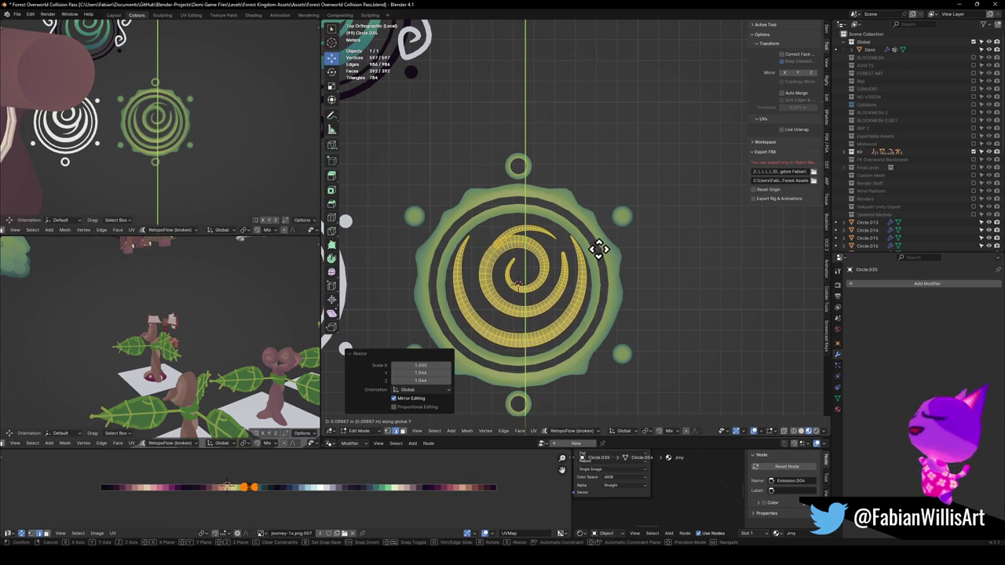
pyautogui.click(599, 250)
pyautogui.click(634, 242)
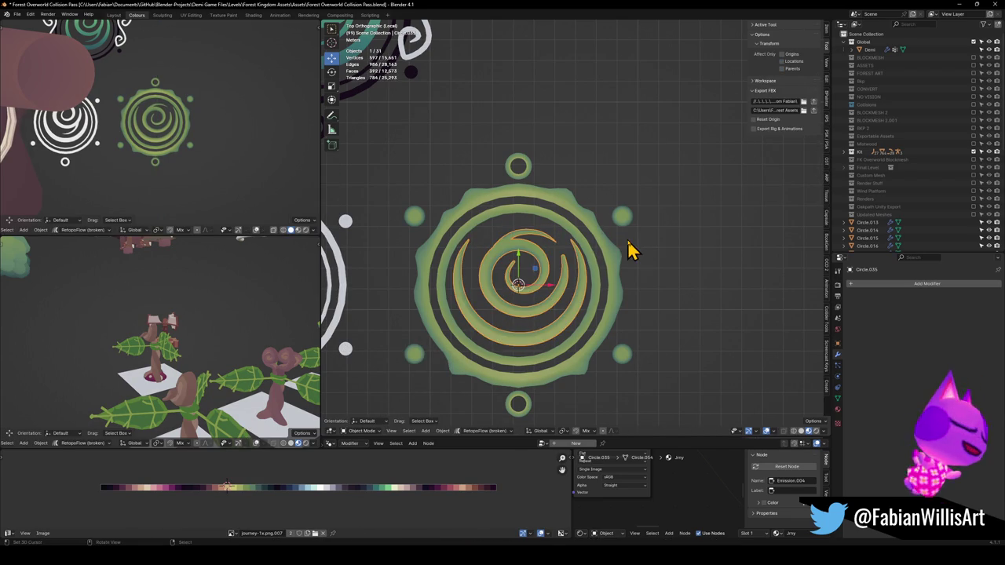
pyautogui.press('Tab')
pyautogui.hotkey('ctrl', 's')
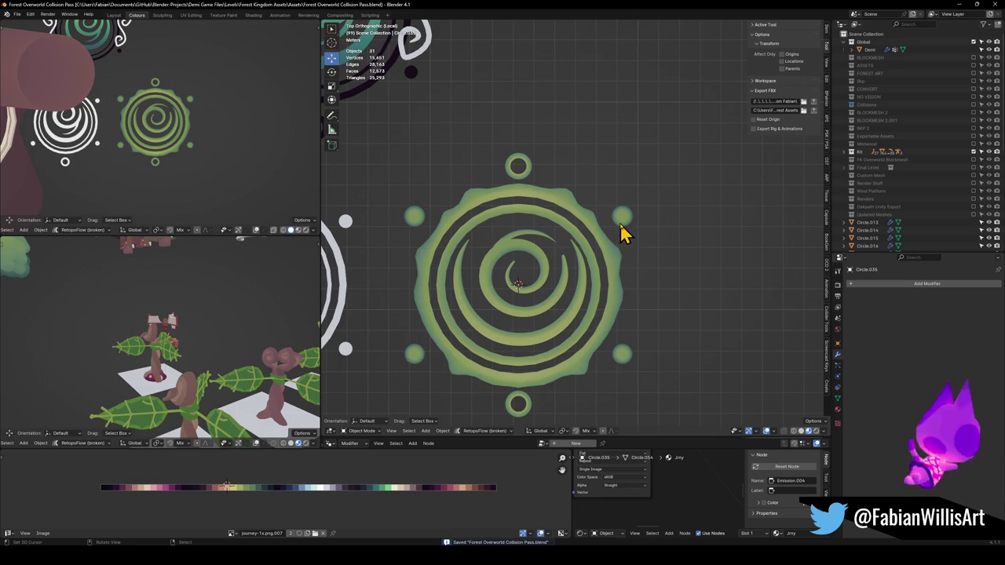
# Convert the spiral, dots and another emblem piece to mesh and join them into one object.
pyautogui.click(620, 228)
pyautogui.keyDown('shift'); pyautogui.click(576, 313); pyautogui.keyUp('shift')
pyautogui.press('g')
pyautogui.rightClick(617, 303)
pyautogui.keyDown('shift'); pyautogui.click(621, 298); pyautogui.keyUp('shift')
pyautogui.press('q')
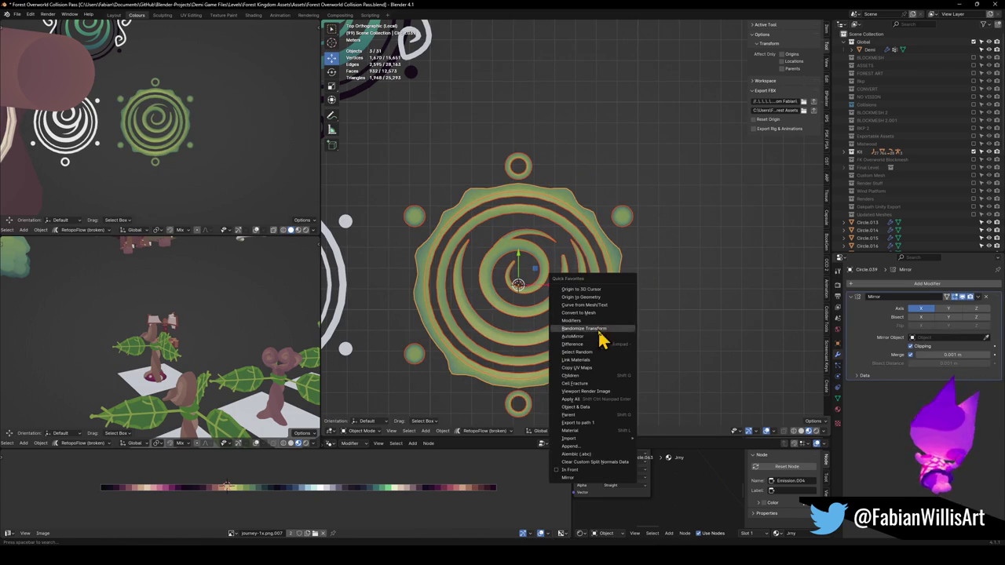
pyautogui.click(587, 314)
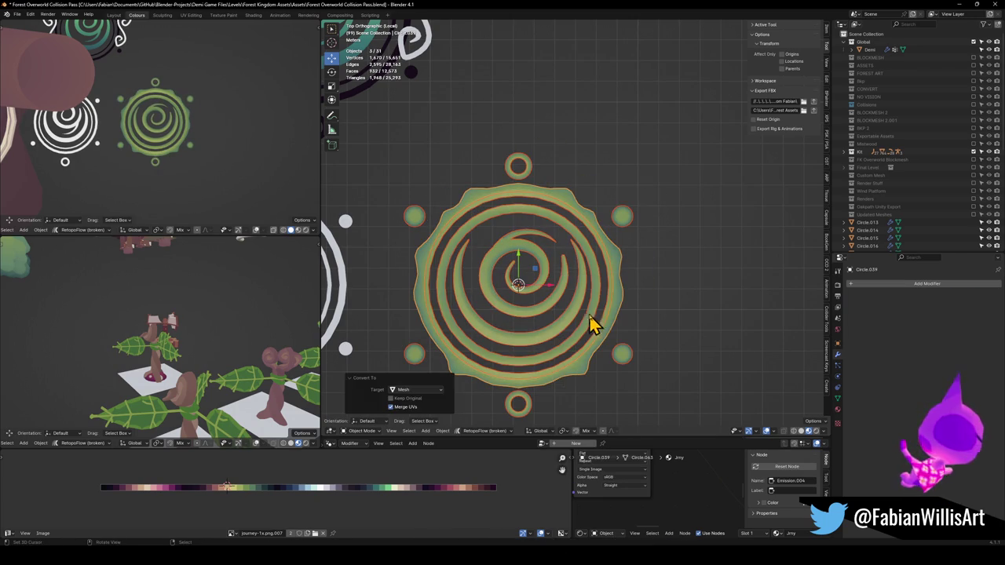
pyautogui.hotkey('ctrl', 'j')
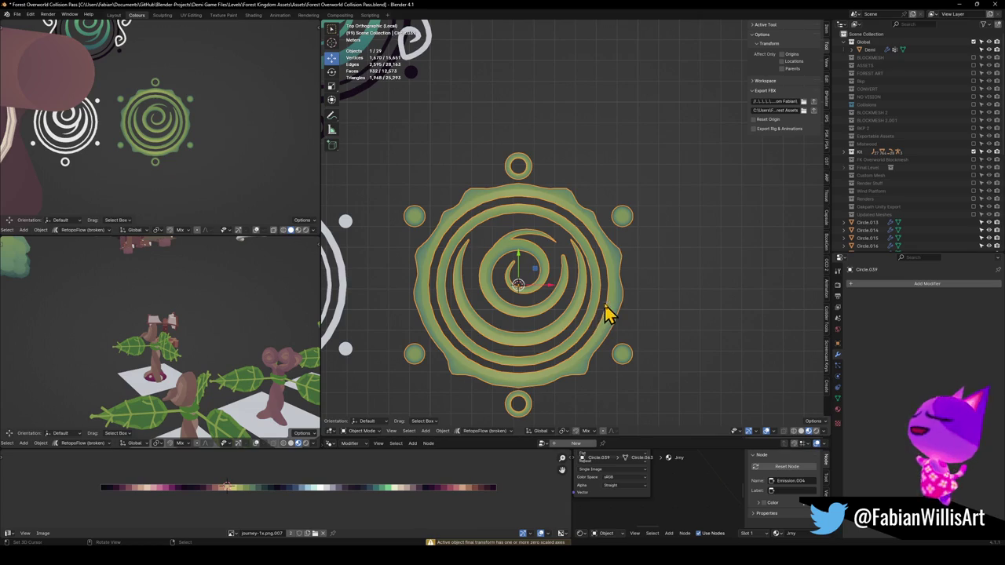
pyautogui.hotkey('alt', 'a')
pyautogui.hotkey('ctrl', 's')
# Edge-slide an outer-ring edge loop of the merged emblem to factor 0.552.
pyautogui.scroll(6, 617, 296)
pyautogui.moveTo(575, 298)
pyautogui.mouseDown()
pyautogui.moveTo(589, 261)
pyautogui.moveTo(614, 280)
pyautogui.mouseUp()
pyautogui.click(614, 281)
pyautogui.press('Tab')
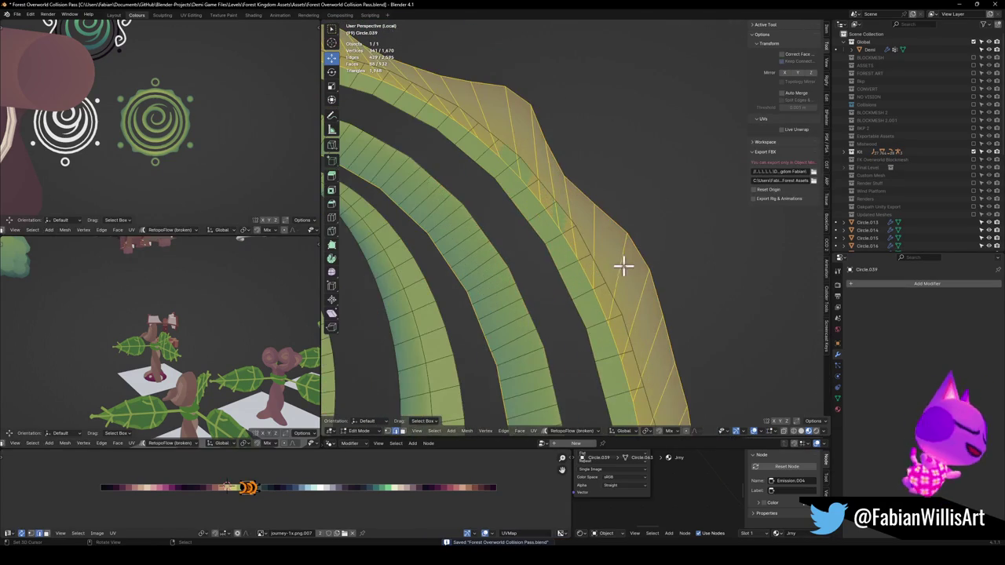
pyautogui.keyDown('alt'); pyautogui.click(610, 318); pyautogui.keyUp('alt')
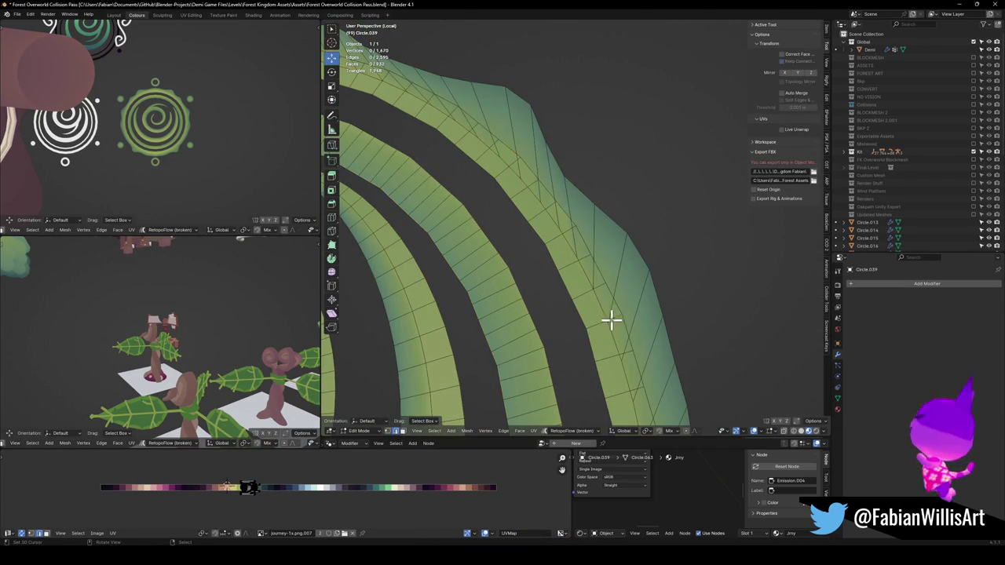
pyautogui.press('g')
pyautogui.press('g')
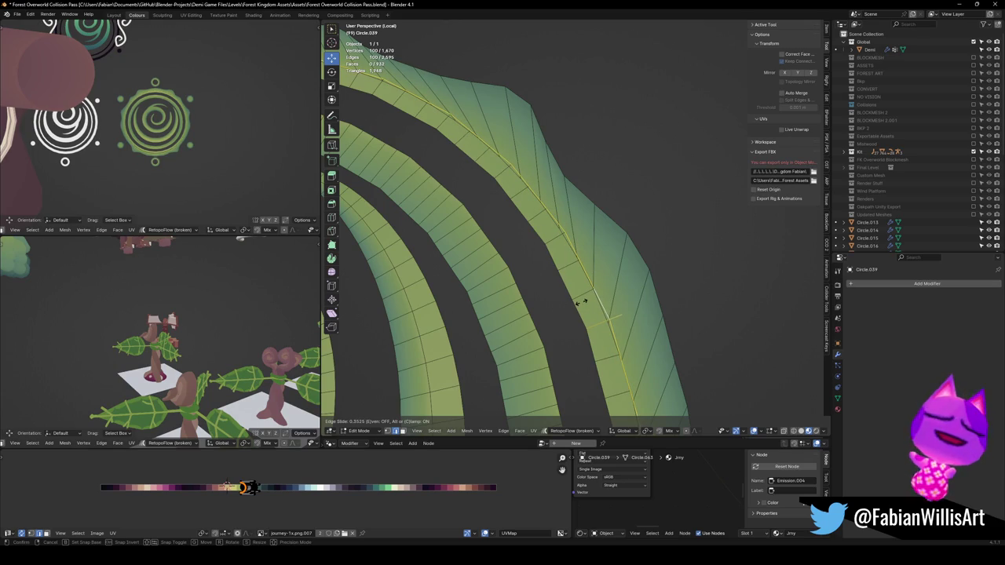
pyautogui.click(581, 302)
# Inspect the emblem from several angles, trying and cancelling vertical moves of the loop.
pyautogui.scroll(5, 206, 84)
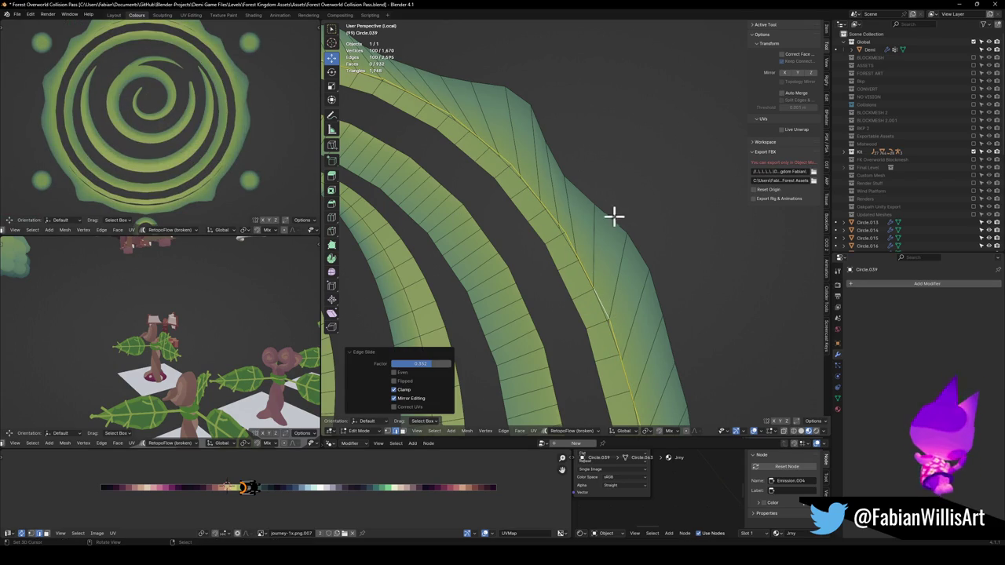
pyautogui.scroll(2, 614, 215)
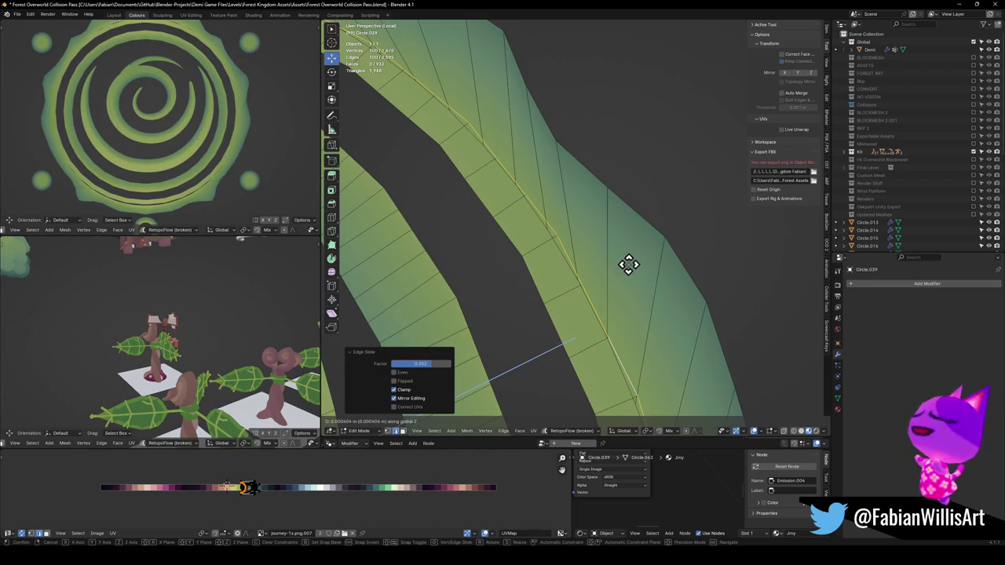
pyautogui.scroll(-2, 624, 264)
pyautogui.press('g')
pyautogui.press('z')
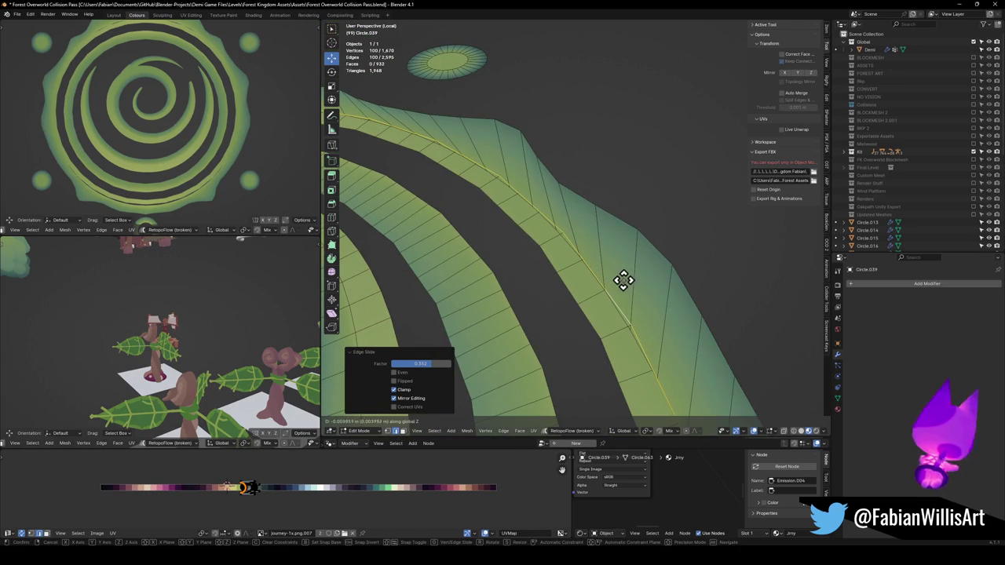
pyautogui.moveTo(617, 280)
pyautogui.mouseDown()
pyautogui.moveTo(617, 264)
pyautogui.moveTo(668, 223)
pyautogui.mouseUp()
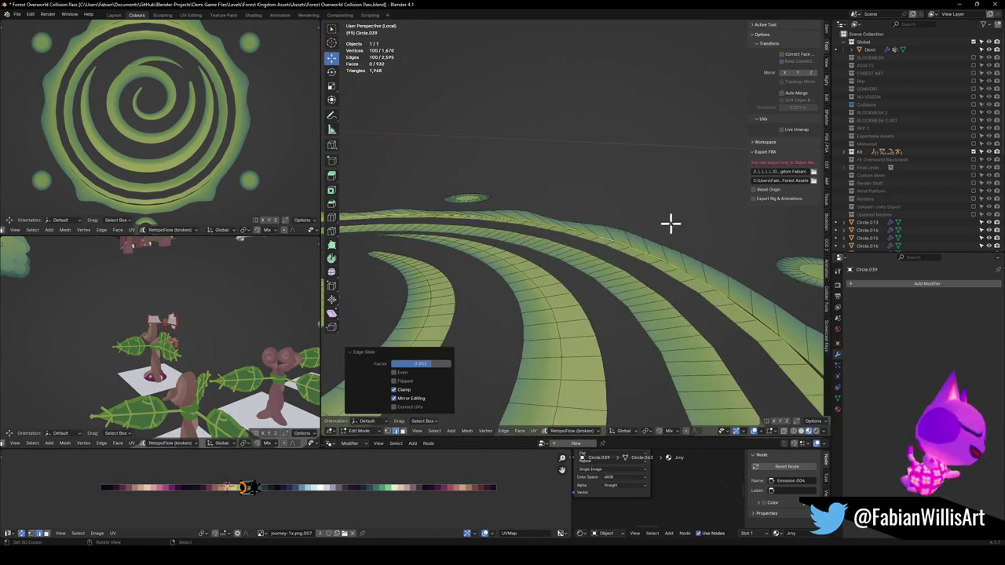
pyautogui.press('Escape')
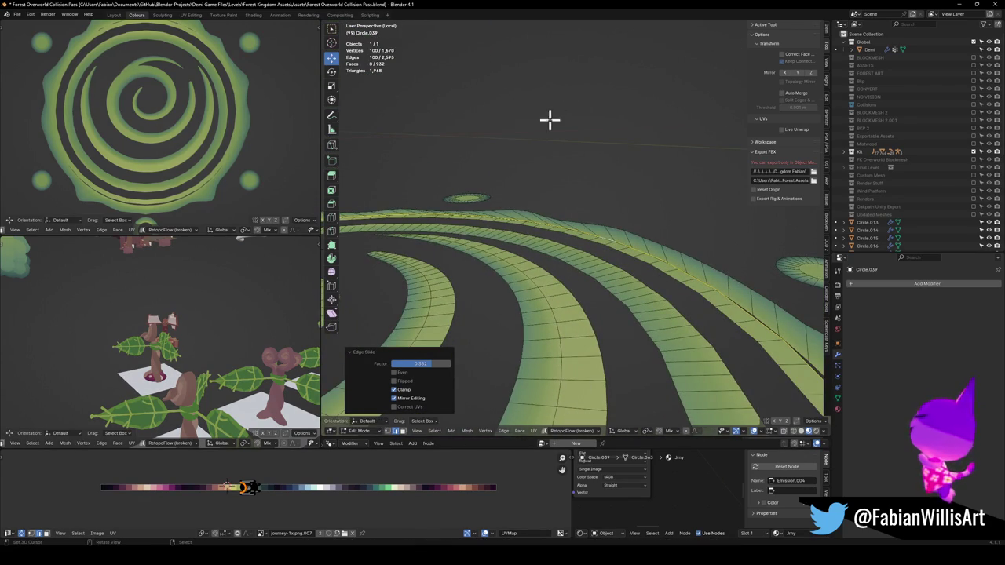
pyautogui.moveTo(549, 118); pyautogui.dragTo(617, 190)
pyautogui.press('g')
pyautogui.press('z')
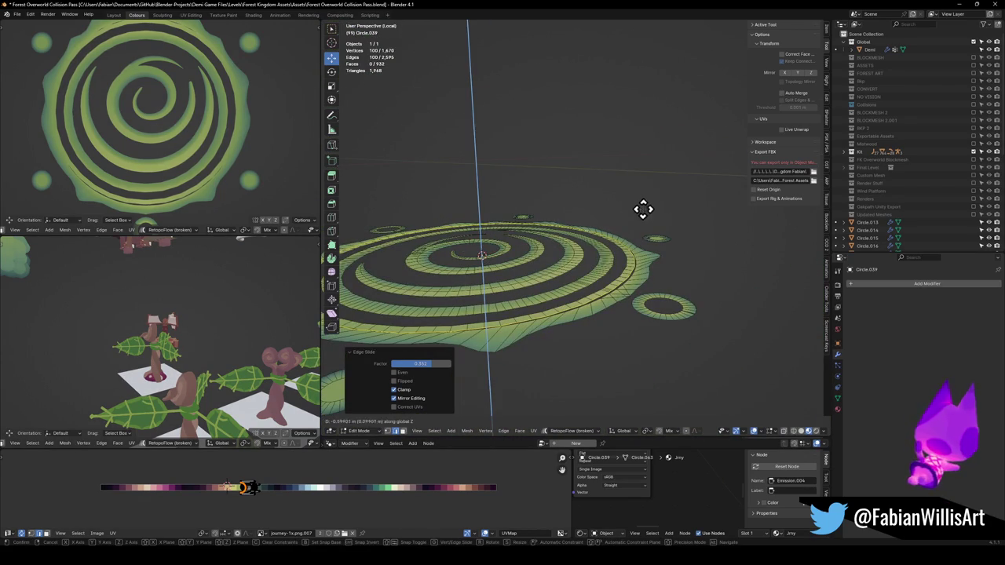
pyautogui.press('Escape')
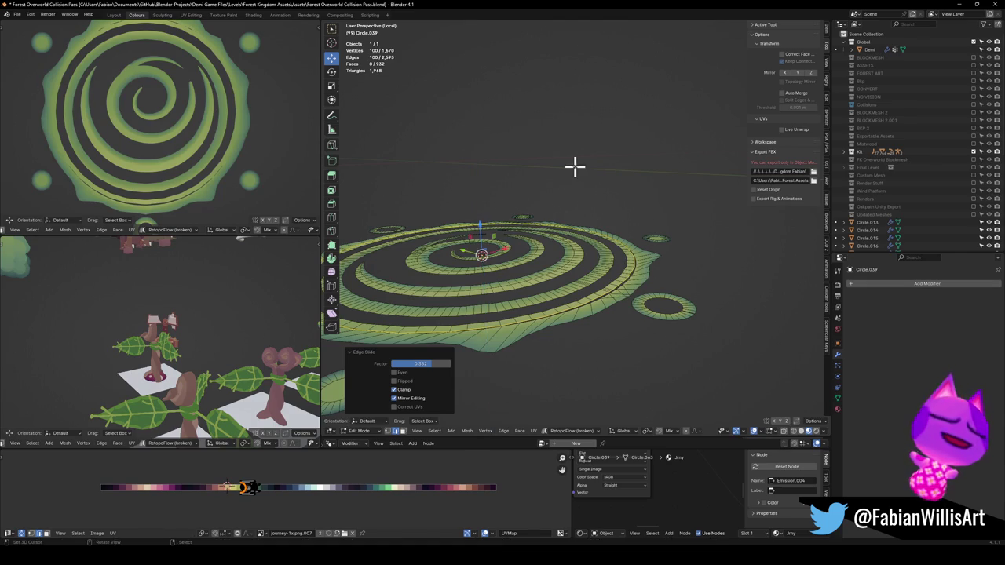
pyautogui.moveTo(597, 235)
pyautogui.mouseDown()
pyautogui.moveTo(615, 213)
pyautogui.moveTo(640, 230)
pyautogui.mouseUp()
pyautogui.press('g')
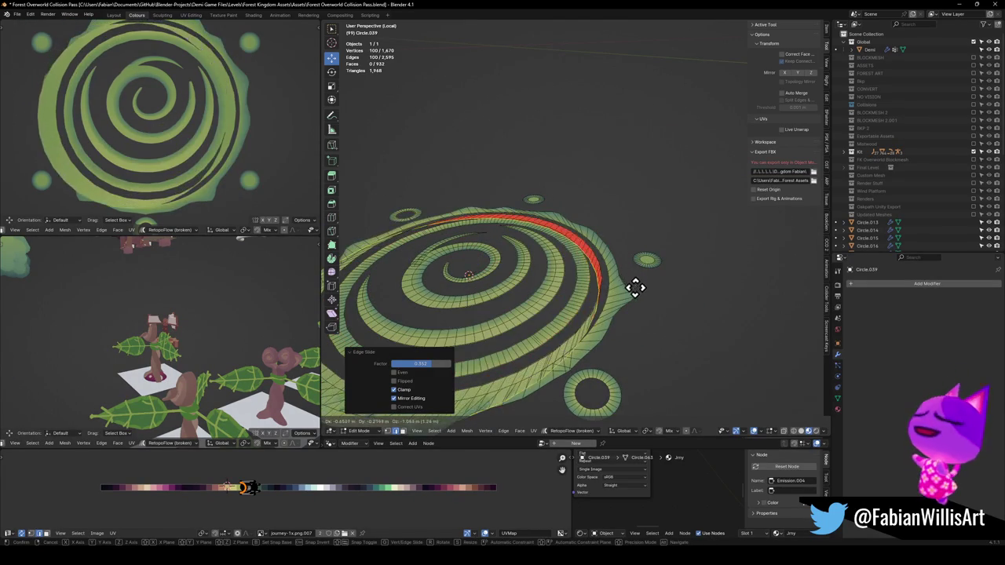
pyautogui.press('z')
pyautogui.press('Escape')
pyautogui.moveTo(627, 339)
pyautogui.mouseDown()
pyautogui.moveTo(584, 287)
pyautogui.moveTo(572, 303)
pyautogui.mouseUp()
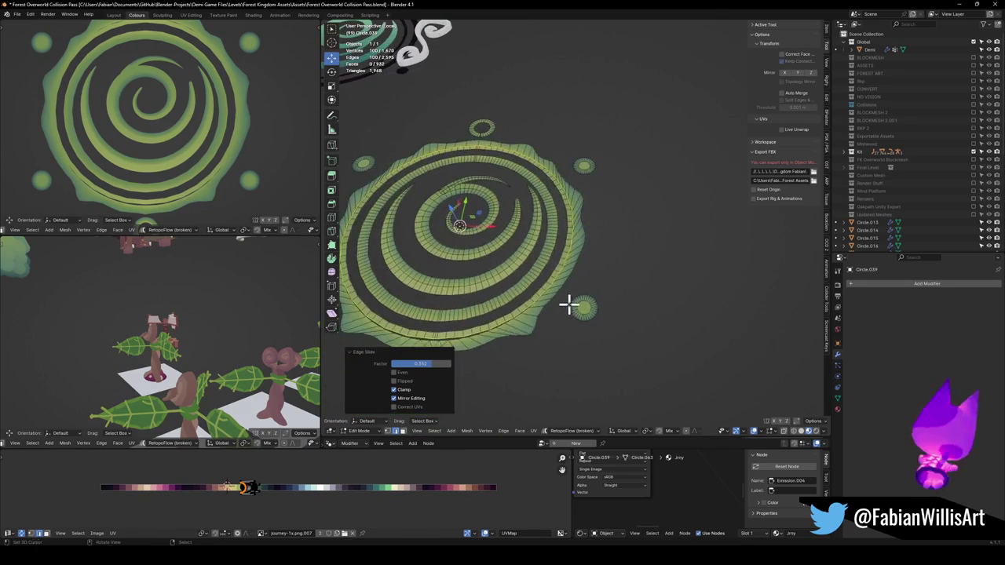
# Apply rotation and scale to the emblem object in Object Mode.
pyautogui.press('Tab')
pyautogui.hotkey('ctrl', 'a')
pyautogui.click(565, 293)
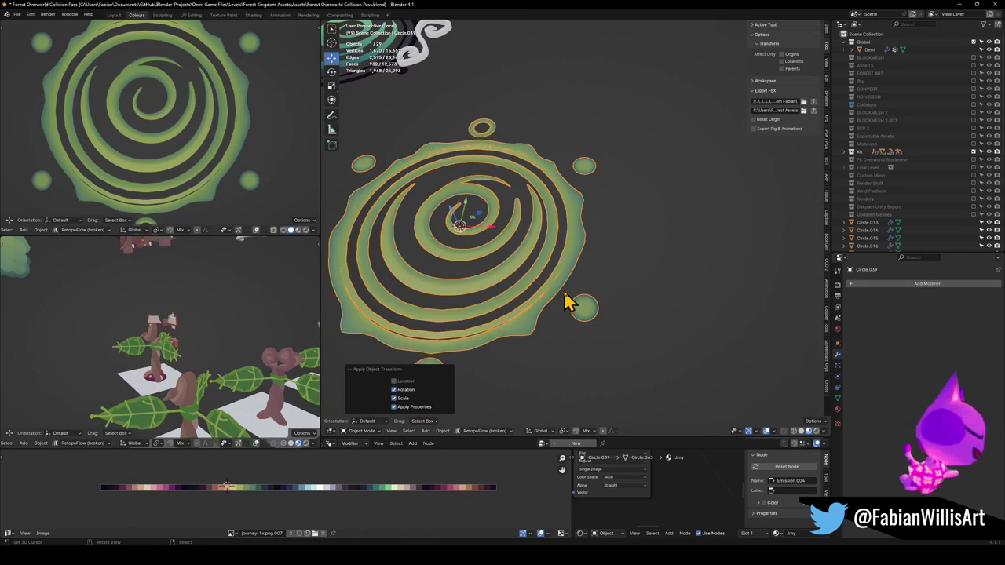
# In Edit Mode, shift the emblem mesh vertically, enlarge it to 1.025, and save.
pyautogui.press('Tab')
pyautogui.press('g')
pyautogui.press('z')
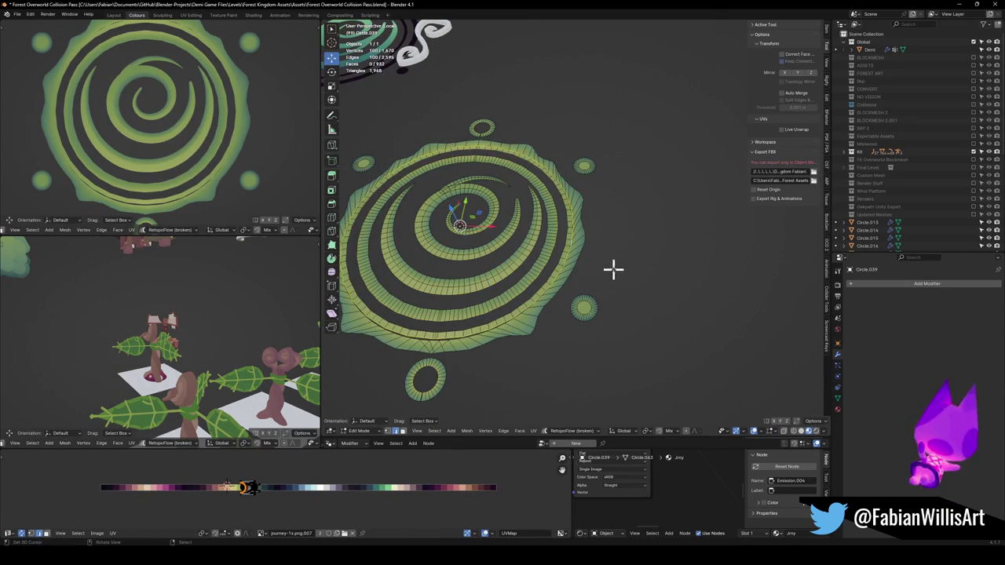
pyautogui.click(619, 261)
pyautogui.press('s')
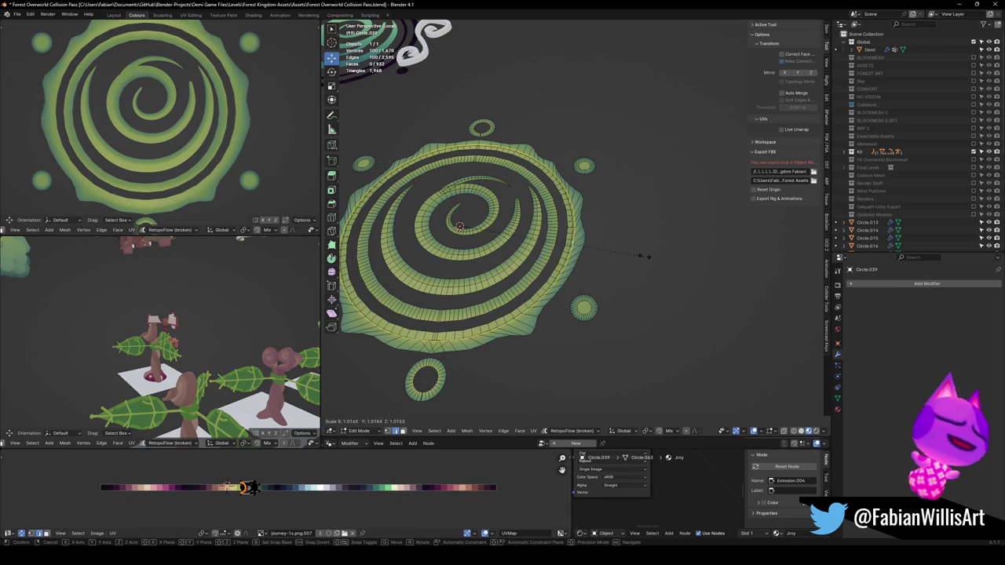
pyautogui.click(657, 253)
pyautogui.press('g')
pyautogui.press('z')
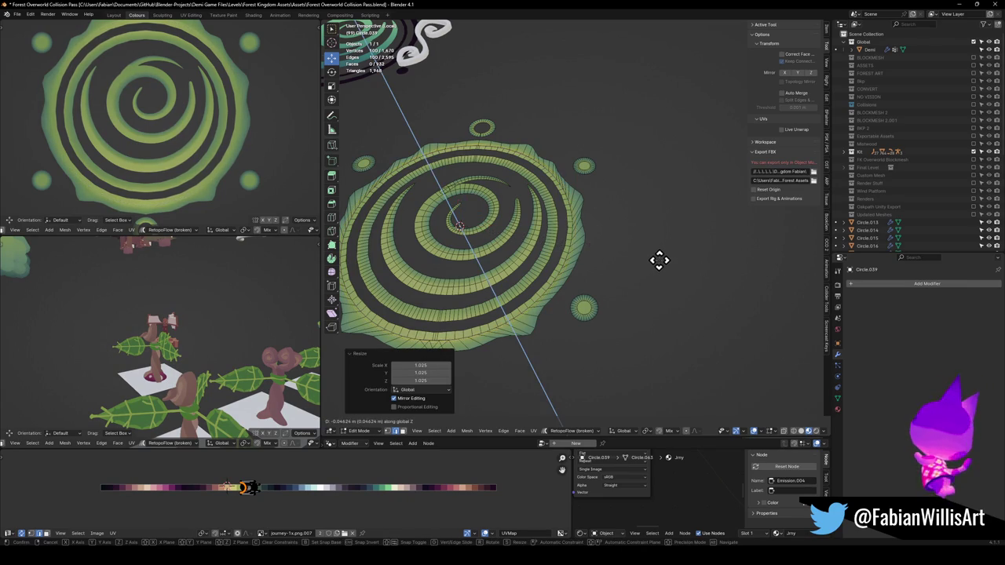
pyautogui.click(658, 259)
pyautogui.hotkey('alt', 'a')
pyautogui.hotkey('ctrl', 's')
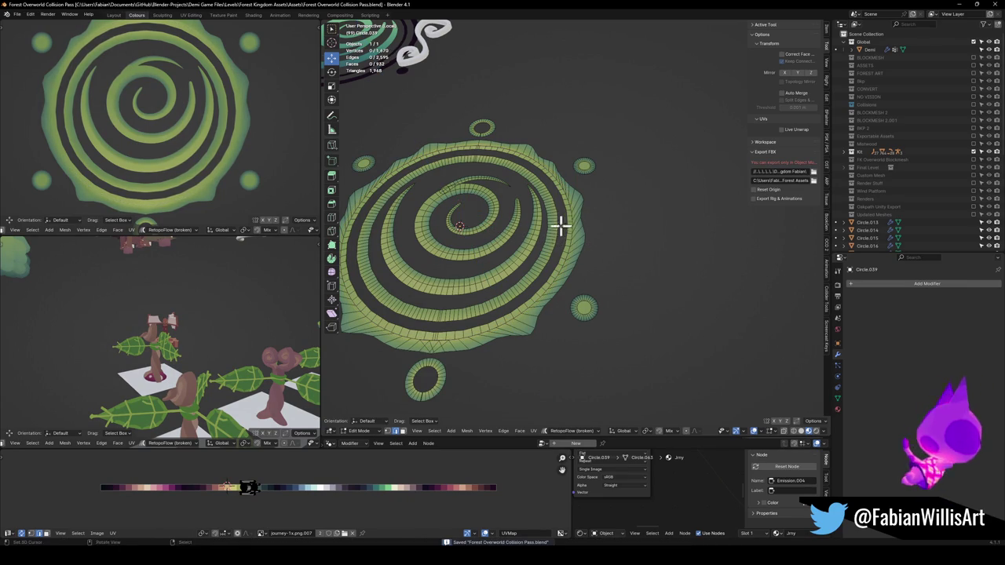
# Select the green spiral emblem from top orthographic view, save again, and show its material settings.
pyautogui.press('Tab')
pyautogui.scroll(5, 691, 262)
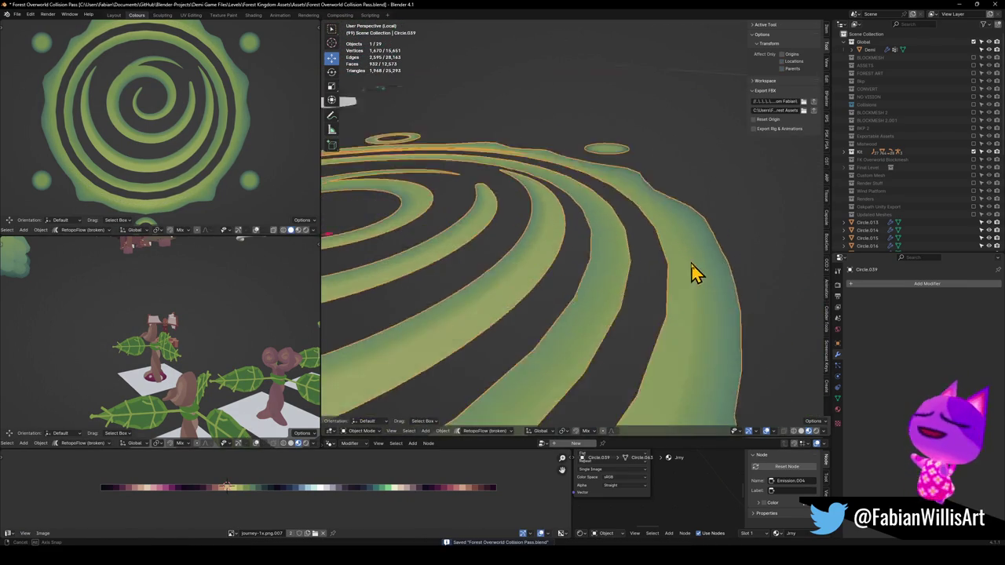
pyautogui.press('KP_7')
pyautogui.scroll(4, 590, 248)
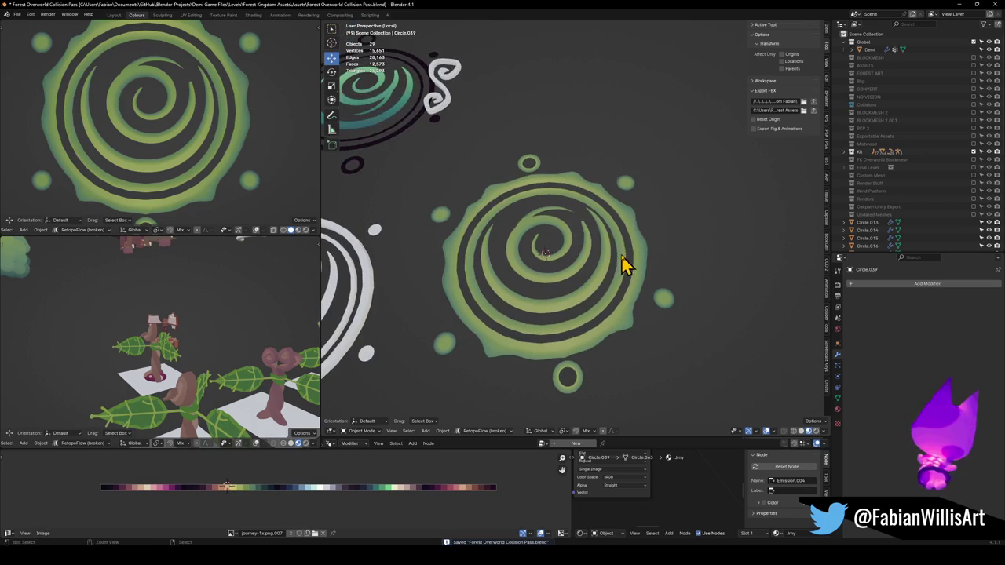
pyautogui.press('KP_7')
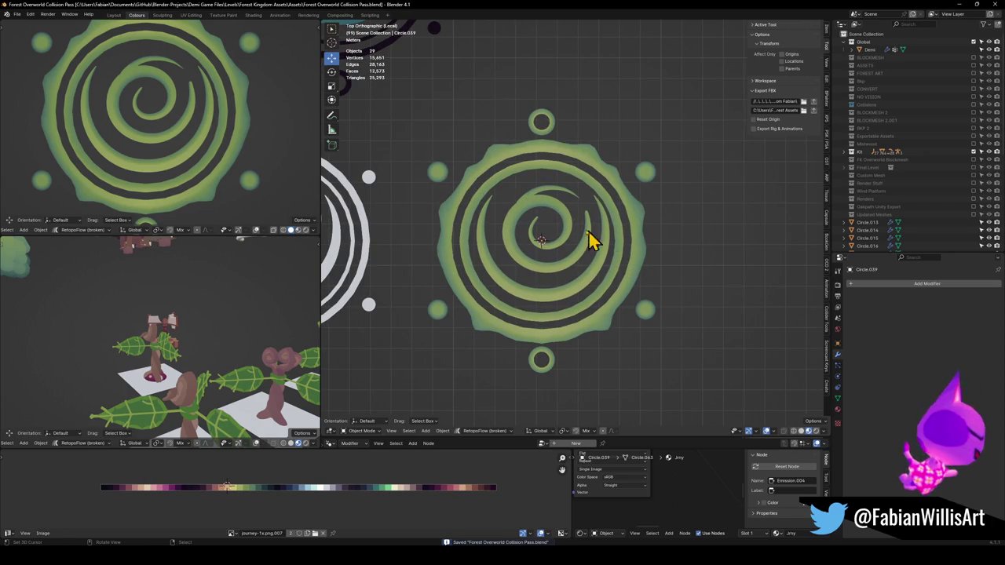
pyautogui.scroll(-5, 141, 108)
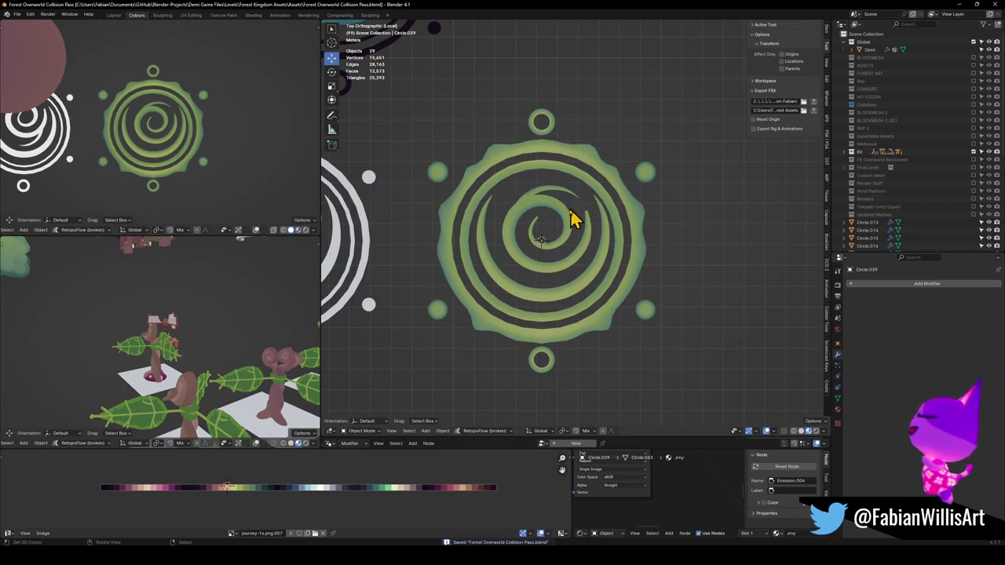
pyautogui.click(571, 163)
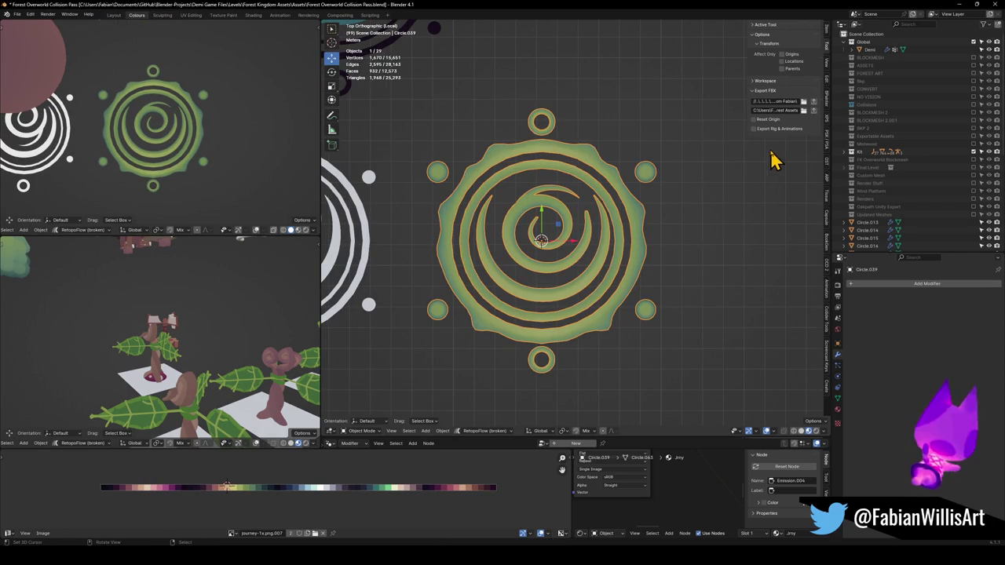
pyautogui.hotkey('ctrl', 's')
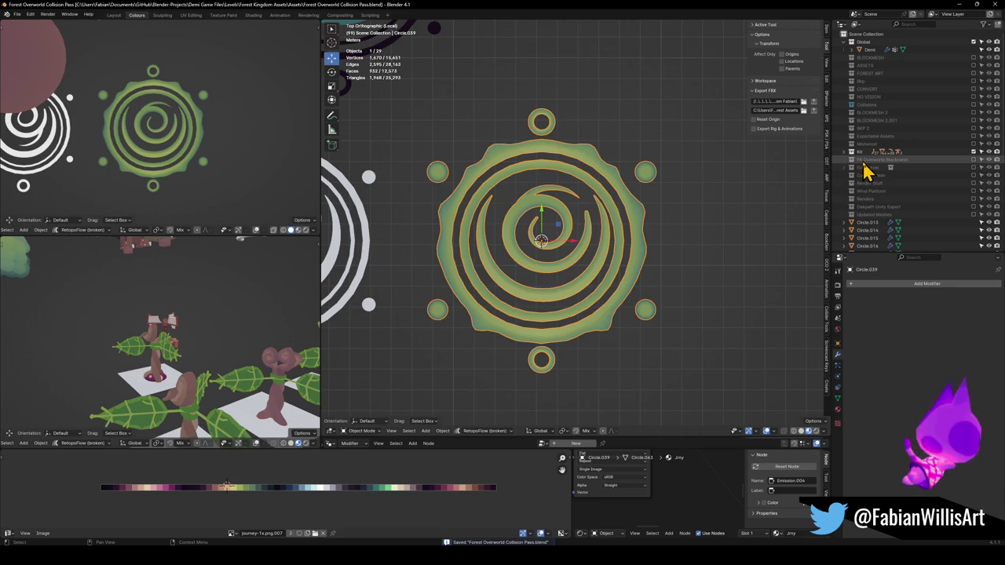
pyautogui.click(837, 410)
# Try the Jmy and Rune Emission materials on the spiral, then undo the swap.
pyautogui.click(850, 317)
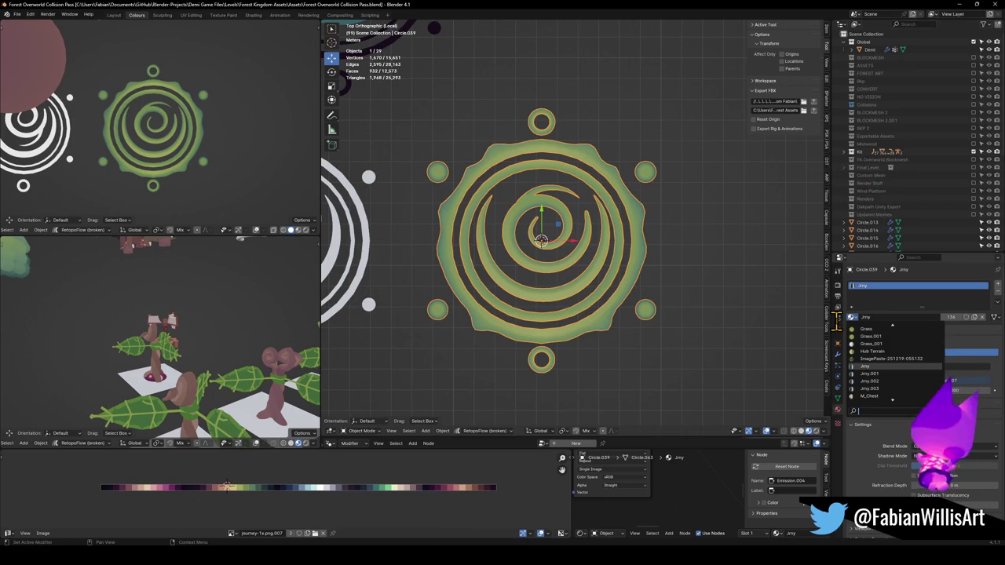
pyautogui.write('jmy')
pyautogui.press('Return')
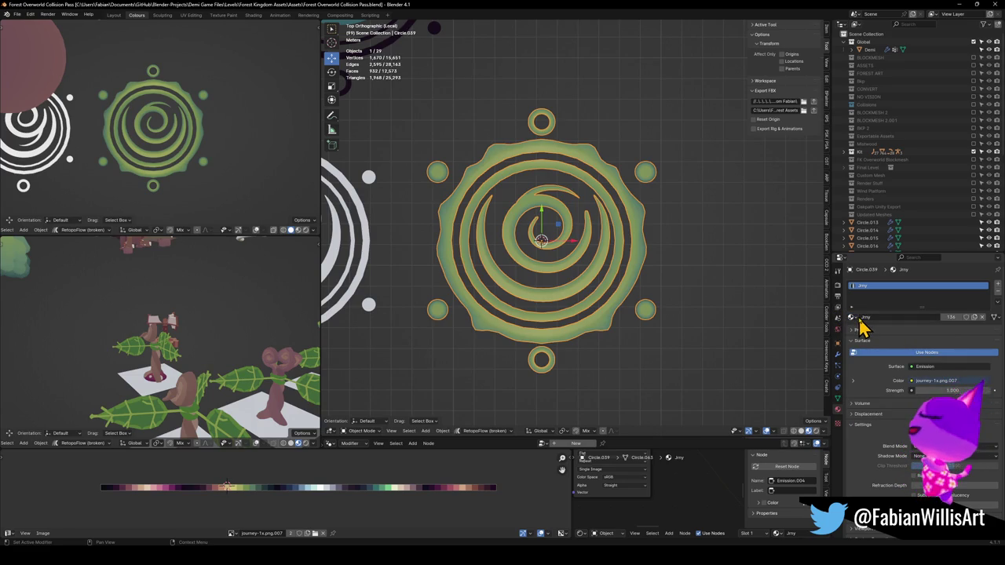
pyautogui.click(854, 317)
pyautogui.write('em')
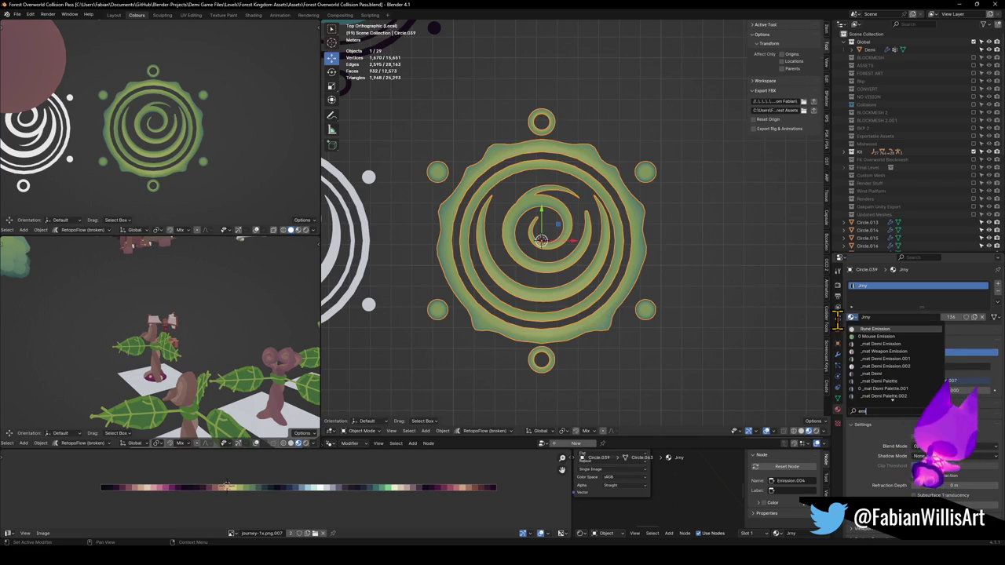
pyautogui.press('Return')
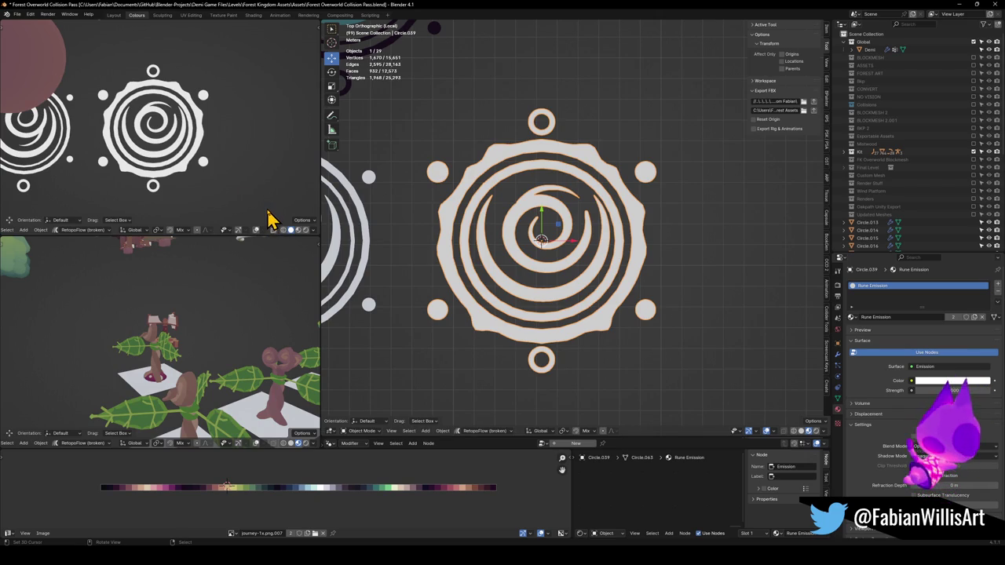
pyautogui.hotkey('ctrl', 'z')
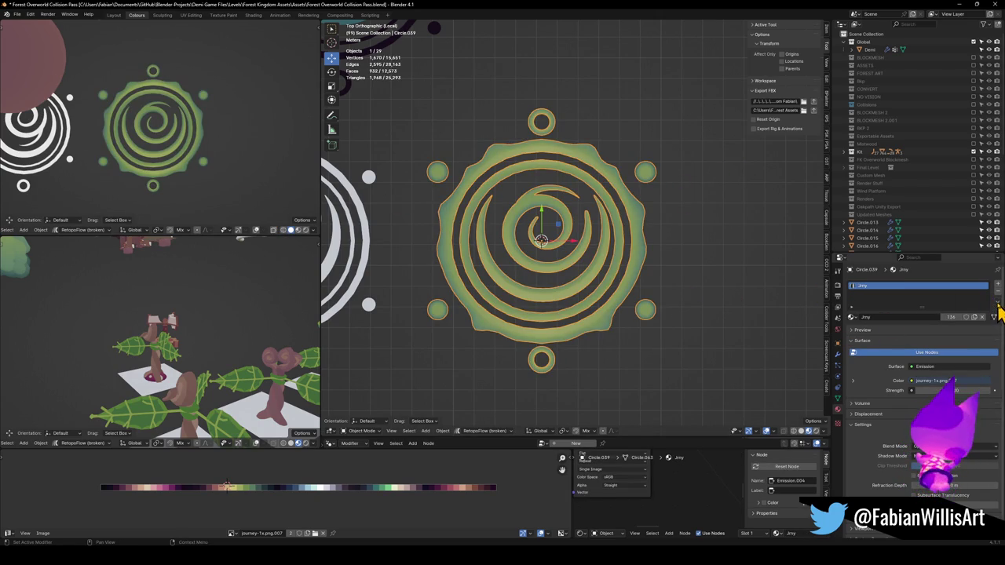
# Copy Jmy, replace the slot with a new material named Jmy Emission, and paste Jmy's settings into it.
pyautogui.click(997, 306)
pyautogui.click(971, 339)
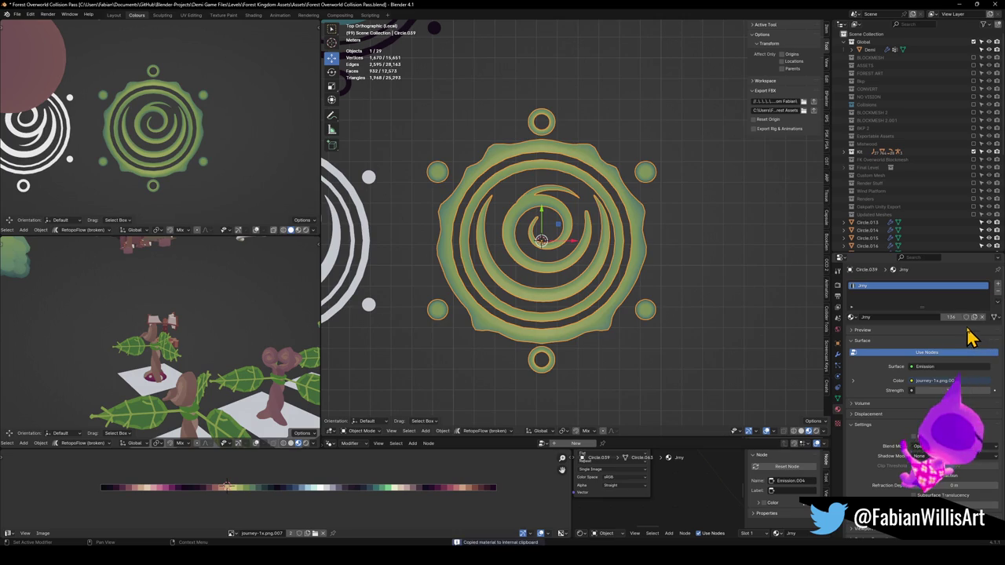
pyautogui.click(997, 284)
pyautogui.click(953, 285)
pyautogui.click(997, 291)
pyautogui.click(925, 317)
pyautogui.doubleClick(873, 317)
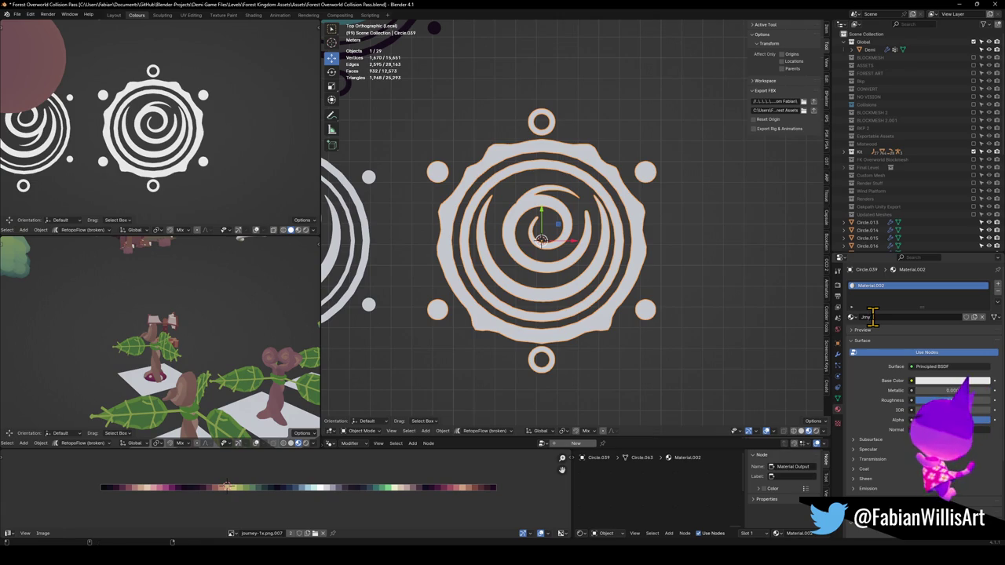
pyautogui.write('Emissio')
pyautogui.press('Return')
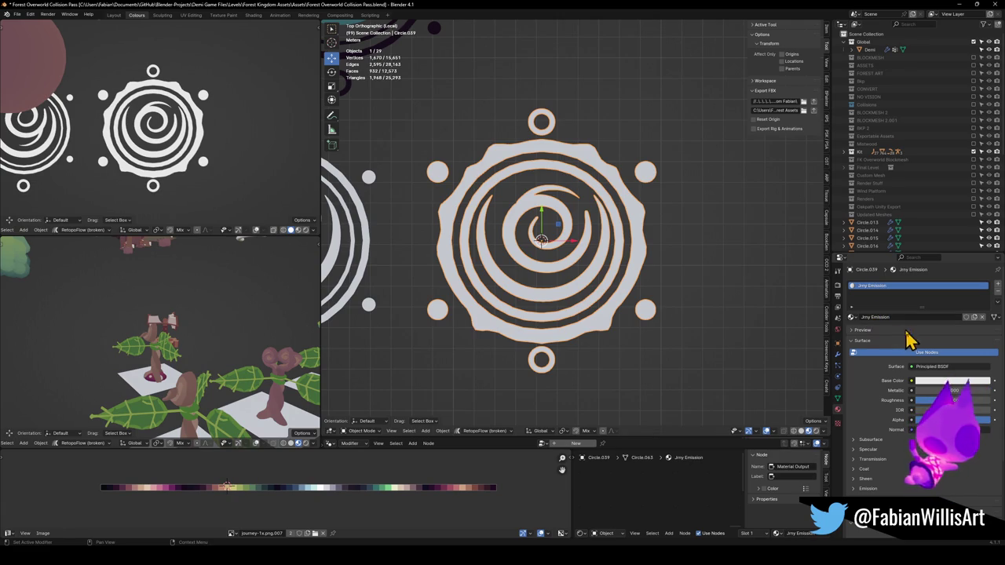
pyautogui.click(997, 303)
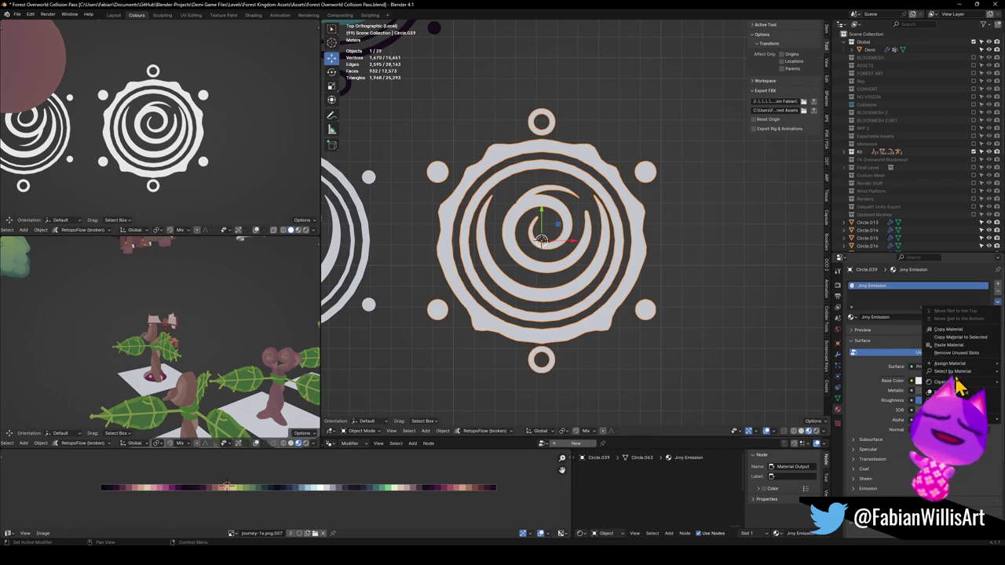
pyautogui.click(954, 346)
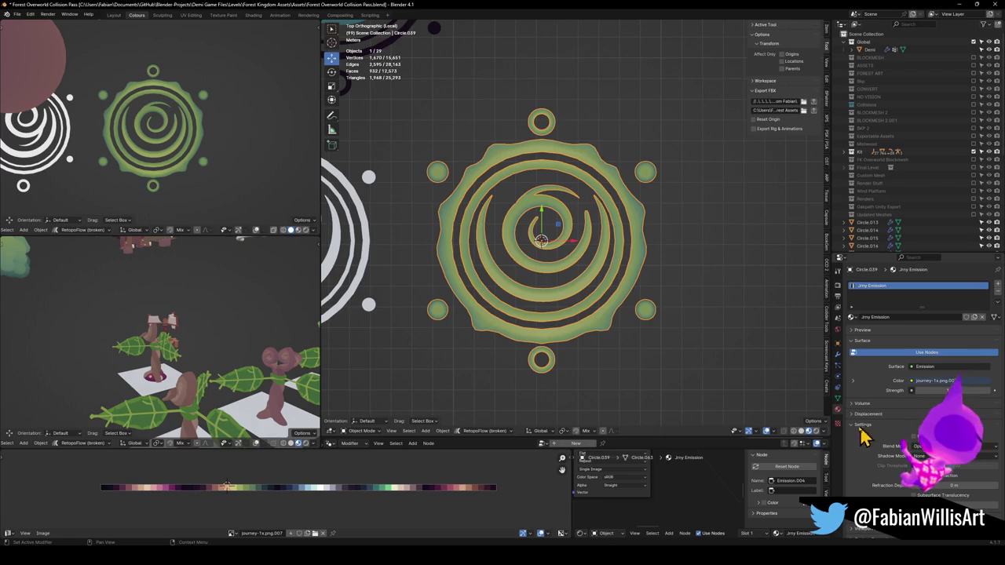
pyautogui.scroll(2, 644, 514)
# Inspect the image → Emission → Material Output chain in the maximized Shader Editor, then save.
pyautogui.hotkey('ctrl', 'space')
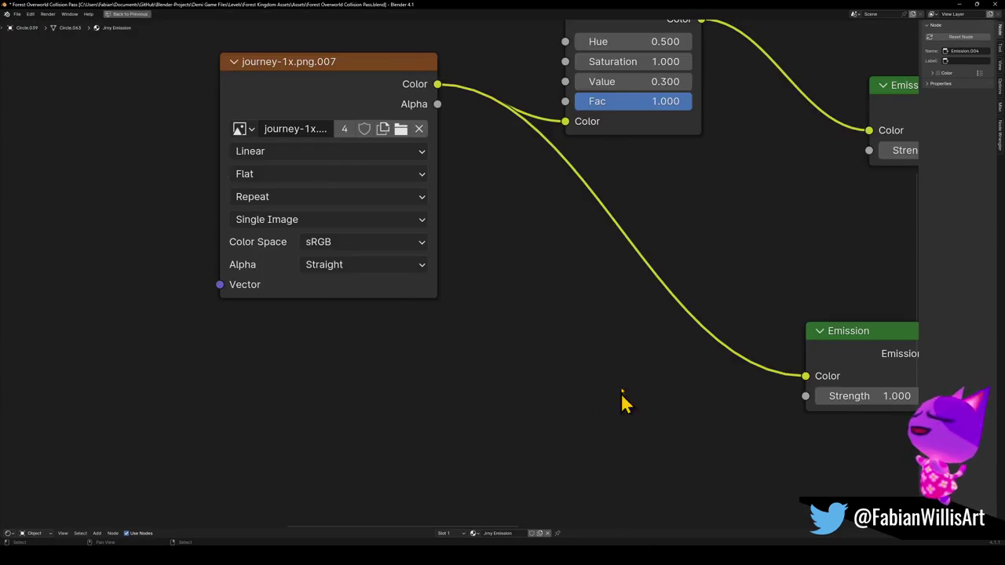
pyautogui.scroll(-6, 647, 325)
pyautogui.moveTo(714, 294); pyautogui.dragTo(573, 333)
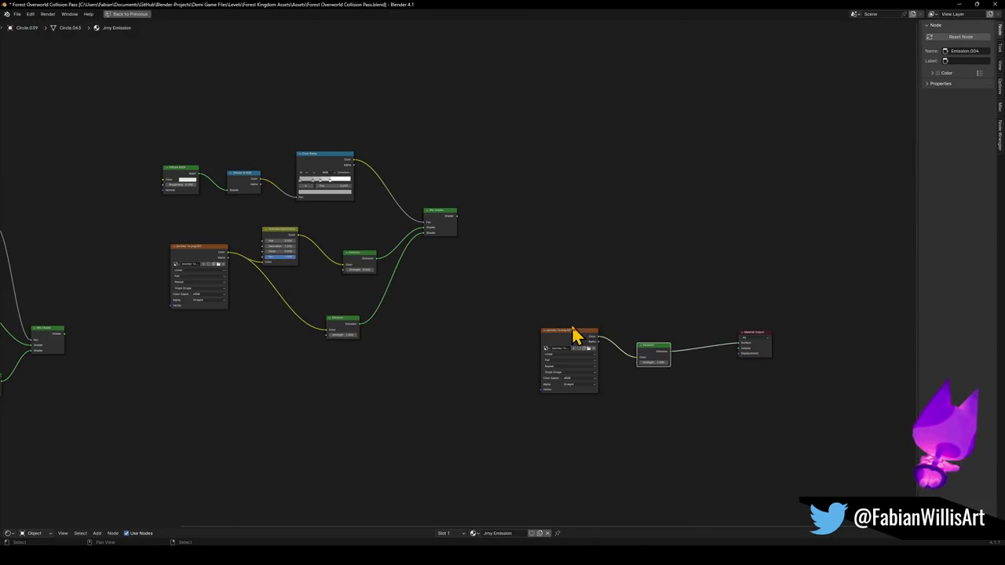
pyautogui.scroll(4, 743, 354)
pyautogui.moveTo(846, 390); pyautogui.dragTo(585, 352)
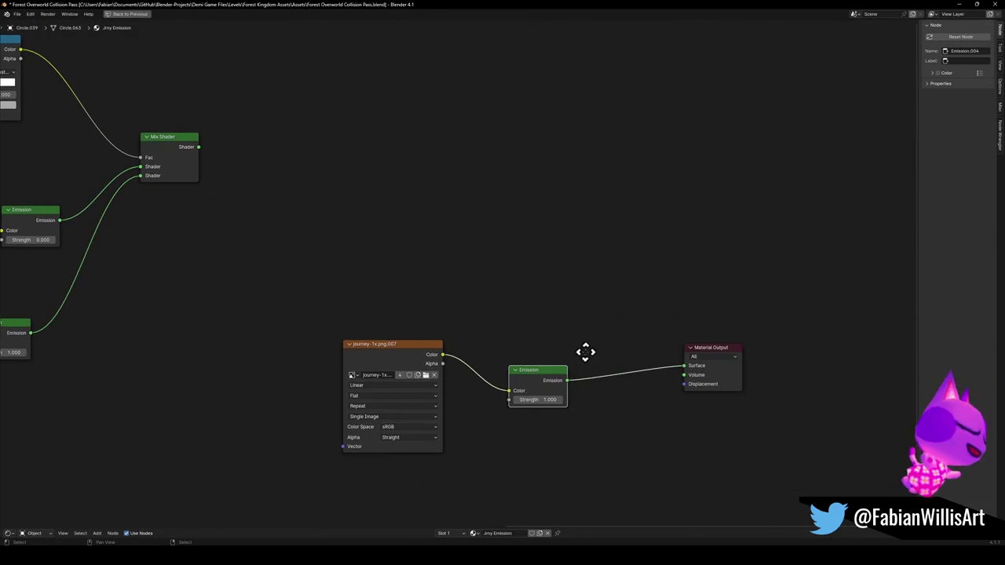
pyautogui.scroll(1, 540, 366)
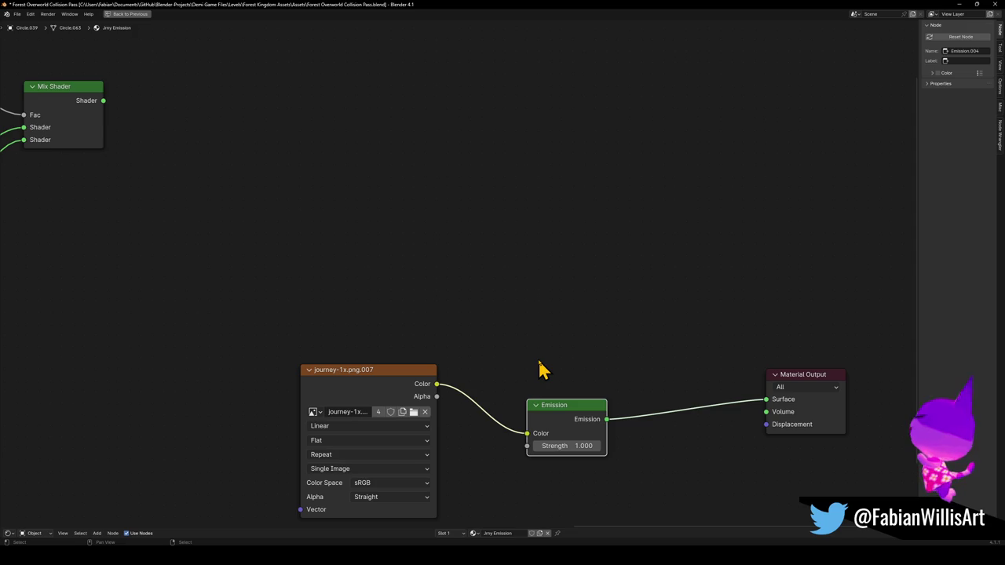
pyautogui.hotkey('ctrl', 'space')
pyautogui.scroll(-5, 567, 280)
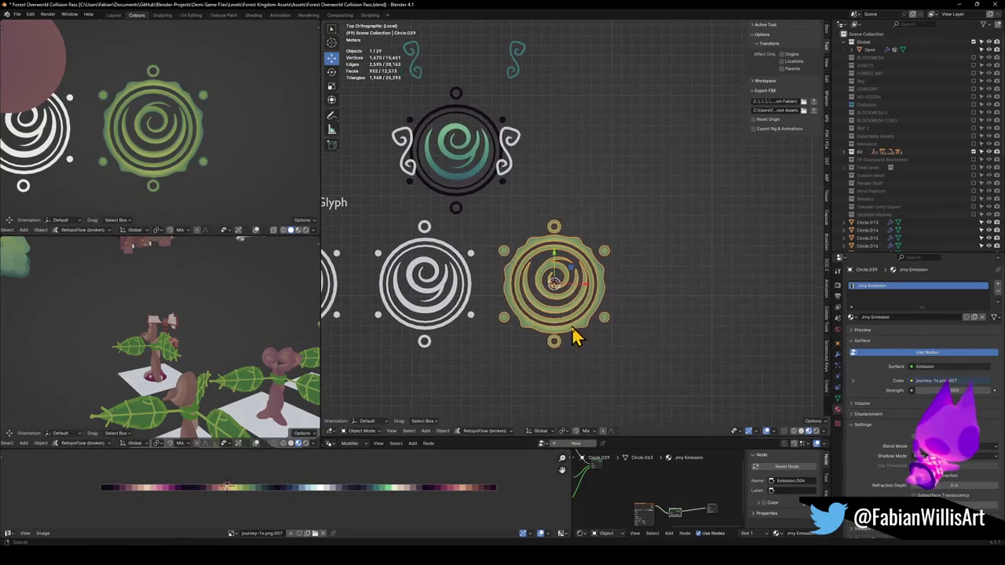
pyautogui.hotkey('ctrl', 's')
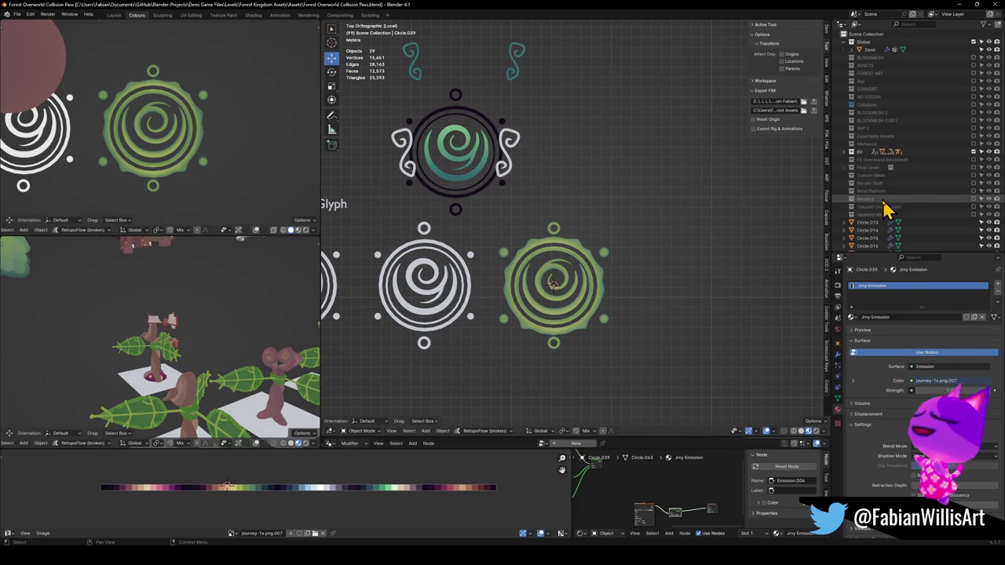
pyautogui.click(973, 199)
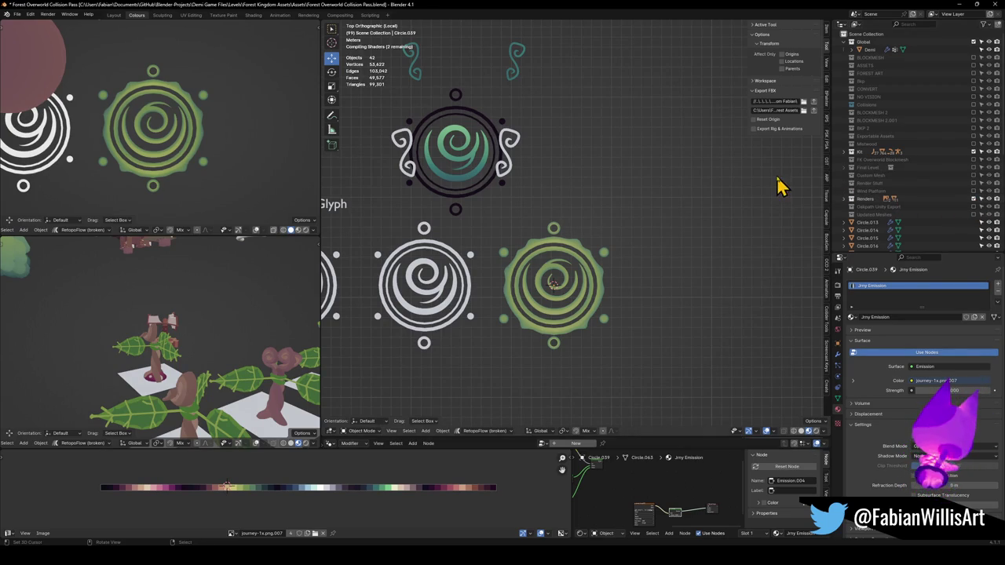
pyautogui.press('KP_0')
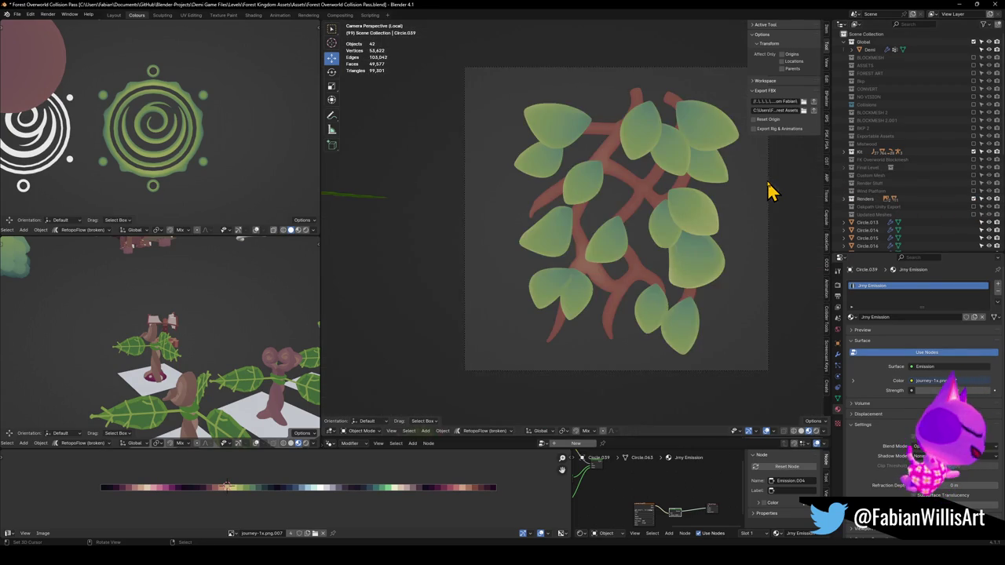
pyautogui.hotkey('shift', 's')
pyautogui.scroll(-4, 632, 251)
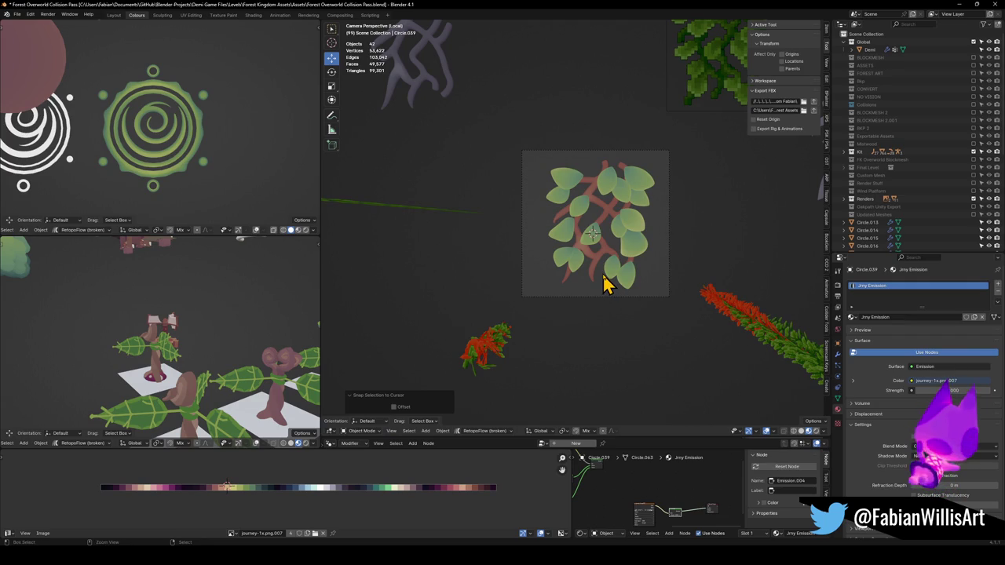
pyautogui.click(610, 285)
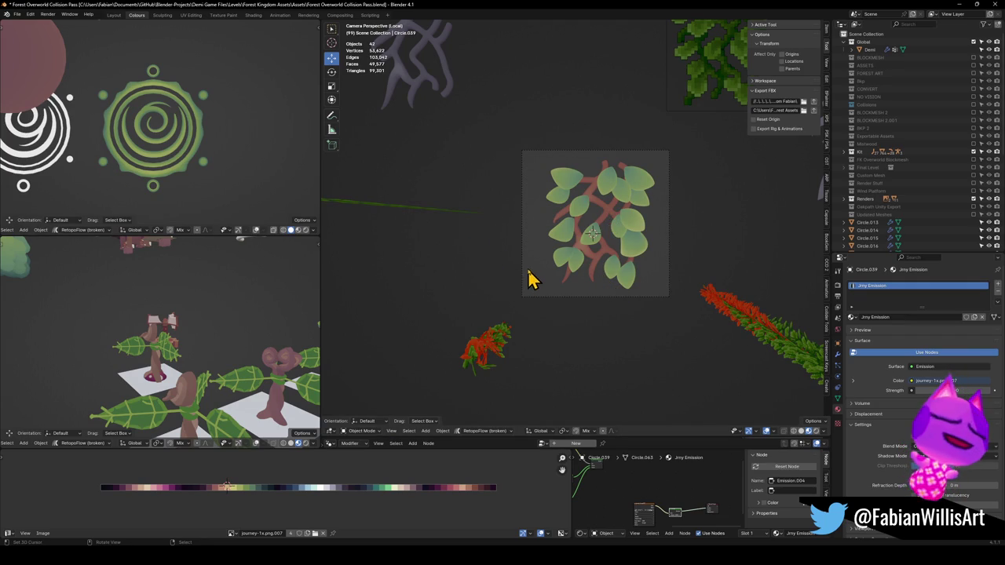
pyautogui.press('h')
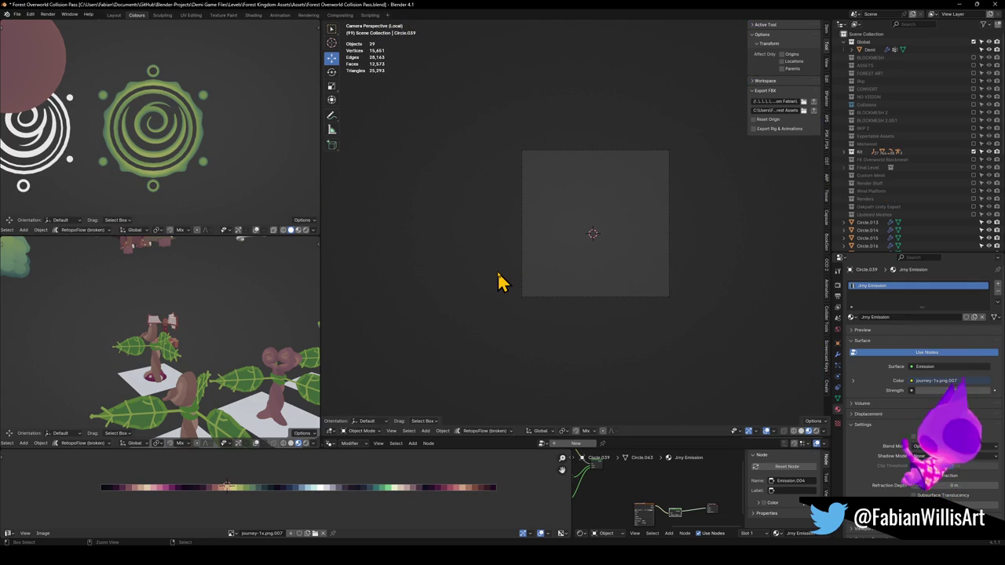
pyautogui.press('KP_Decimal')
pyautogui.scroll(-5, 505, 235)
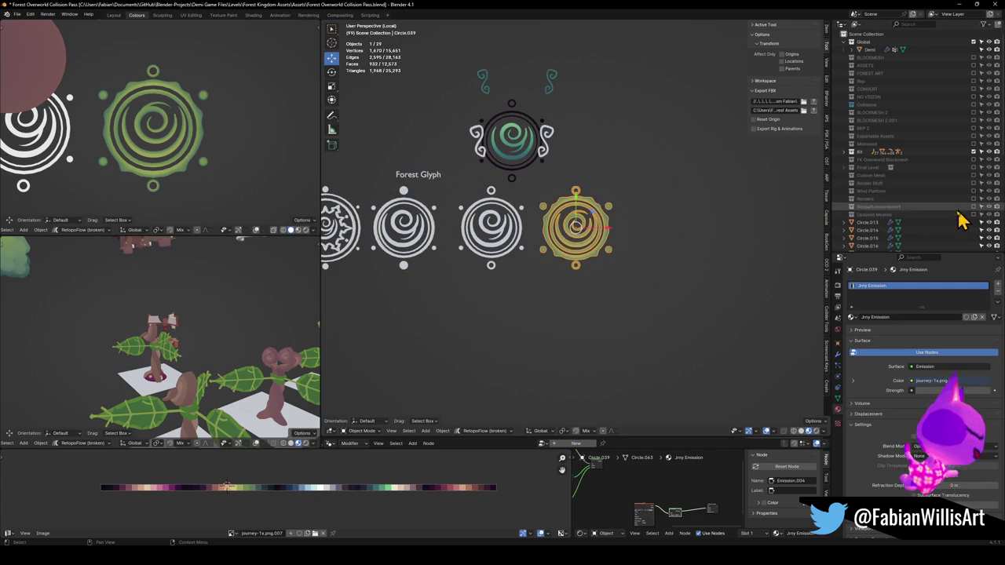
# Include the Render Stuff collection, look through the camera, and snap the spiral to the 3D cursor.
pyautogui.click(974, 184)
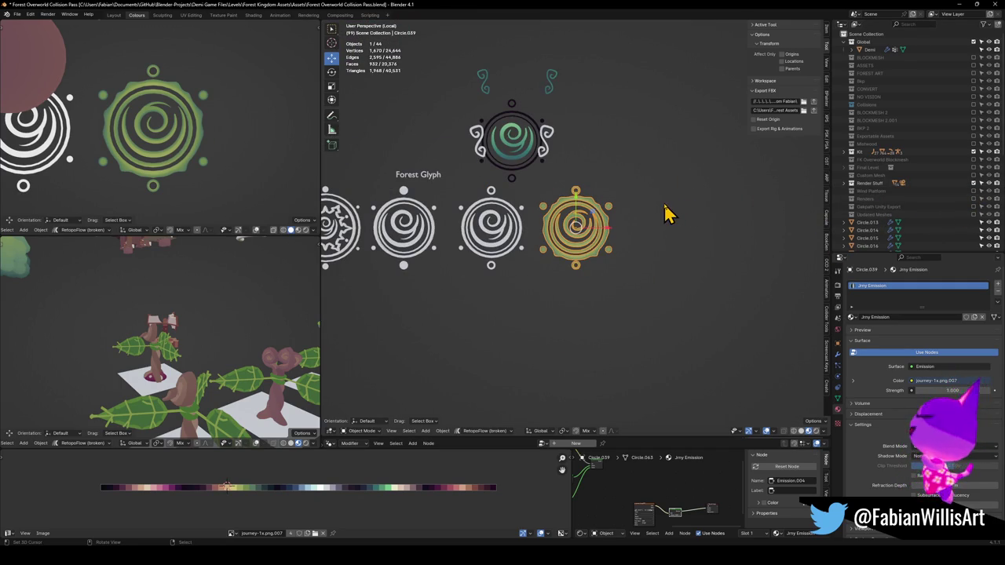
pyautogui.scroll(3, 664, 214)
pyautogui.press('KP_0')
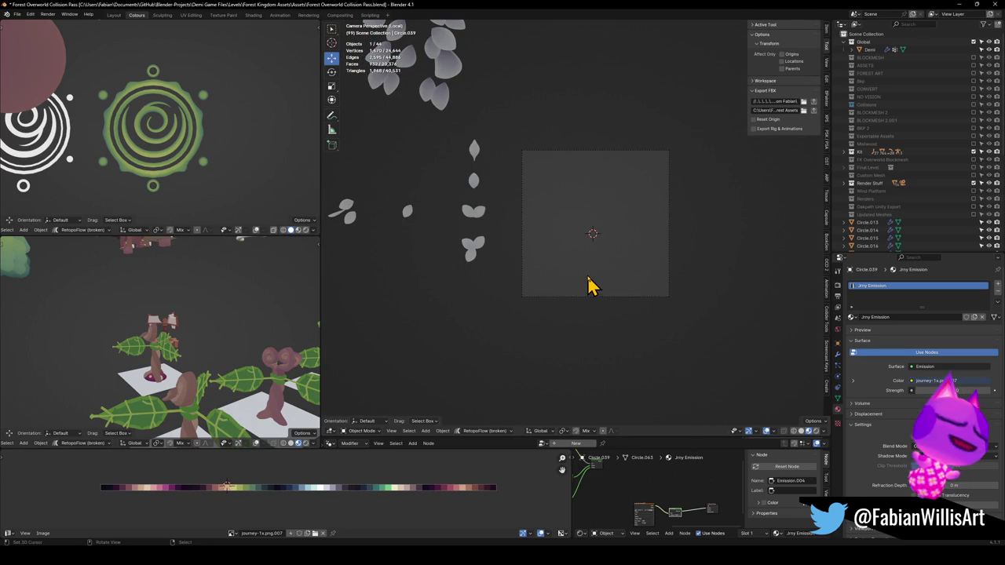
pyautogui.hotkey('shift', 's')
pyautogui.click(611, 224)
pyautogui.scroll(4, 664, 243)
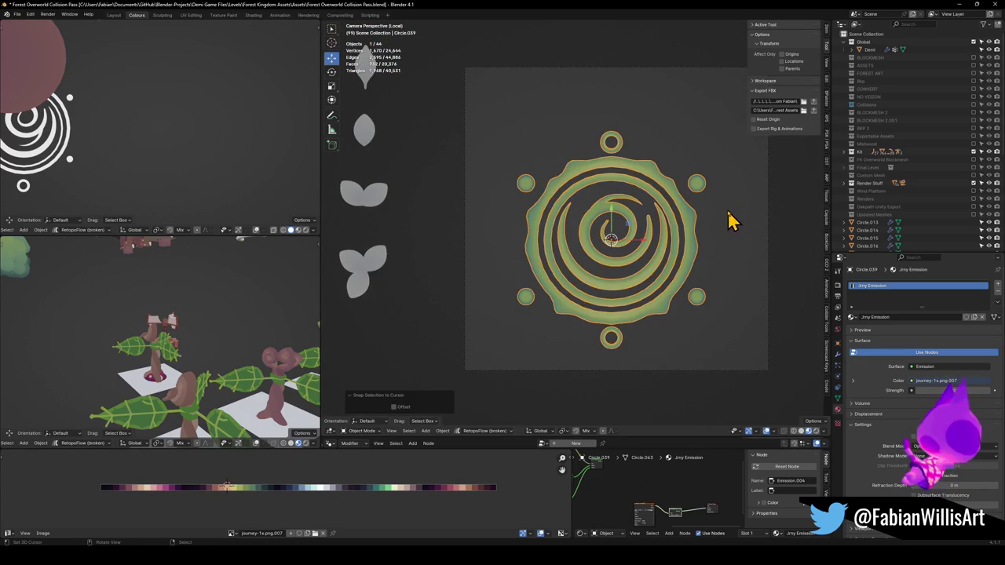
# Scale the spiral to 1.498, nudge it along Y, fine-tune its size, then deselect and save.
pyautogui.press('s')
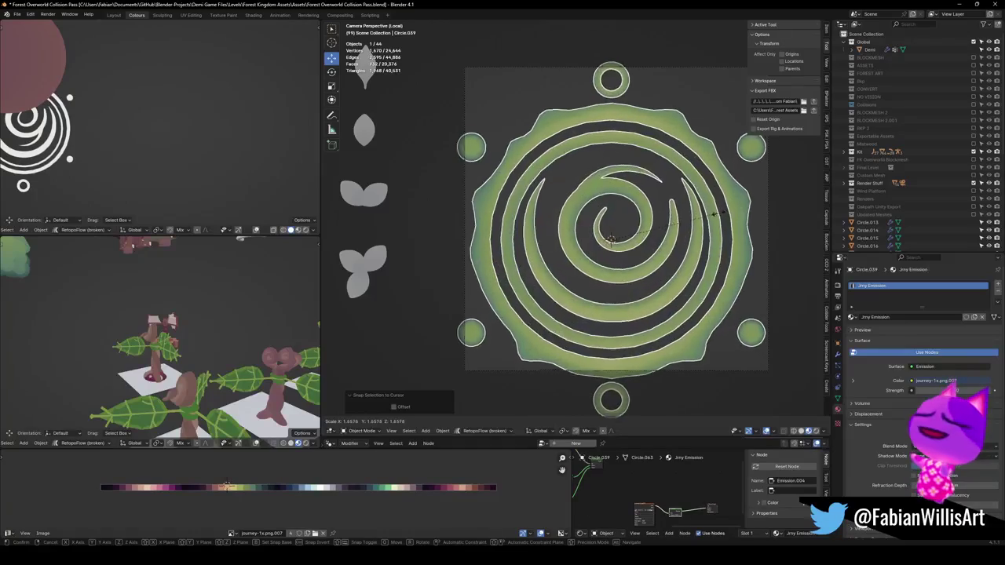
pyautogui.click(717, 224)
pyautogui.press('g')
pyautogui.press('y')
pyautogui.press('s')
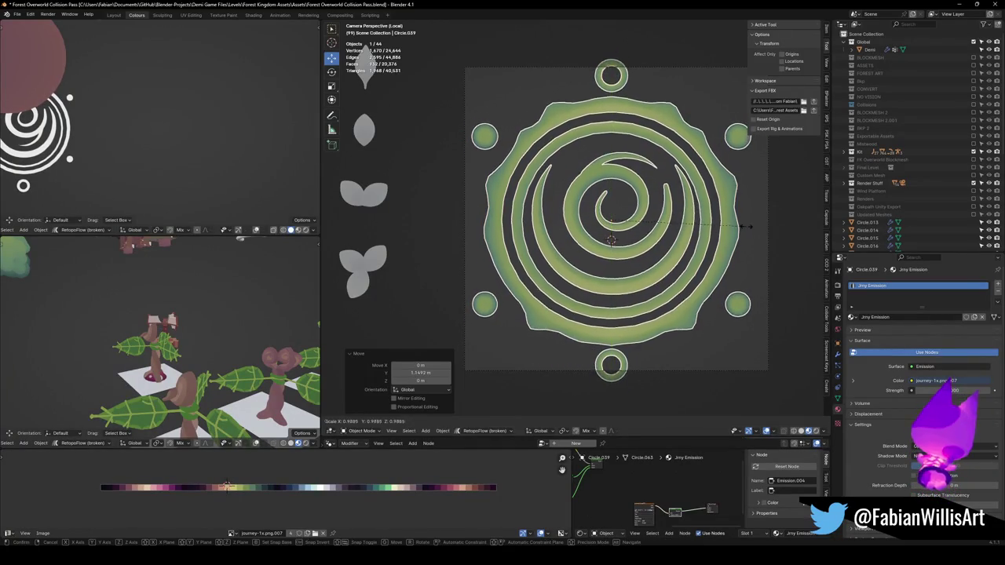
pyautogui.click(746, 244)
pyautogui.press('s')
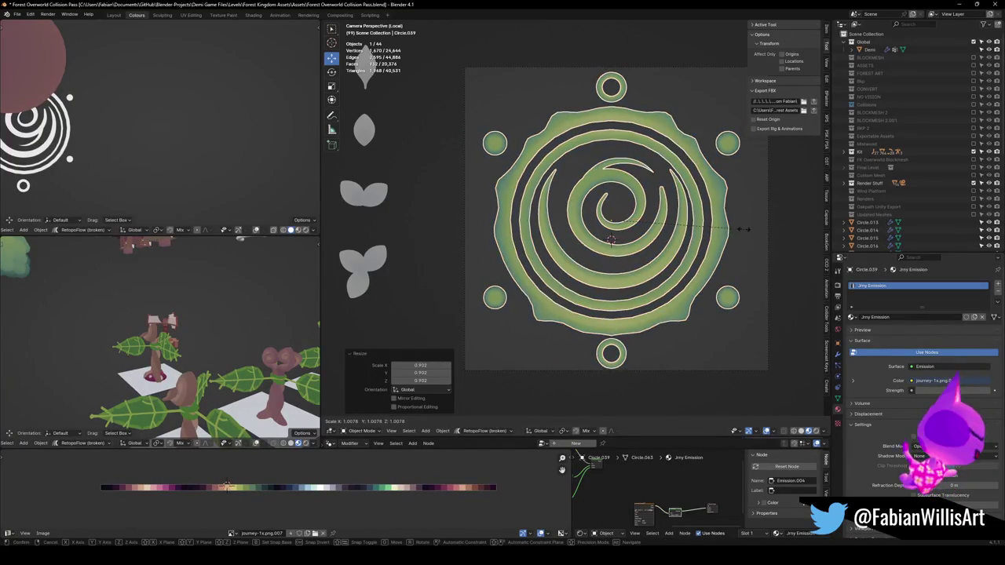
pyautogui.click(708, 250)
pyautogui.hotkey('alt', 'a')
pyautogui.hotkey('ctrl', 's')
pyautogui.scroll(-1, 640, 224)
pyautogui.scroll(-1, 640, 224)
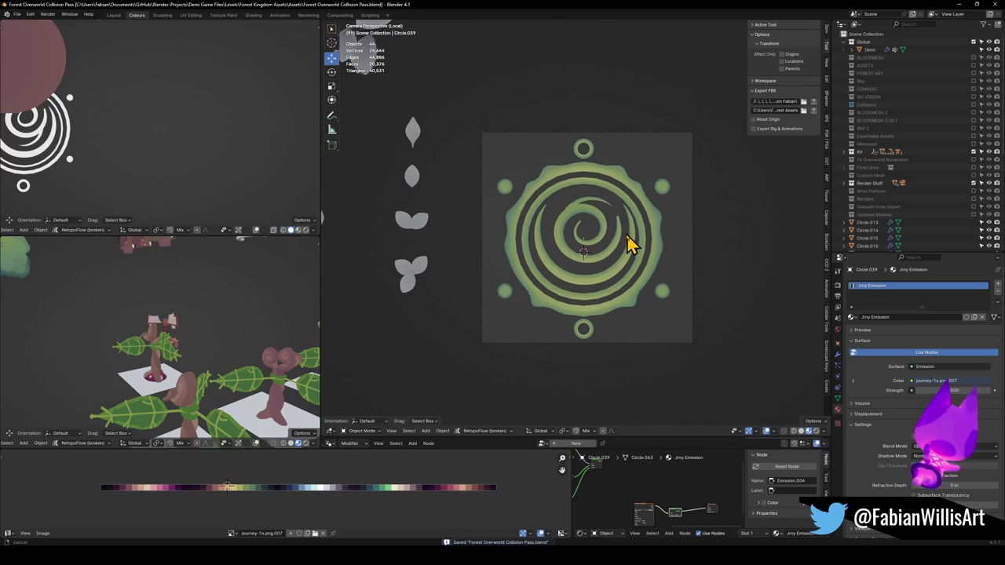
# Check the output settings and render a 4096 × 4096 px test image of the spiral emblem.
pyautogui.click(837, 297)
pyautogui.click(837, 307)
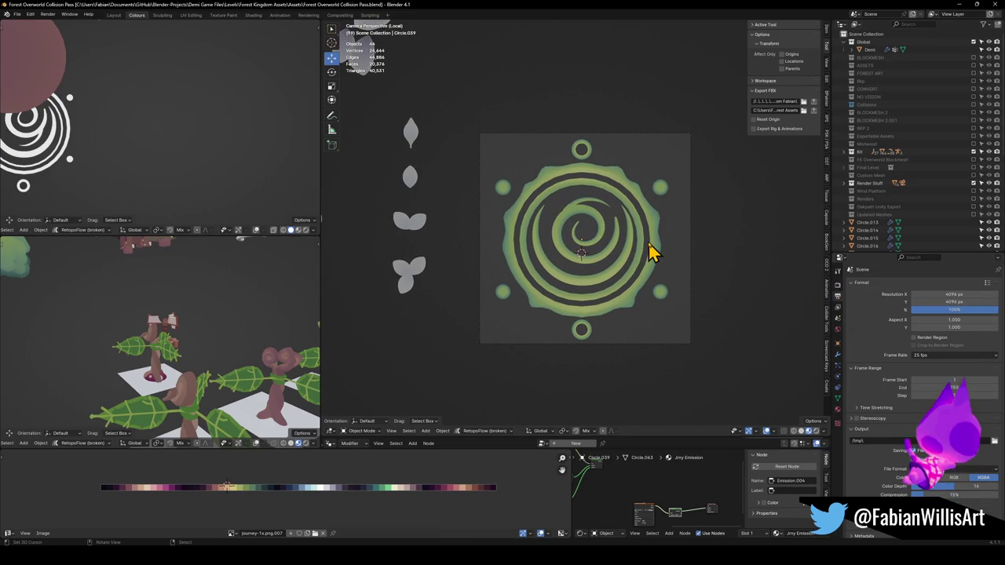
pyautogui.press('F12')
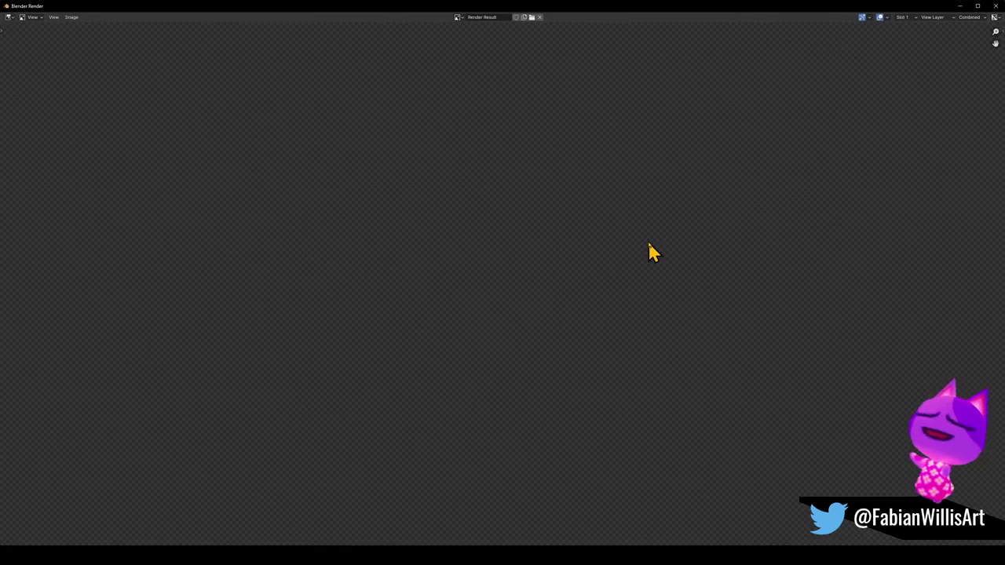
pyautogui.press('Home')
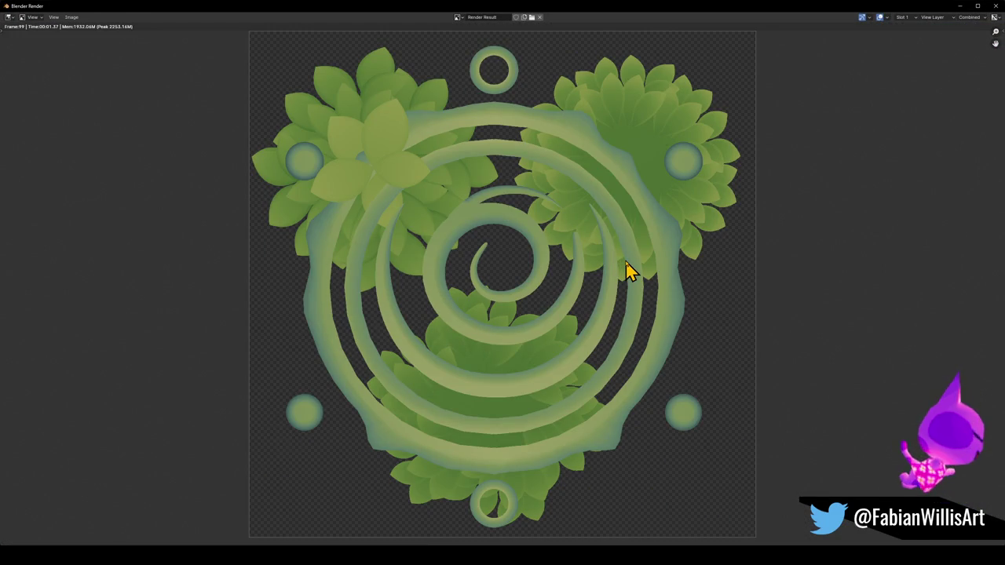
pyautogui.press('Escape')
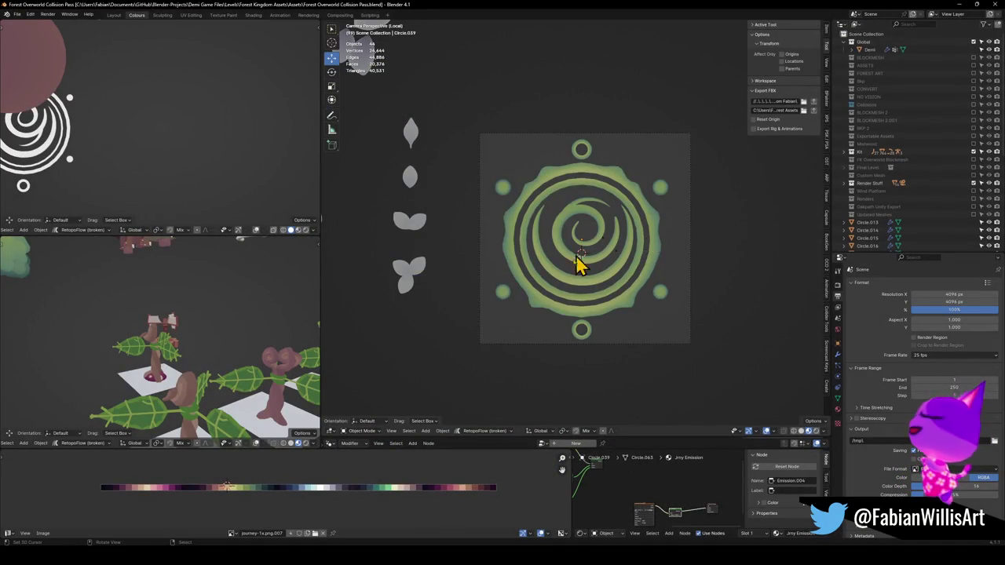
pyautogui.scroll(-3, 596, 271)
pyautogui.scroll(2, 610, 275)
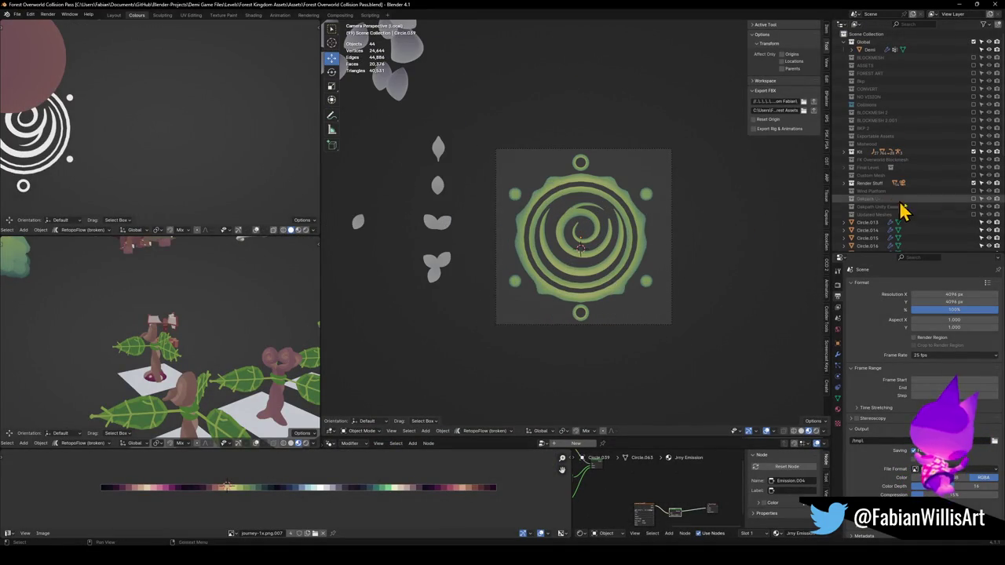
# Adjust render visibility in the Render Stuff collection and re-render, which now comes out empty and transparent.
pyautogui.click(844, 187)
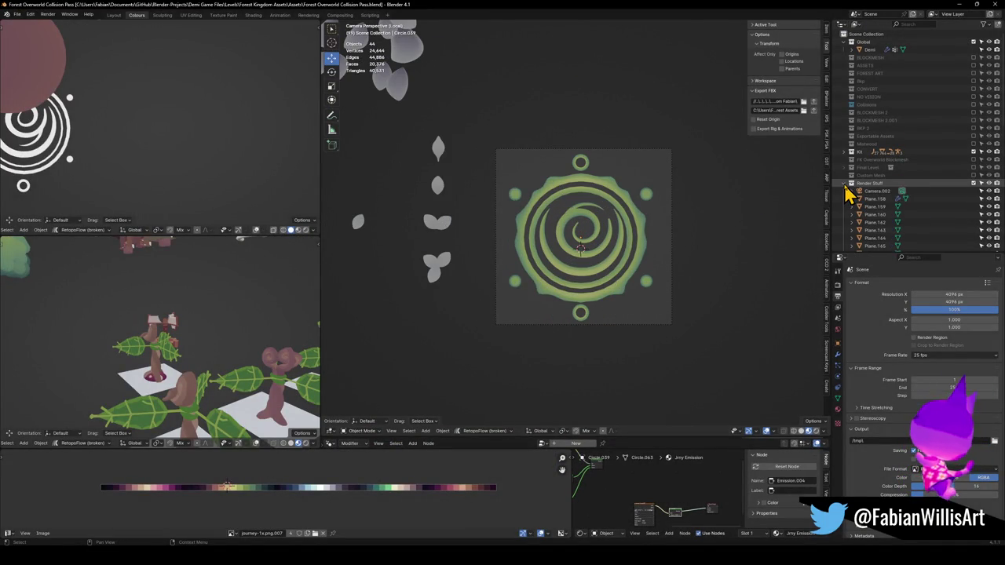
pyautogui.click(845, 187)
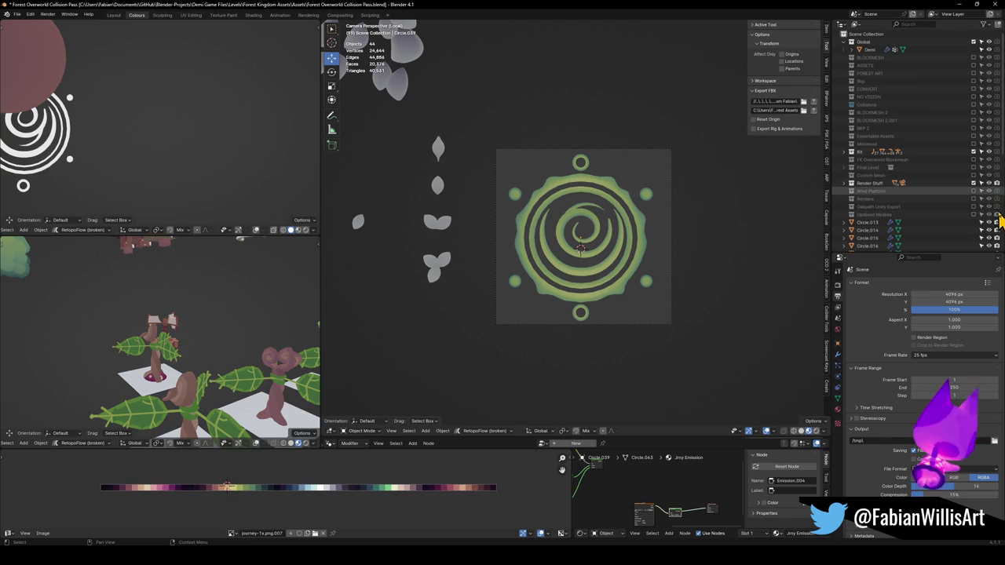
pyautogui.scroll(-4, 985, 224)
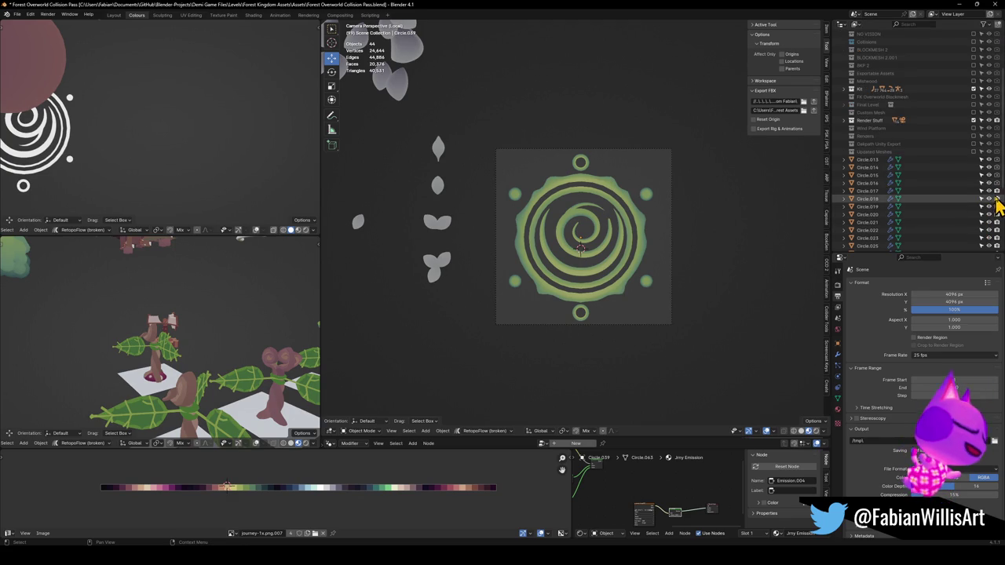
pyautogui.scroll(-2, 996, 222)
pyautogui.scroll(-5, 995, 223)
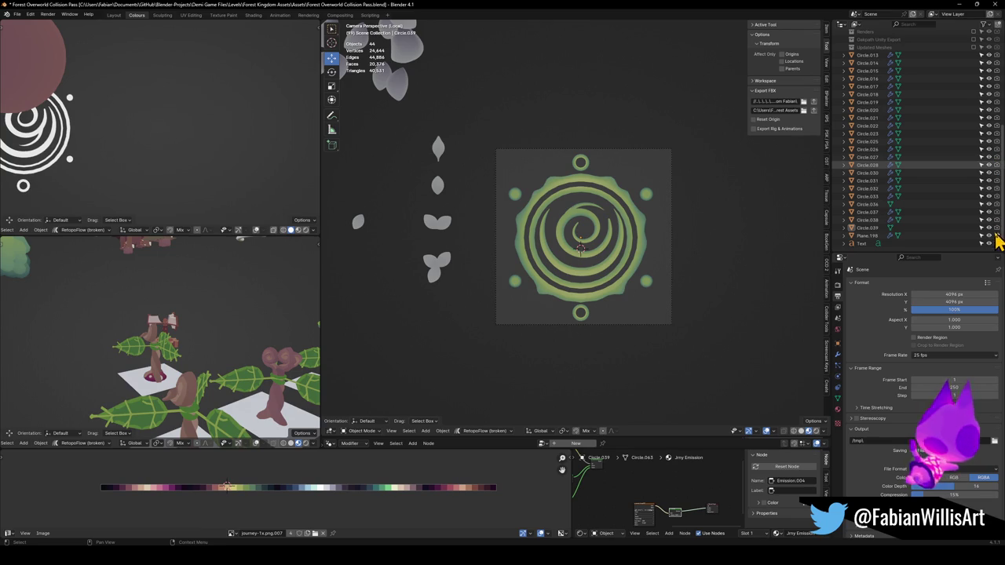
pyautogui.scroll(10, 993, 212)
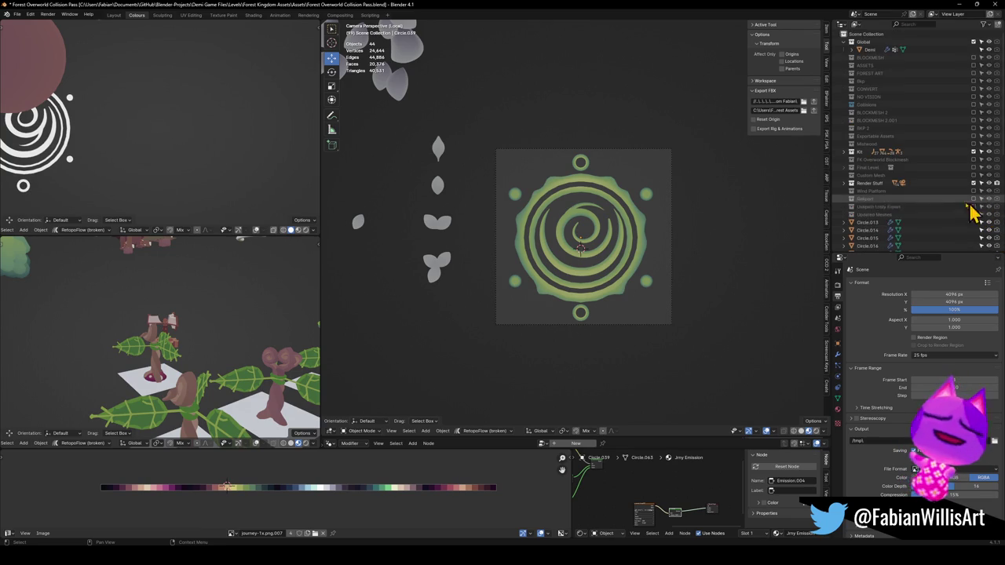
pyautogui.press('F12')
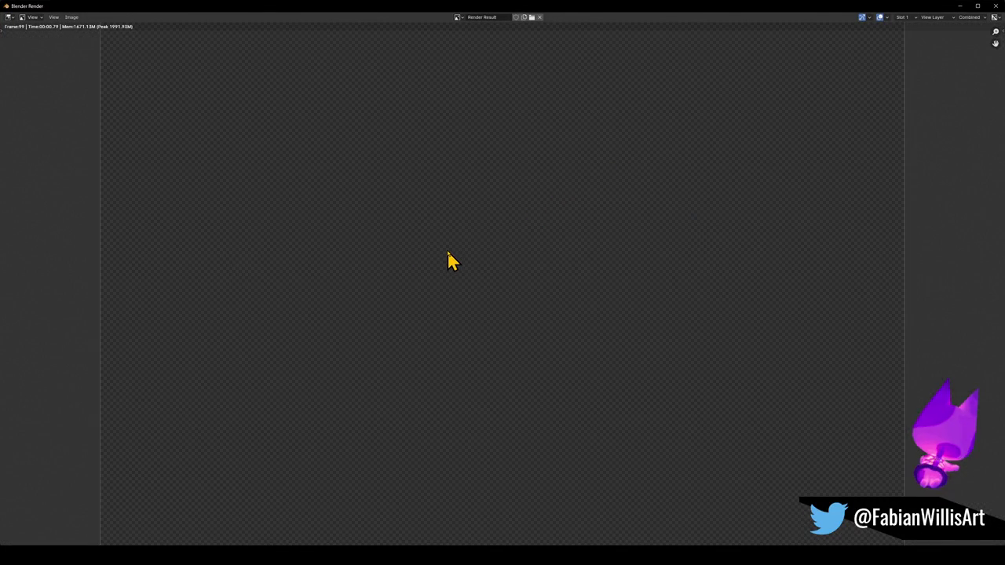
pyautogui.press('Escape')
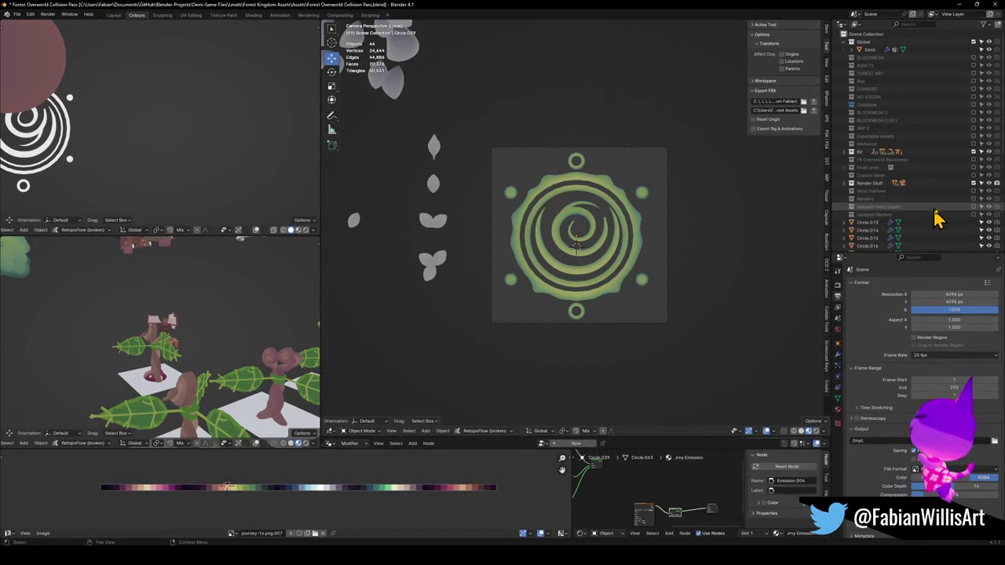
pyautogui.scroll(-2, 965, 225)
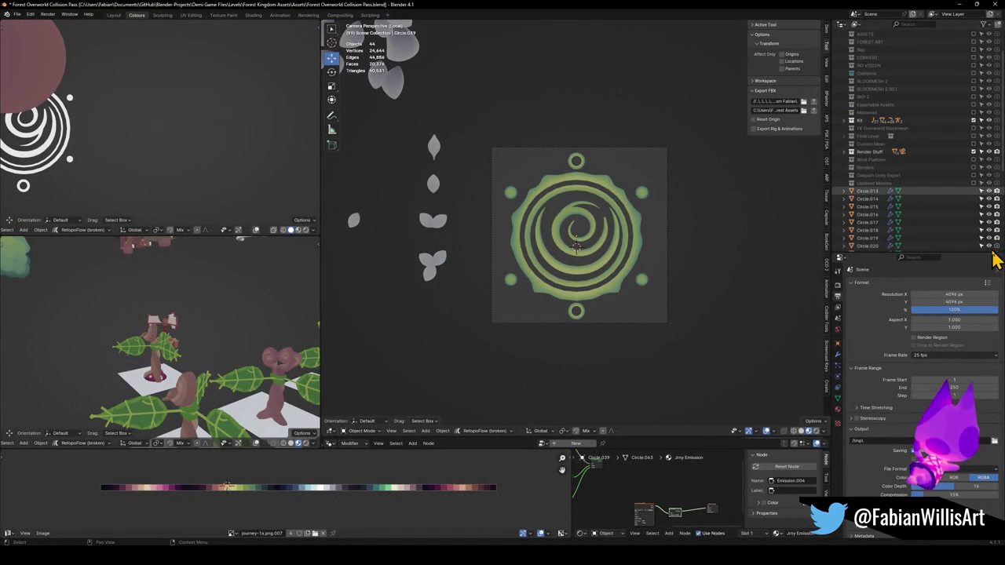
pyautogui.scroll(-6, 970, 222)
pyautogui.scroll(-2, 970, 220)
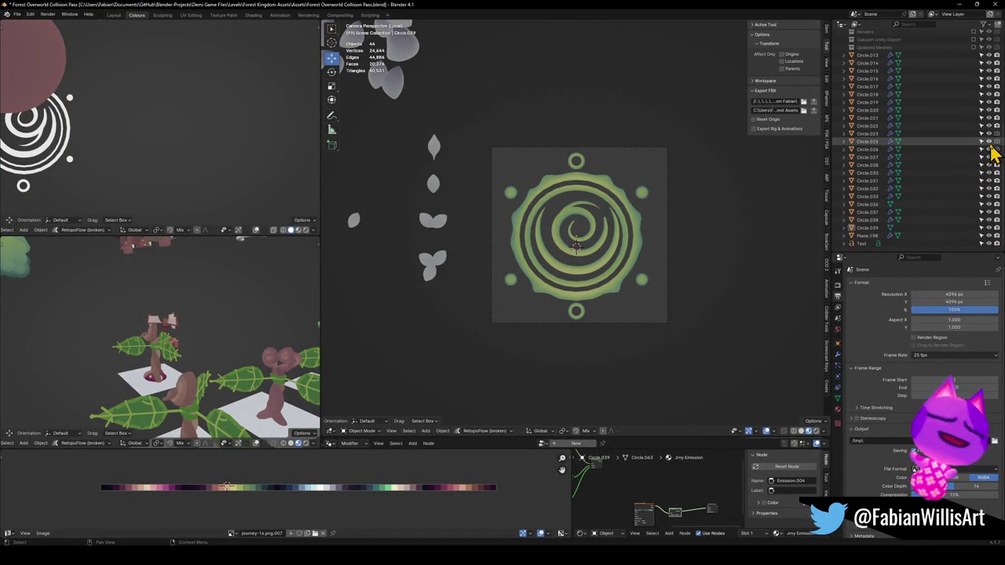
pyautogui.scroll(8, 942, 223)
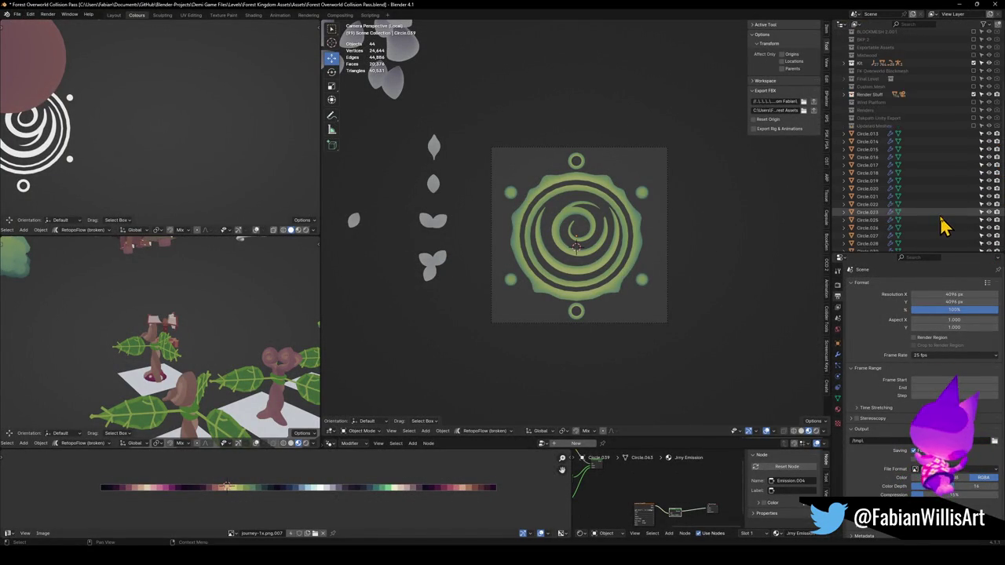
pyautogui.press('F12')
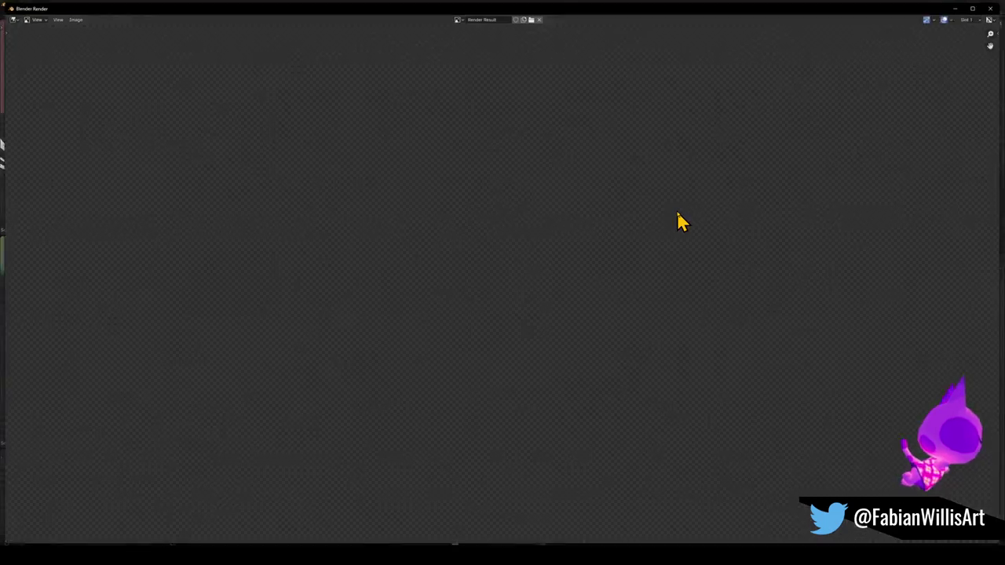
pyautogui.press('Home')
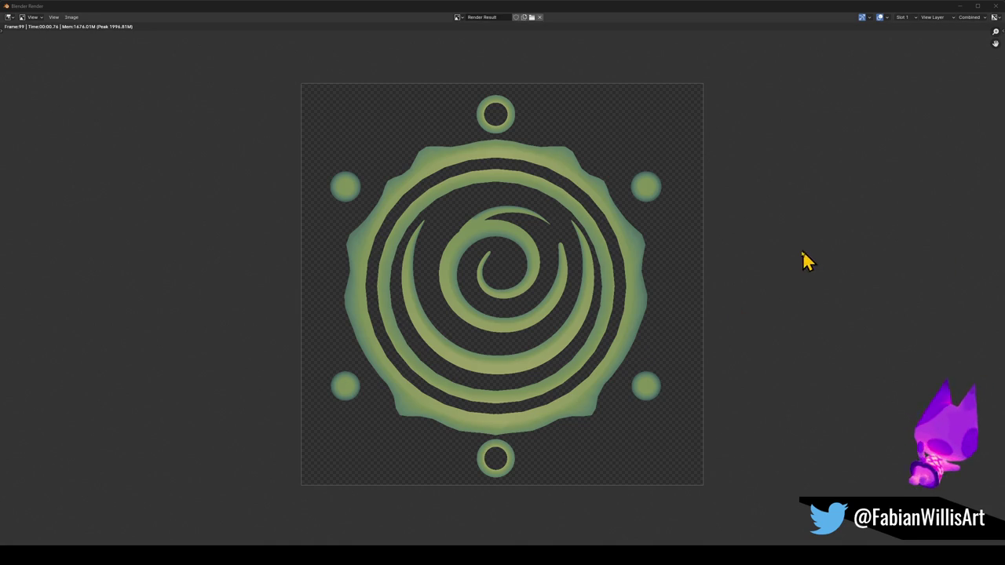
pyautogui.press('Escape')
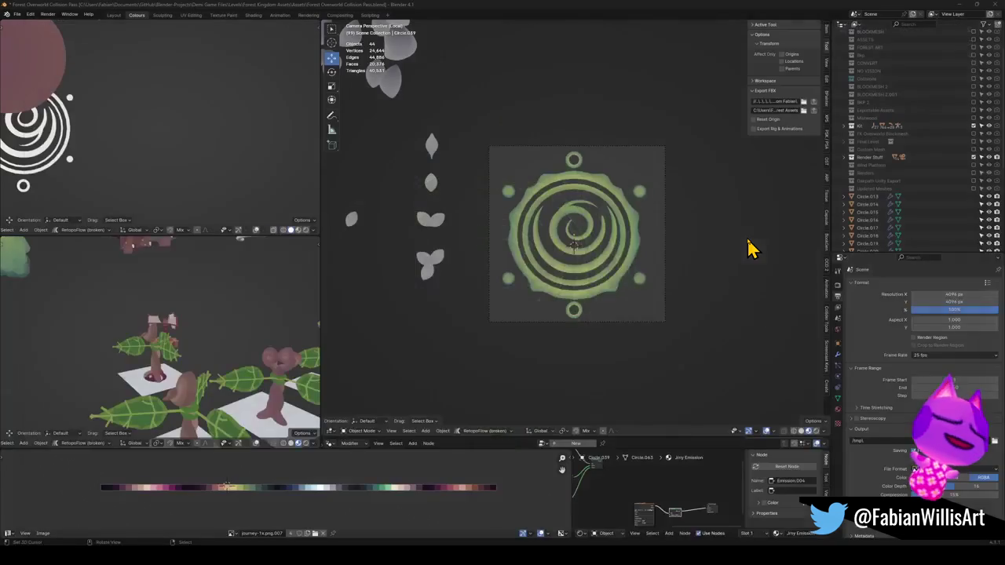
# Delete the centre faces of the four side dots in Edit Mode, leaving hollow rings.
pyautogui.scroll(5, 651, 173)
pyautogui.press('Tab')
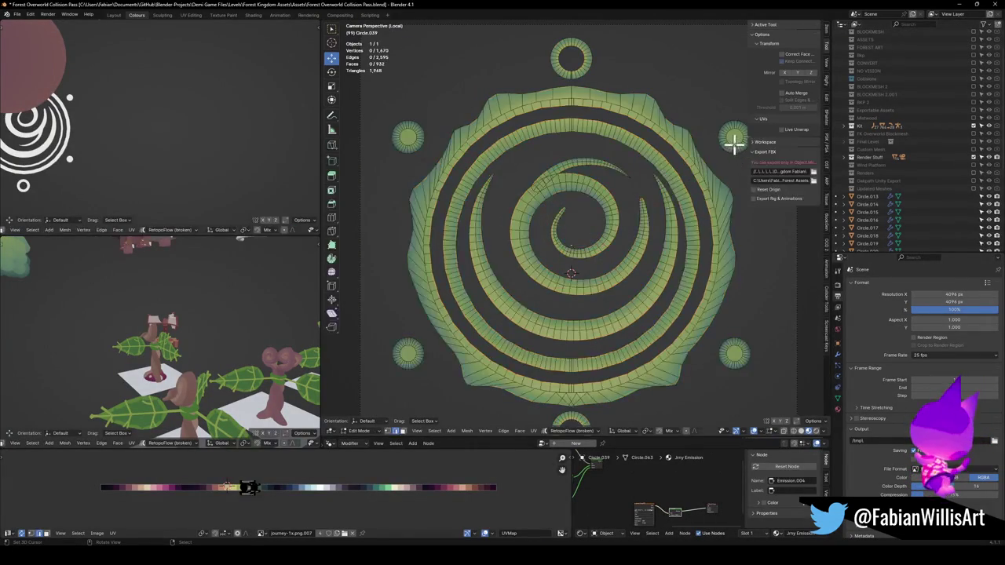
pyautogui.press('x')
pyautogui.click(727, 150)
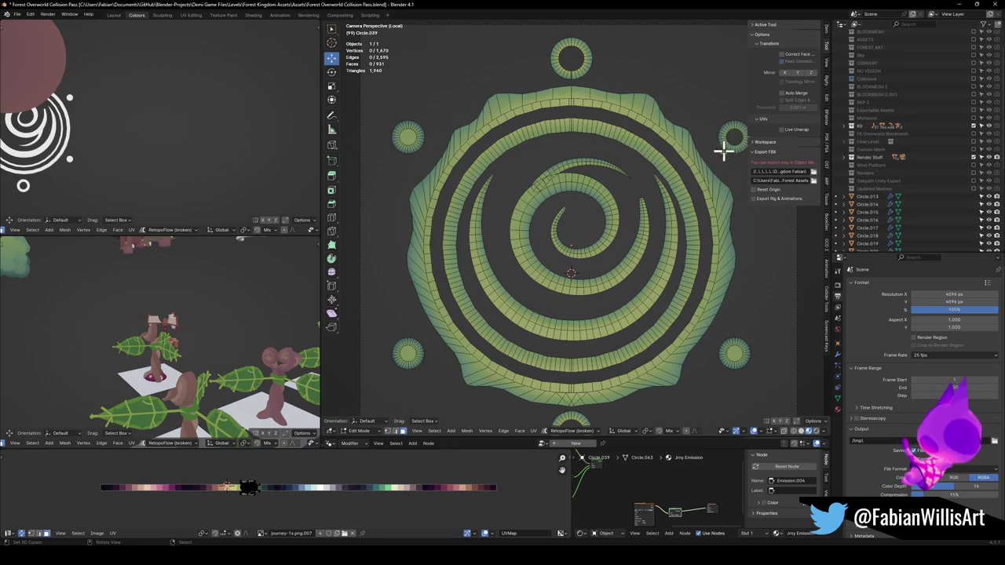
pyautogui.click(406, 139)
pyautogui.keyDown('shift'); pyautogui.click(407, 354); pyautogui.keyUp('shift')
pyautogui.keyDown('shift'); pyautogui.click(731, 357); pyautogui.keyUp('shift')
pyautogui.press('x')
pyautogui.click(735, 354)
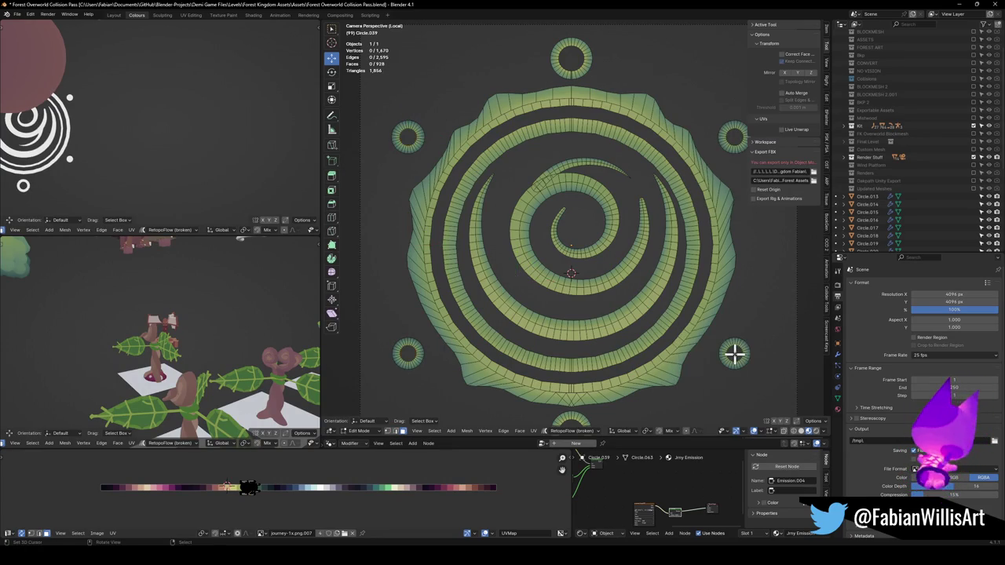
# Return to Object Mode and leave local view so all scene objects show again.
pyautogui.press('Home')
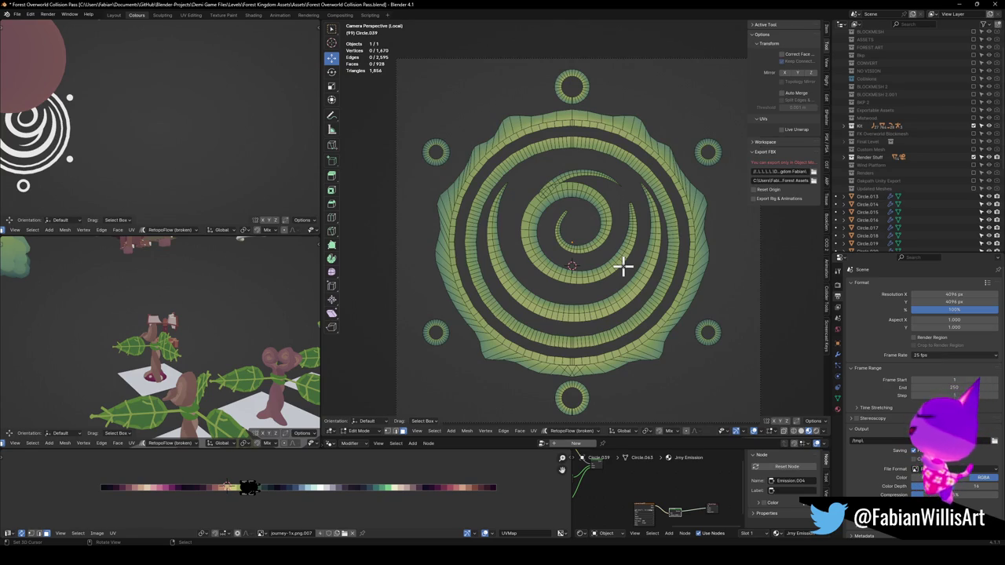
pyautogui.press('Tab')
pyautogui.press('KP_Divide')
pyautogui.scroll(4, 674, 218)
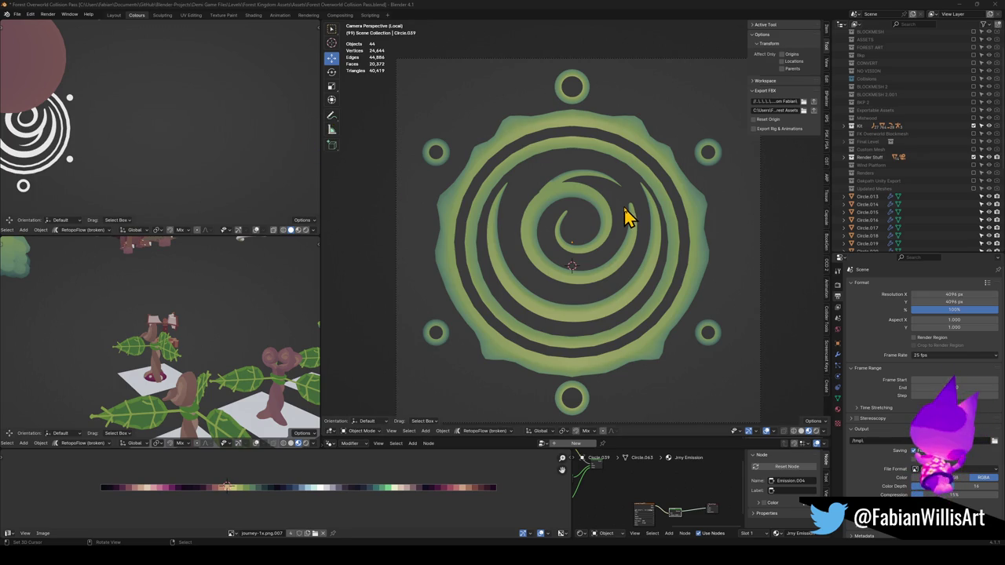
pyautogui.scroll(-3, 549, 261)
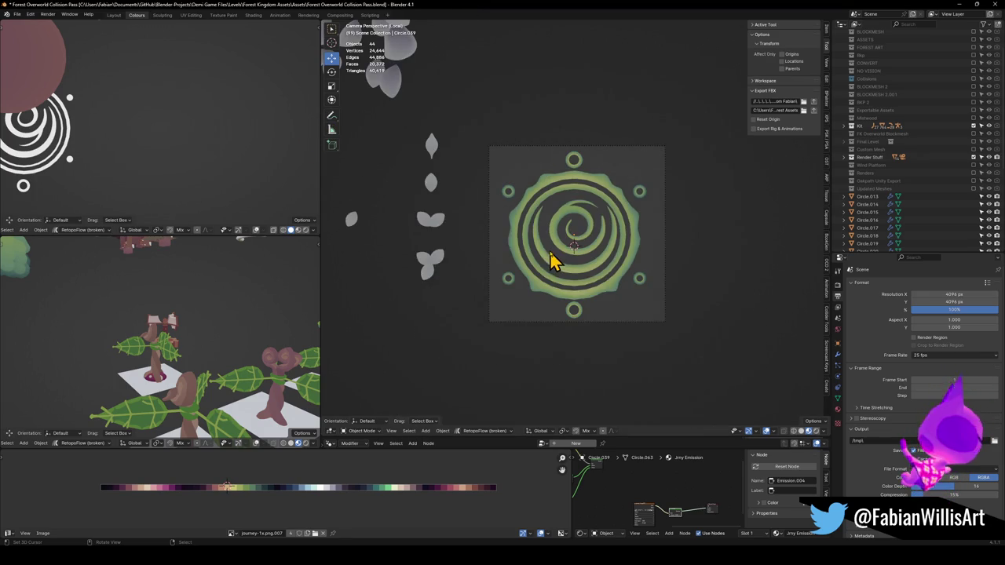
# Render the camera view and zoom through the result to check the six hollow ring dots.
pyautogui.press('F12')
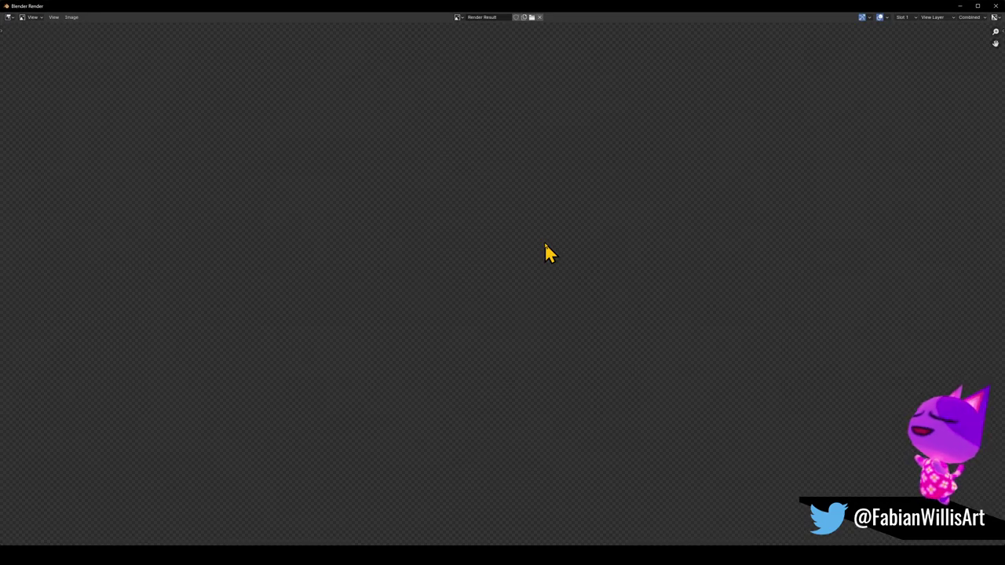
pyautogui.scroll(-3, 550, 244)
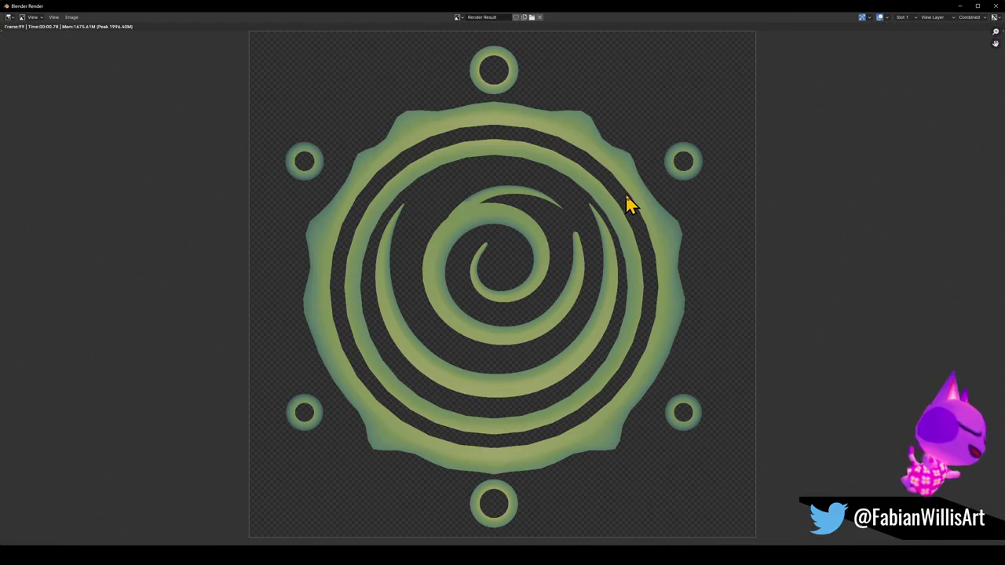
pyautogui.scroll(-4, 626, 212)
pyautogui.scroll(1, 623, 217)
pyautogui.scroll(-2, 622, 218)
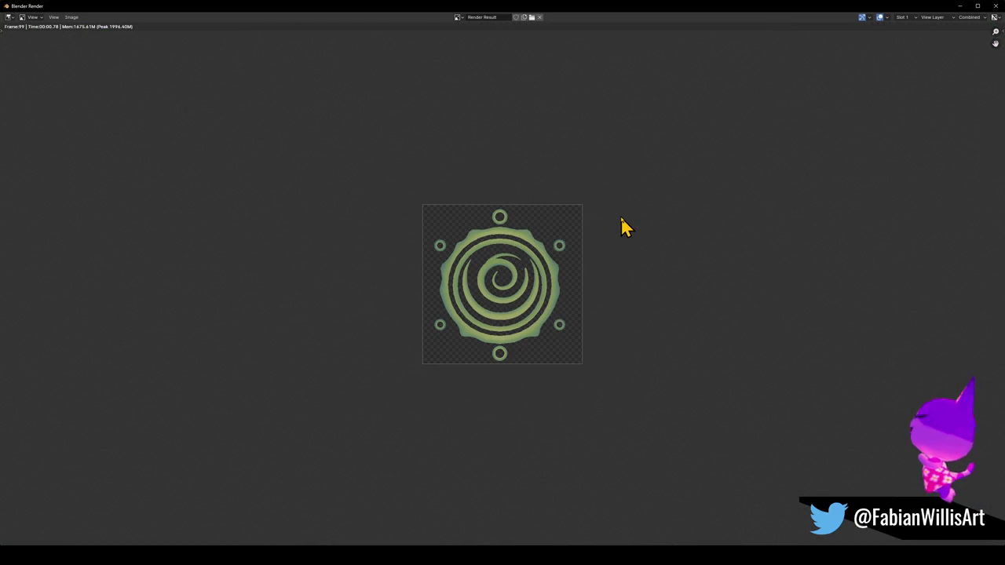
pyautogui.scroll(2, 628, 223)
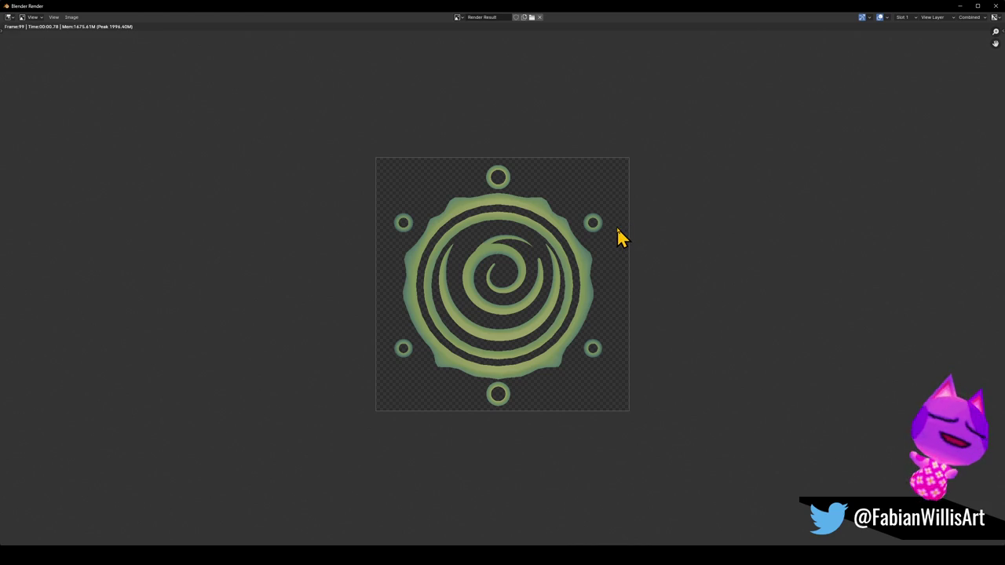
pyautogui.press('Escape')
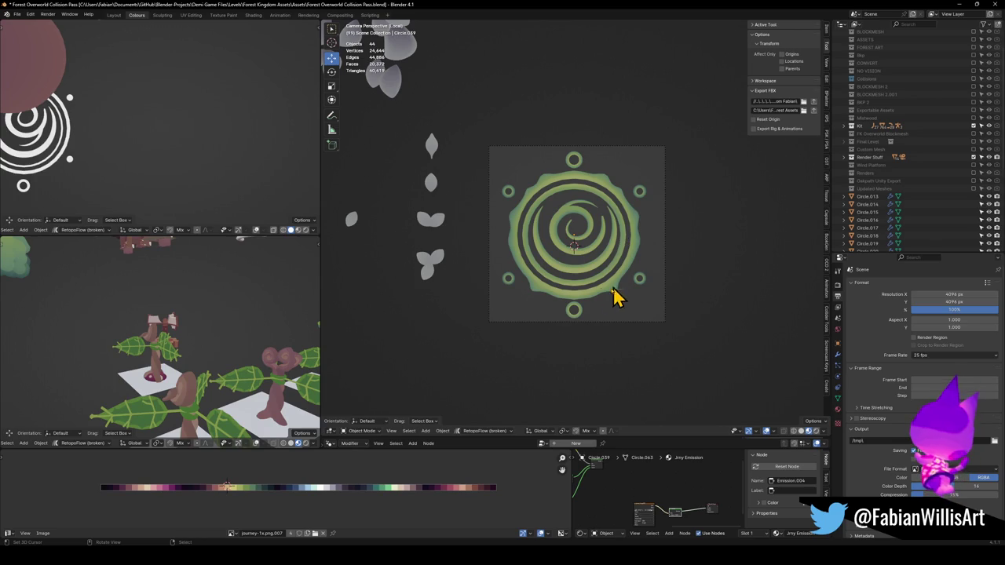
# Select the spiral's mesh and slide its UVs horizontally along the palette strip, trying positions.
pyautogui.click(605, 252)
pyautogui.press('Tab')
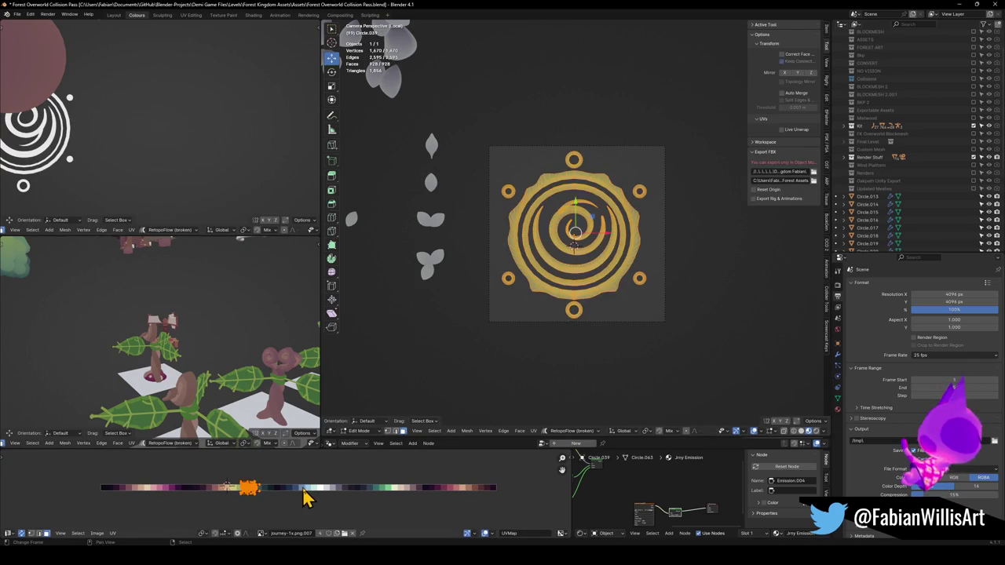
pyautogui.press('g')
pyautogui.press('x')
pyautogui.click(390, 496)
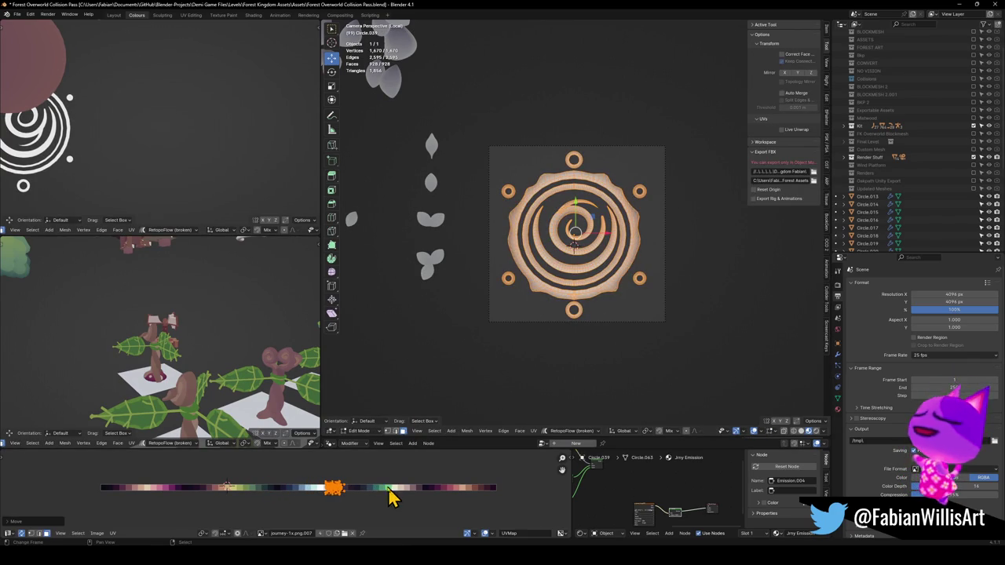
pyautogui.press('Home')
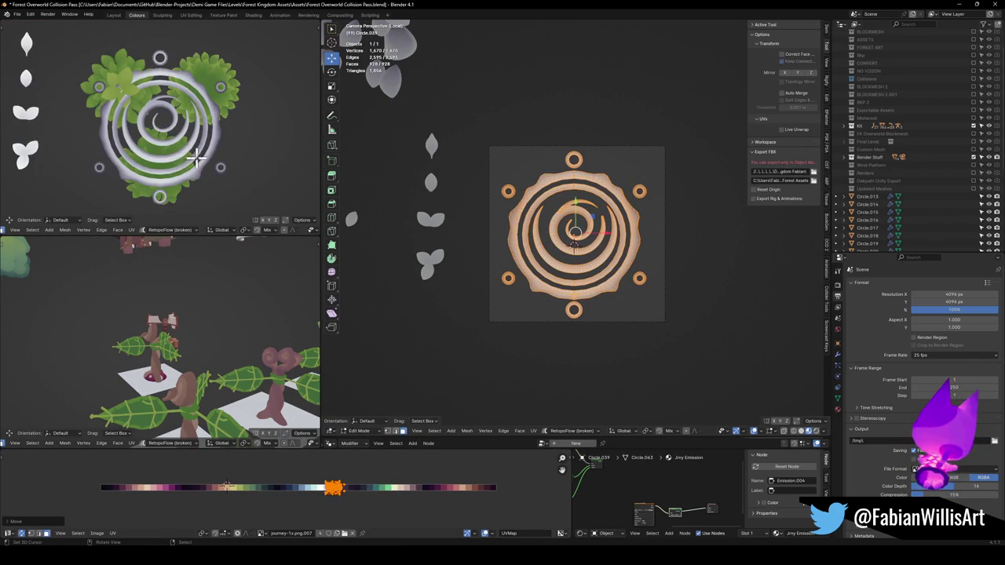
pyautogui.scroll(3, 205, 123)
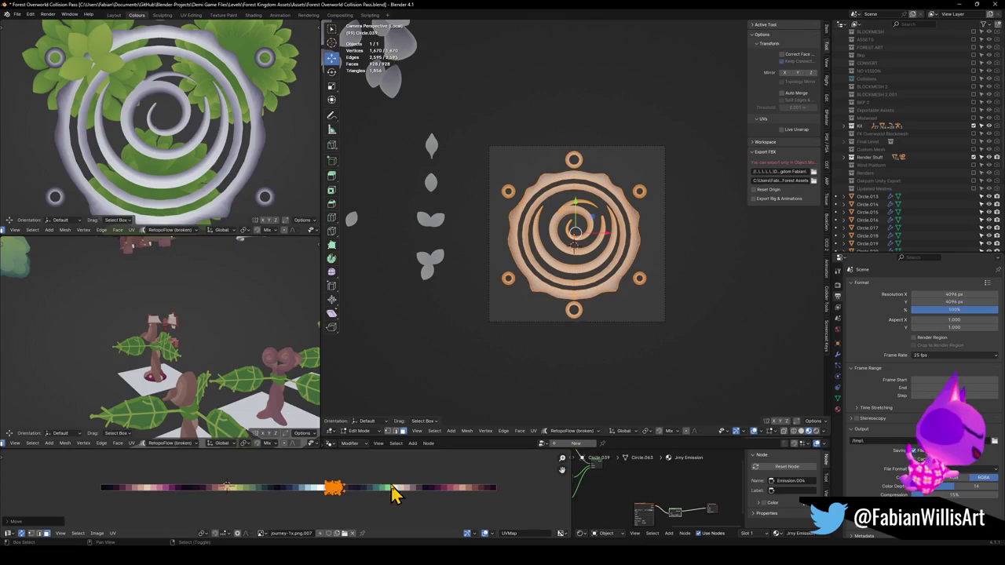
pyautogui.press('g')
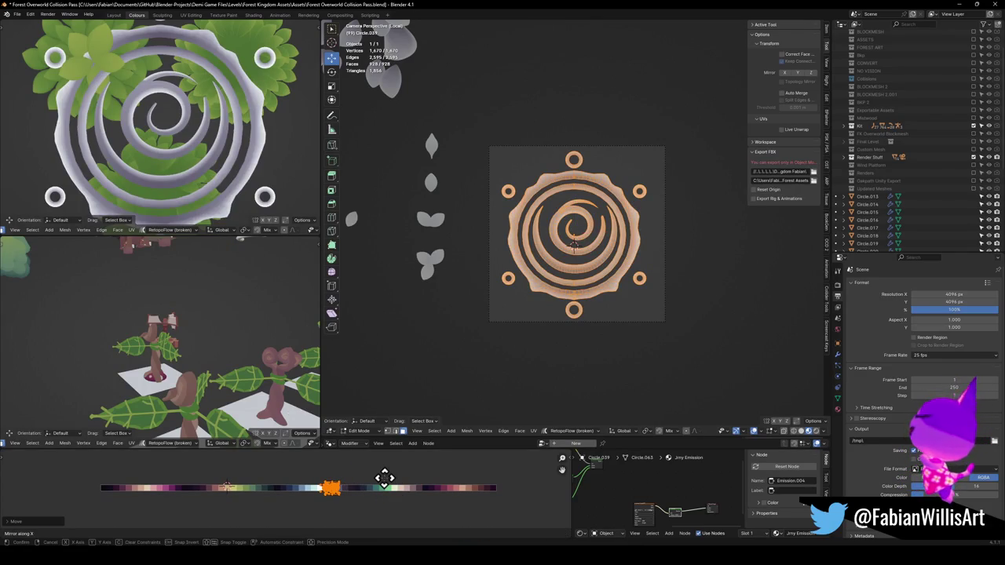
pyautogui.click(387, 487)
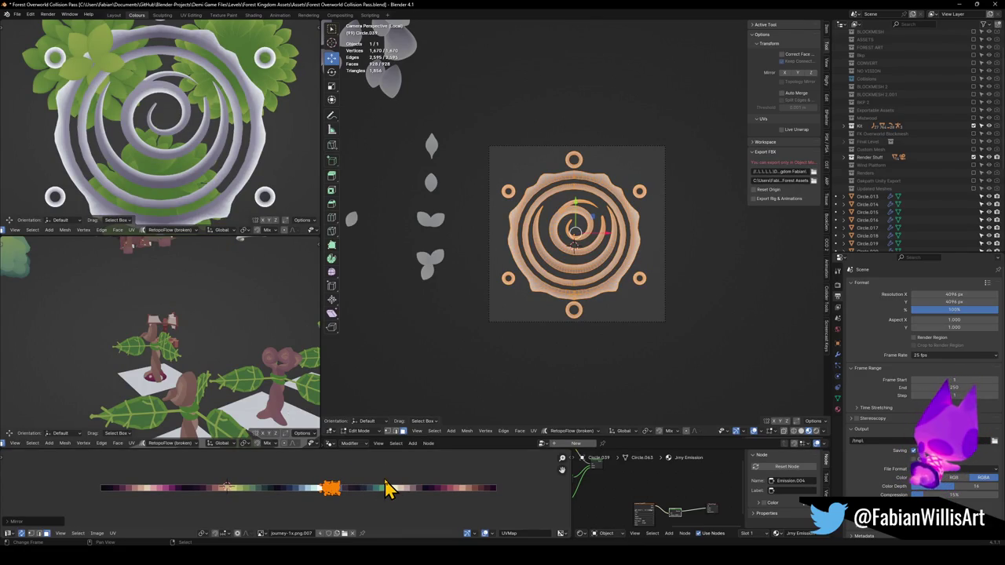
pyautogui.press('g')
pyautogui.press('Escape')
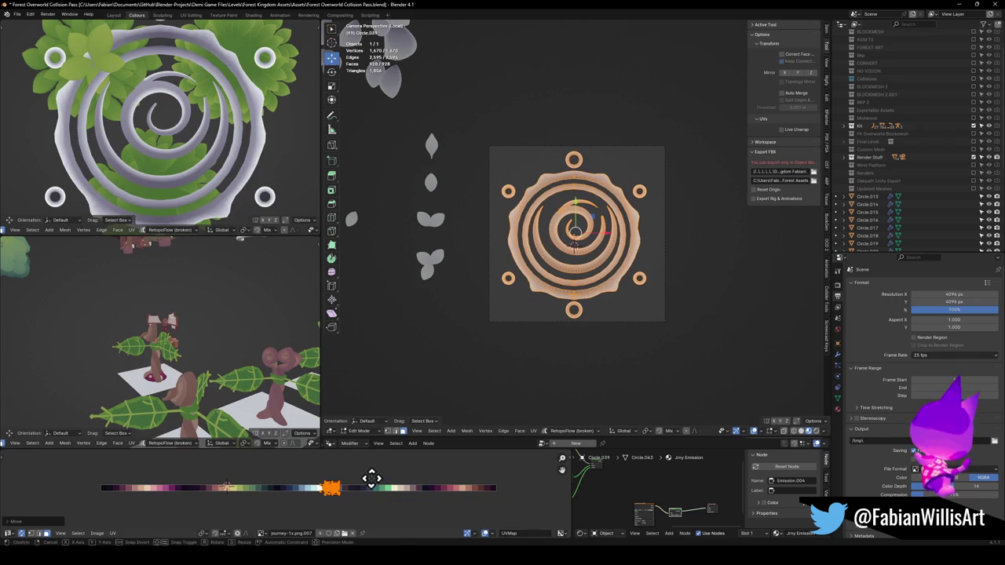
# Shift the UV island toward a whiter tone, mirror it on X, and slide it for a pale peach shade.
pyautogui.press('g')
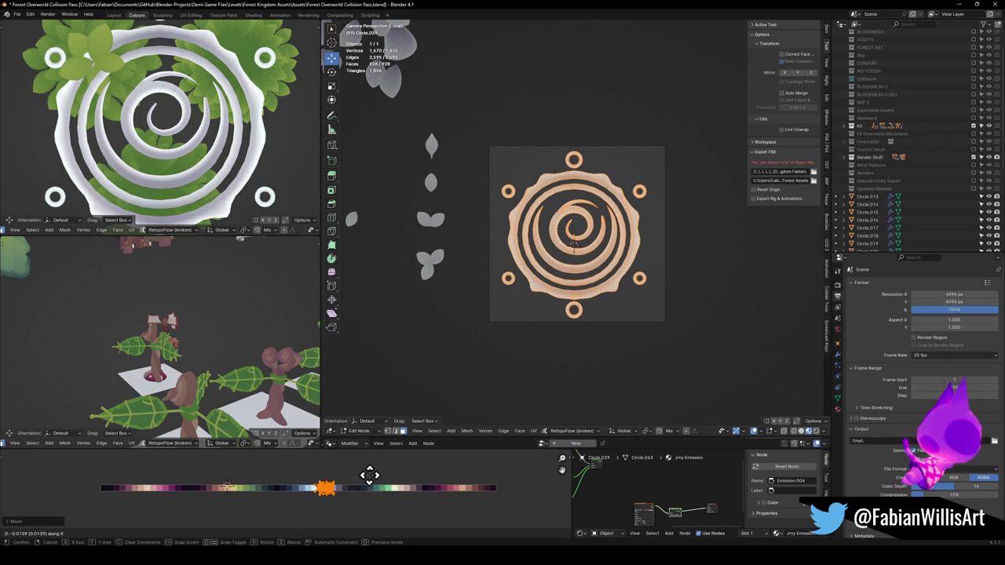
pyautogui.click(387, 488)
pyautogui.scroll(-4, 231, 126)
pyautogui.scroll(2, 228, 130)
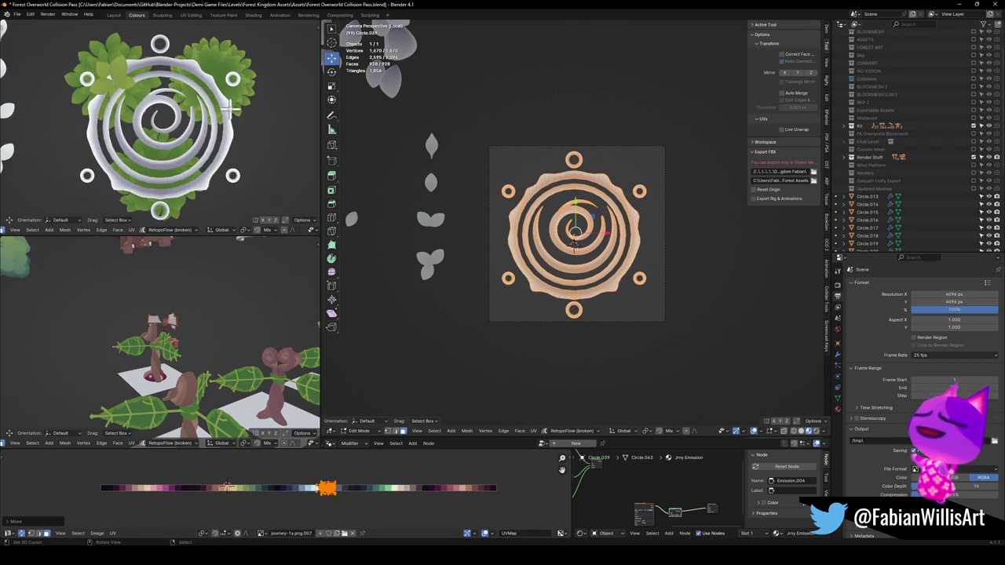
pyautogui.moveTo(331, 488); pyautogui.dragTo(327, 487)
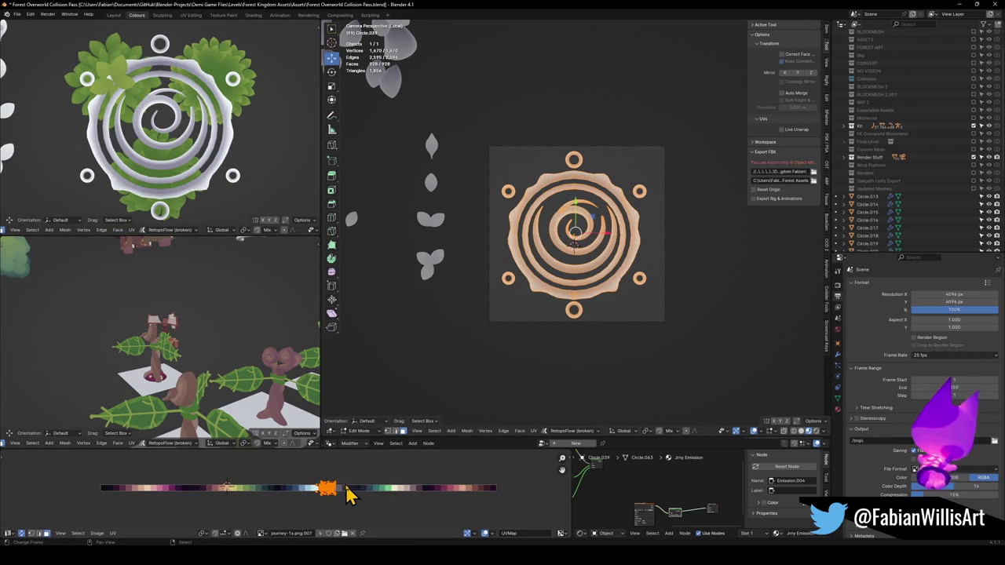
pyautogui.hotkey('ctrl', 'm')
pyautogui.press('x')
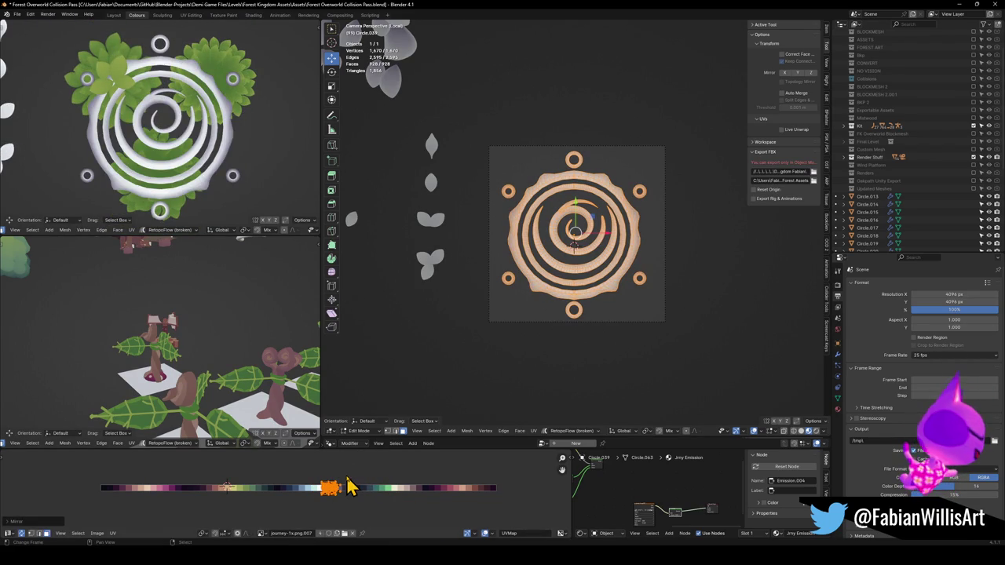
pyautogui.press('g')
pyautogui.press('x')
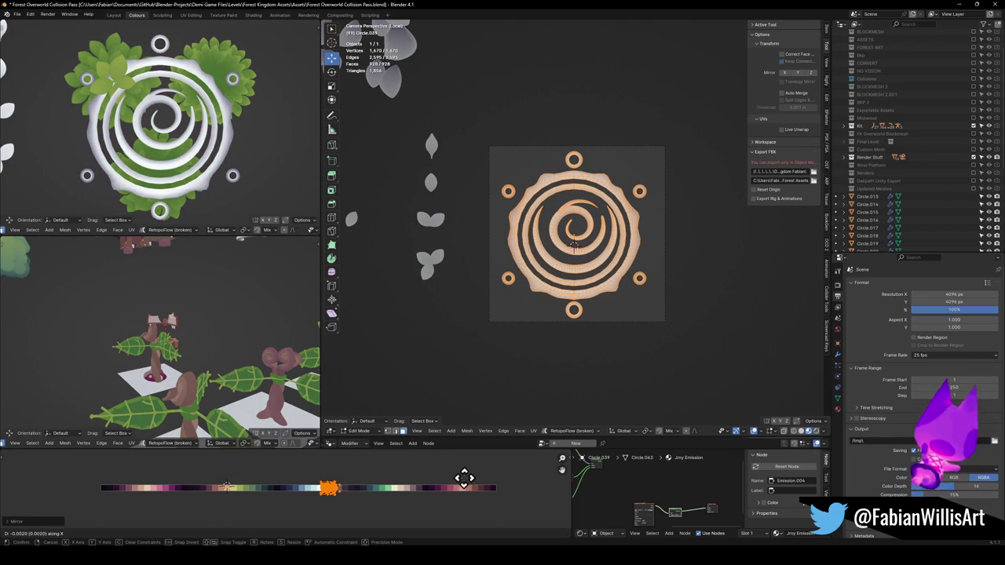
pyautogui.click(463, 478)
# Save the blend file and test-render the emblem, then return to editing the spiral mesh.
pyautogui.press('Tab')
pyautogui.hotkey('ctrl', 's')
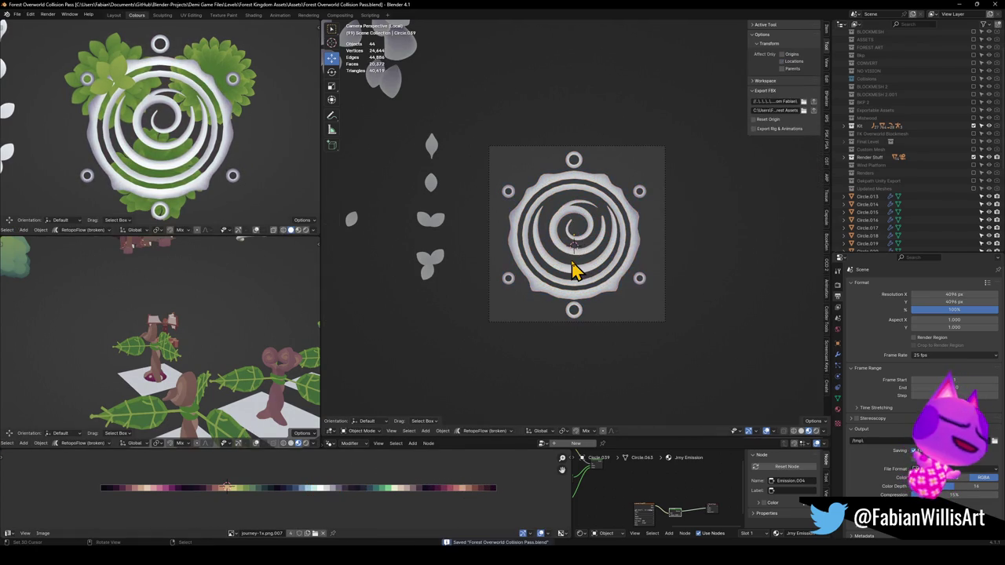
pyautogui.press('F12')
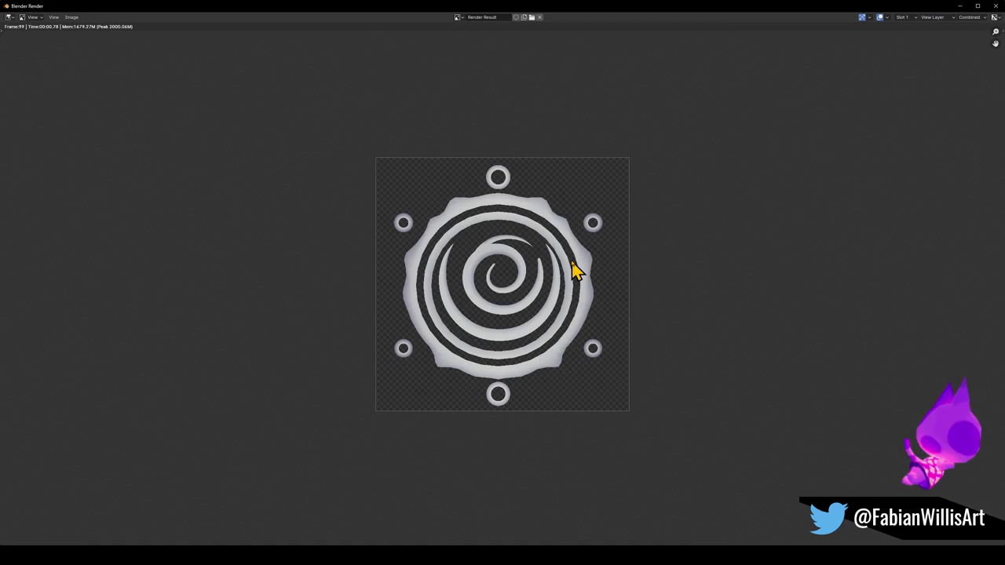
pyautogui.press('Escape')
pyautogui.press('Tab')
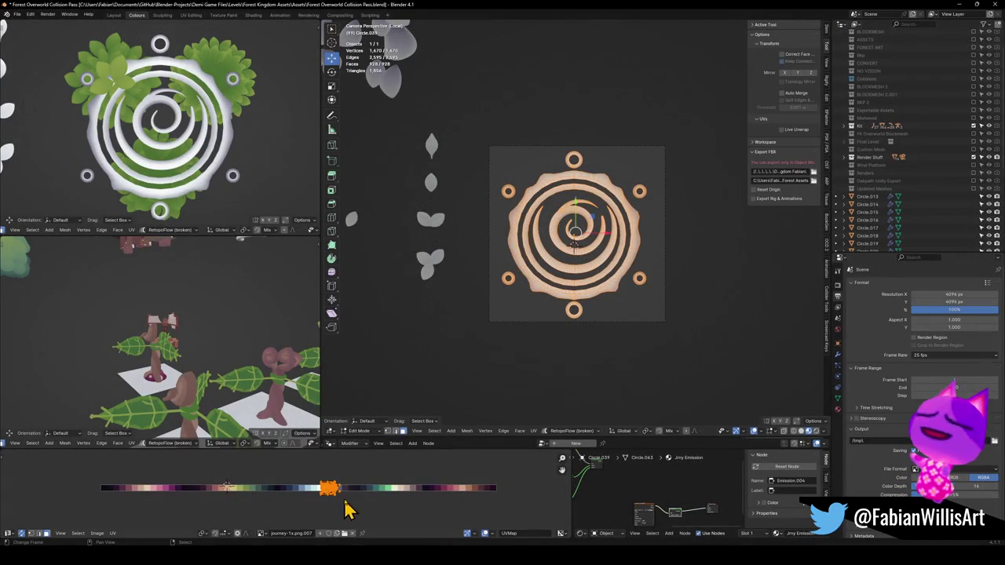
# Scale the spiral's UV island up about 2.9 times and shift it horizontally across the palette.
pyautogui.press('s')
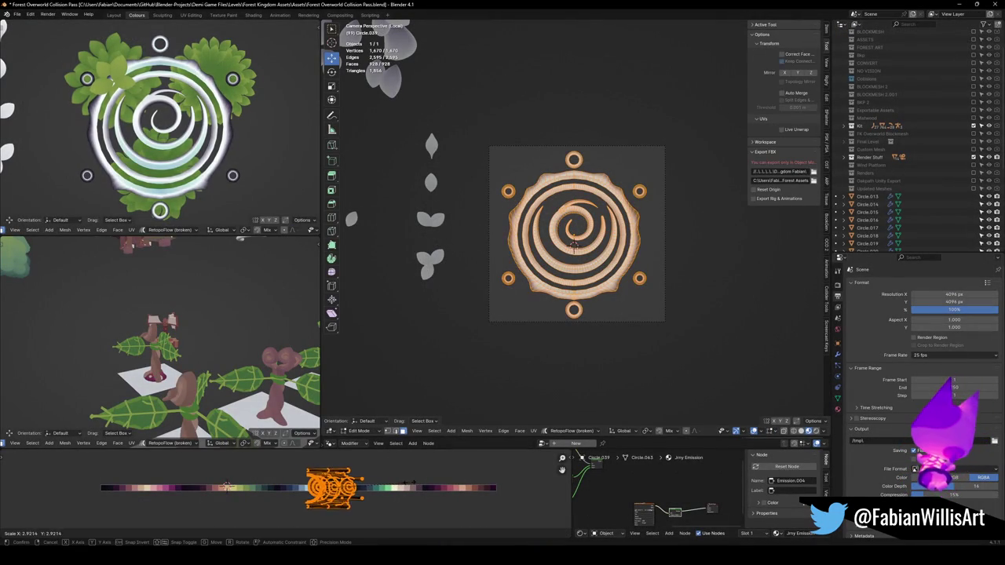
pyautogui.click(405, 482)
pyautogui.press('g')
pyautogui.press('x')
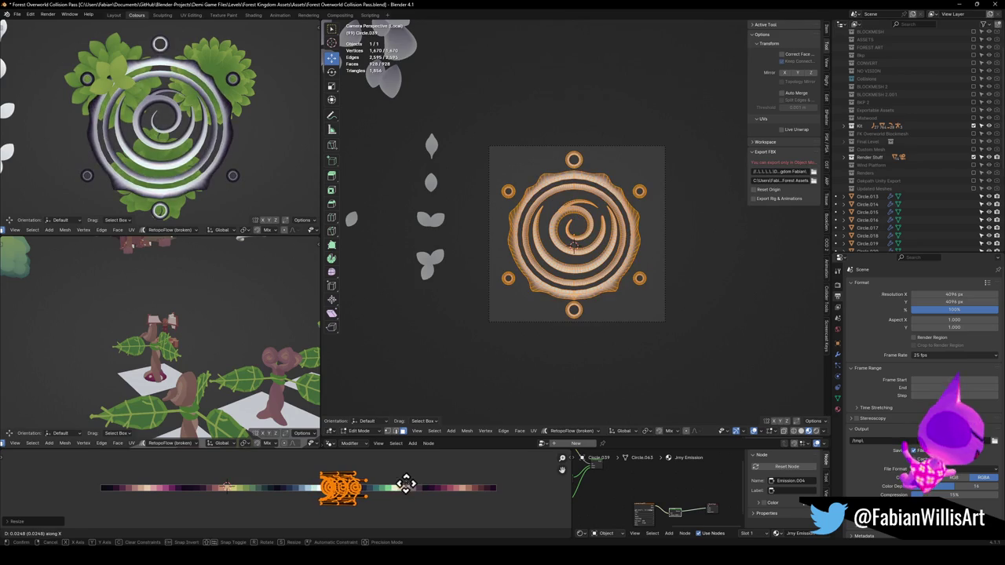
pyautogui.click(399, 484)
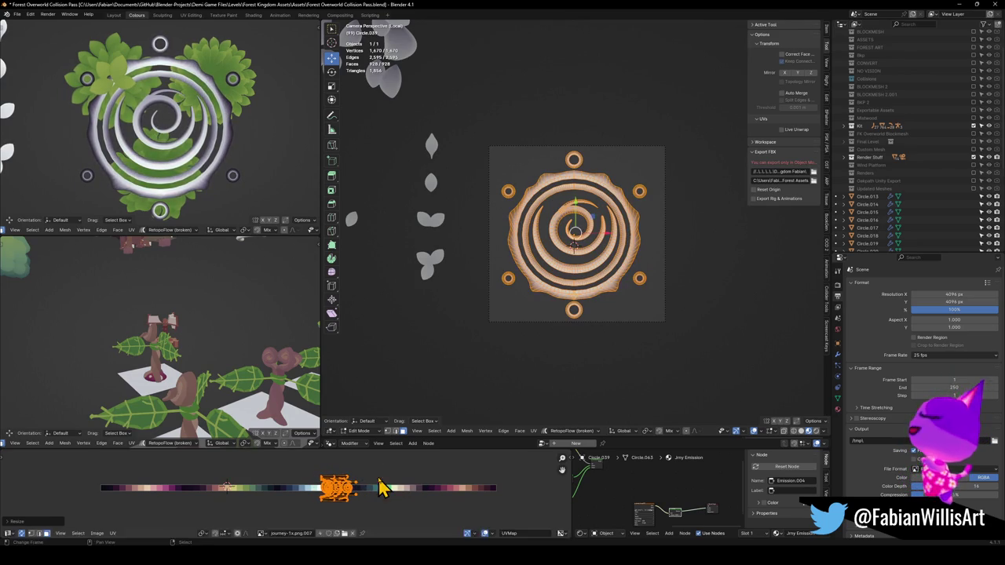
pyautogui.press('g')
pyautogui.press('x')
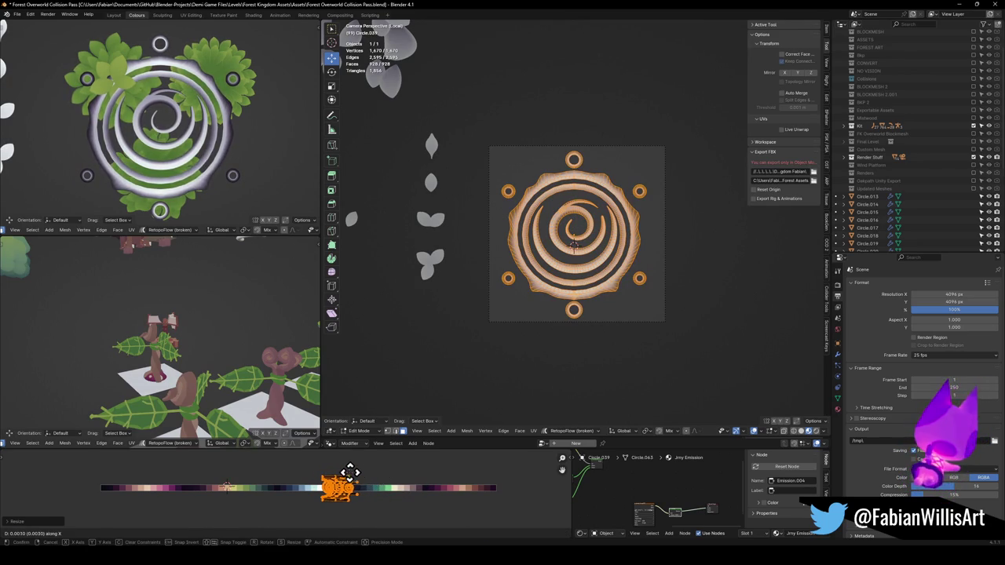
pyautogui.click(349, 471)
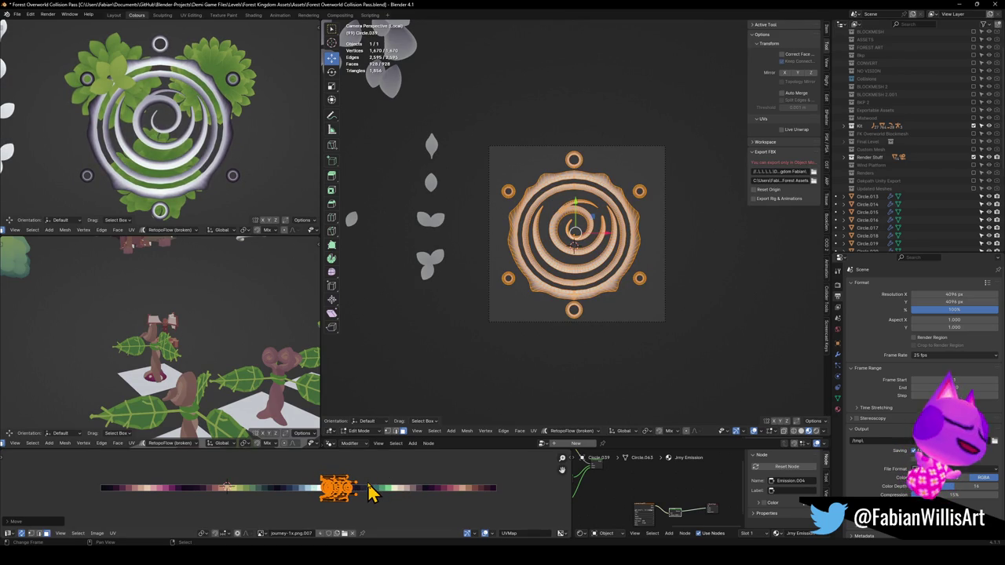
# Mirror the UV island on X, shift it left, and render the emblem again.
pyautogui.hotkey('ctrl', 'm')
pyautogui.press('x')
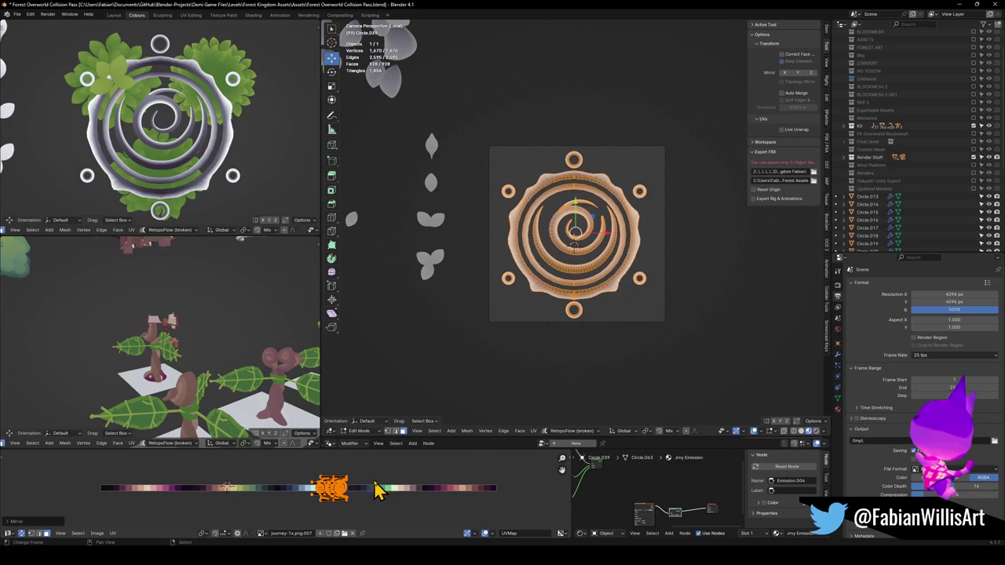
pyautogui.press('g')
pyautogui.press('x')
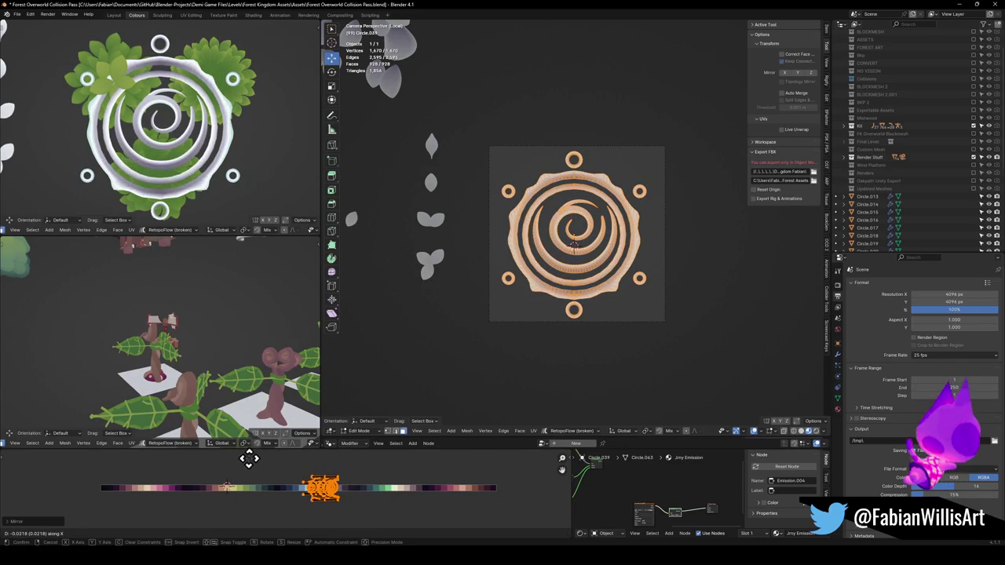
pyautogui.click(252, 522)
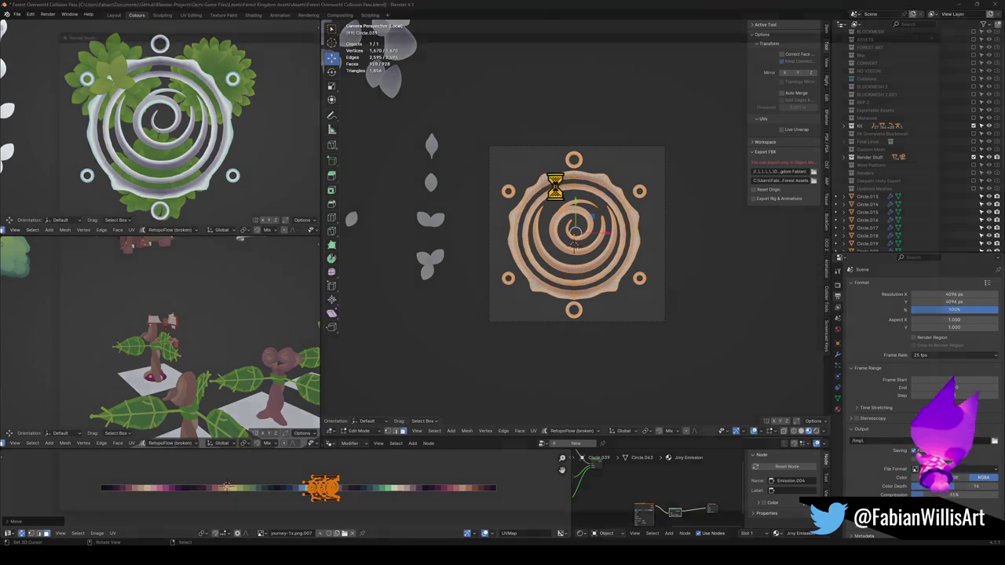
pyautogui.press('F12')
pyautogui.scroll(-6, 491, 389)
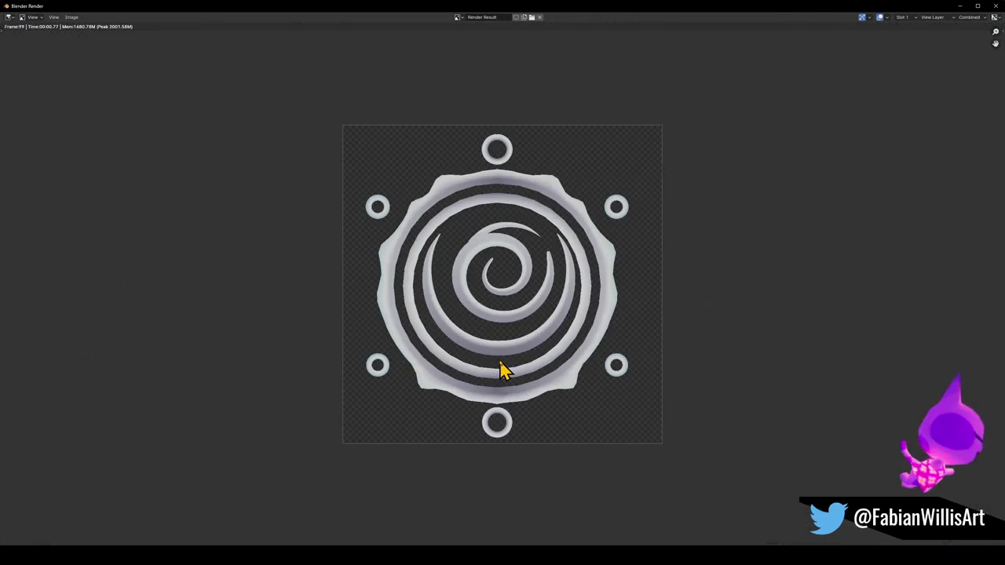
# Save a copy of the render as an image and browse the Textures folder.
pyautogui.scroll(-3, 502, 369)
pyautogui.scroll(3, 608, 352)
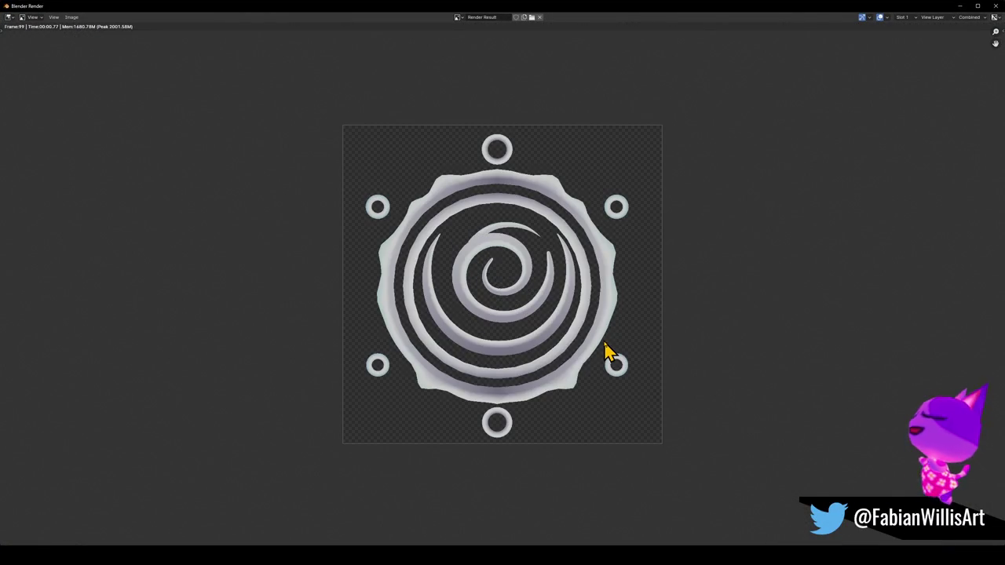
pyautogui.click(72, 17)
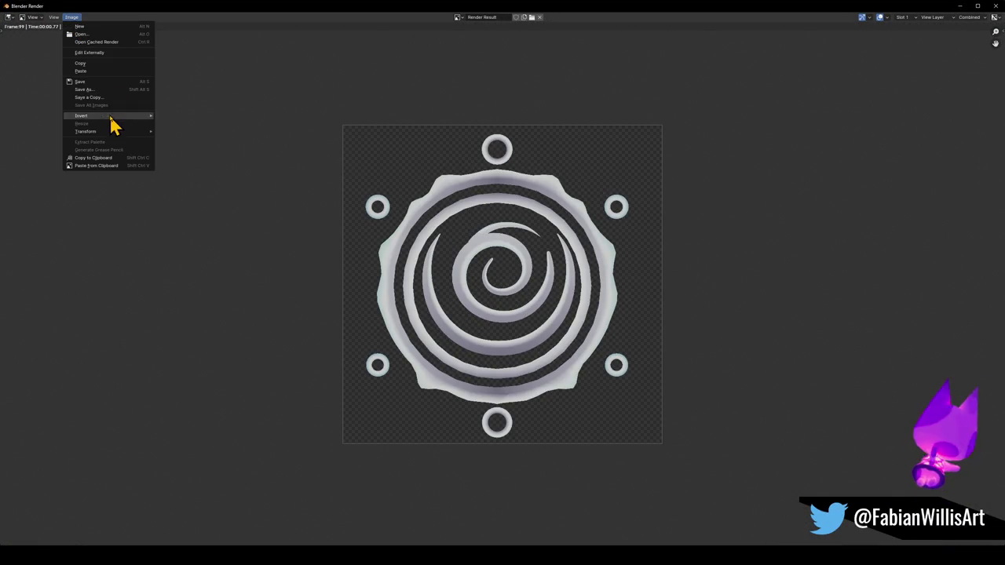
pyautogui.click(115, 97)
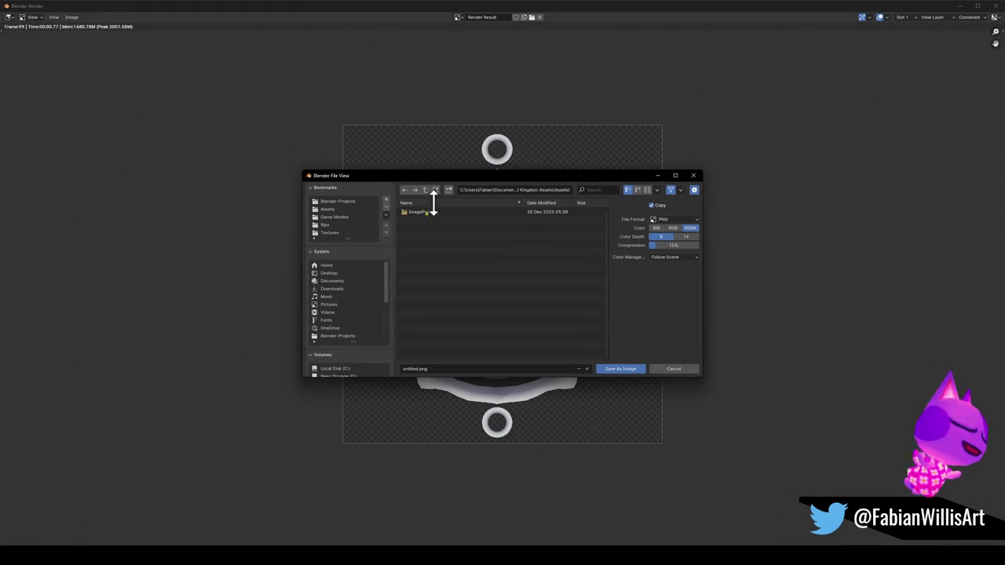
pyautogui.click(340, 234)
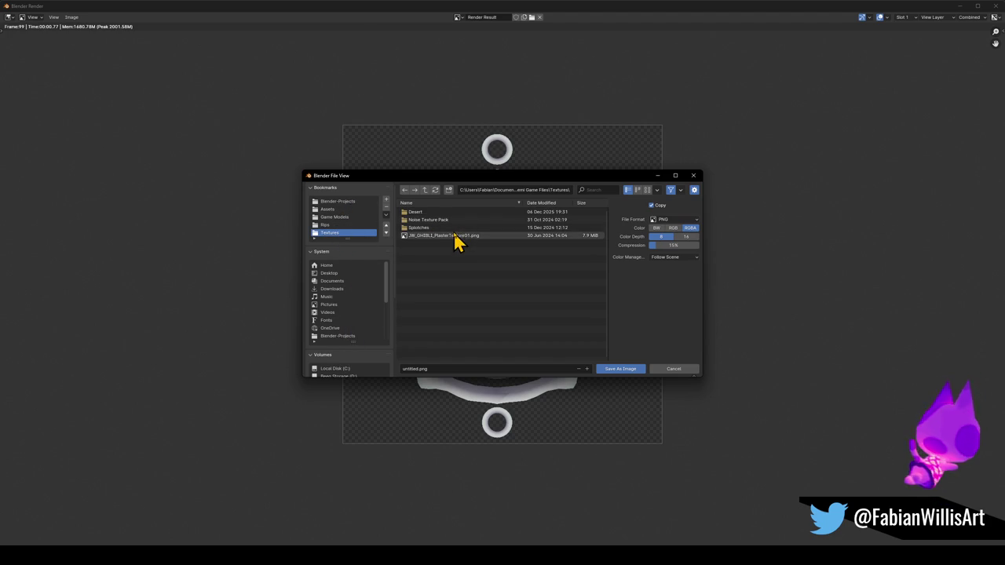
pyautogui.click(646, 190)
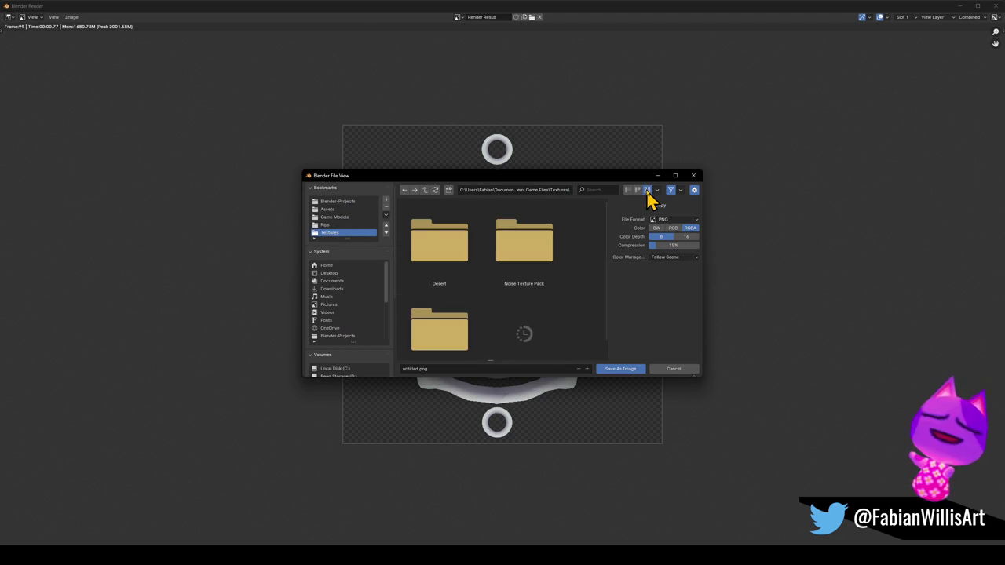
pyautogui.scroll(-1, 496, 290)
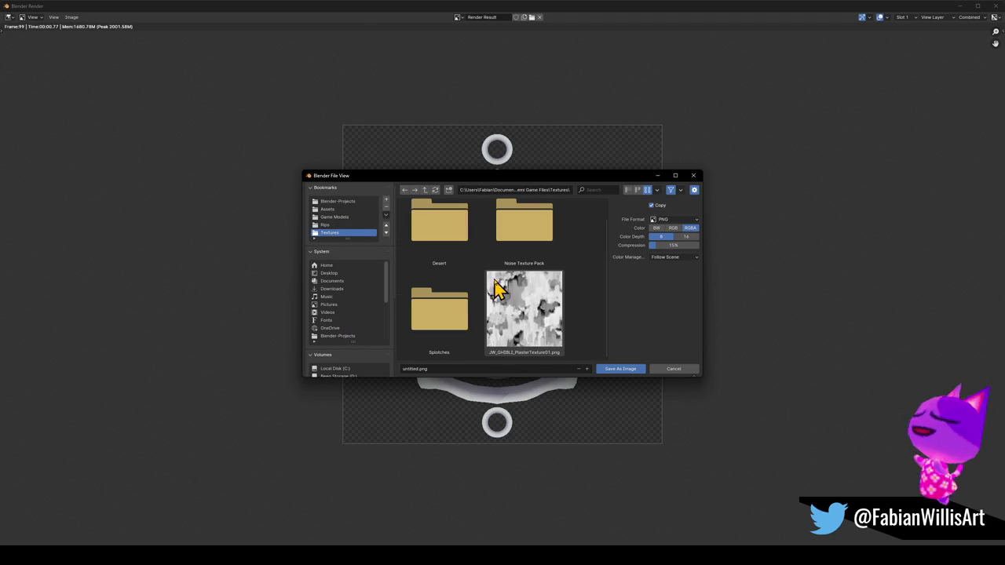
pyautogui.click(627, 190)
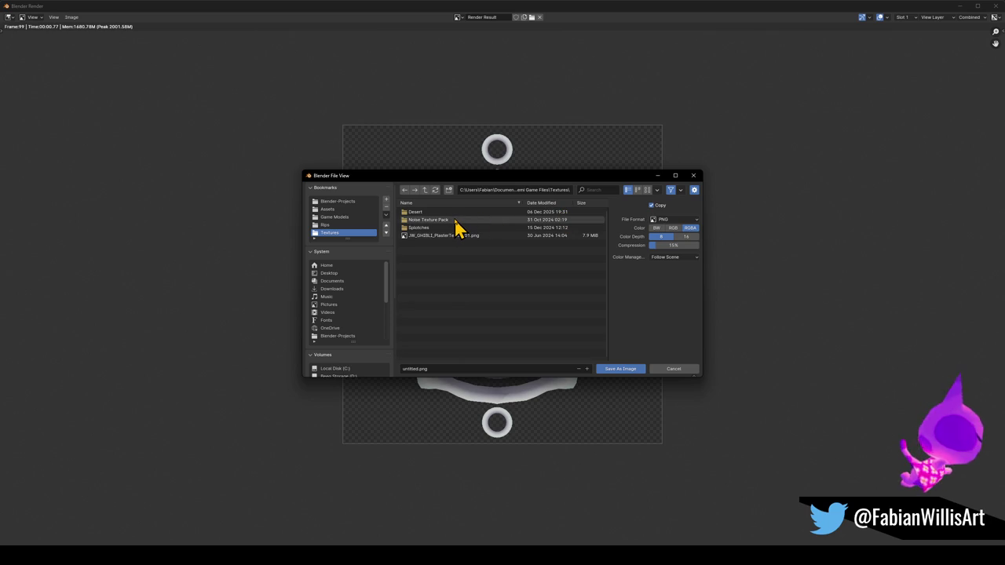
# Navigate through Blender-Projects and Demi Game Files into Renders\Textures.
pyautogui.click(354, 203)
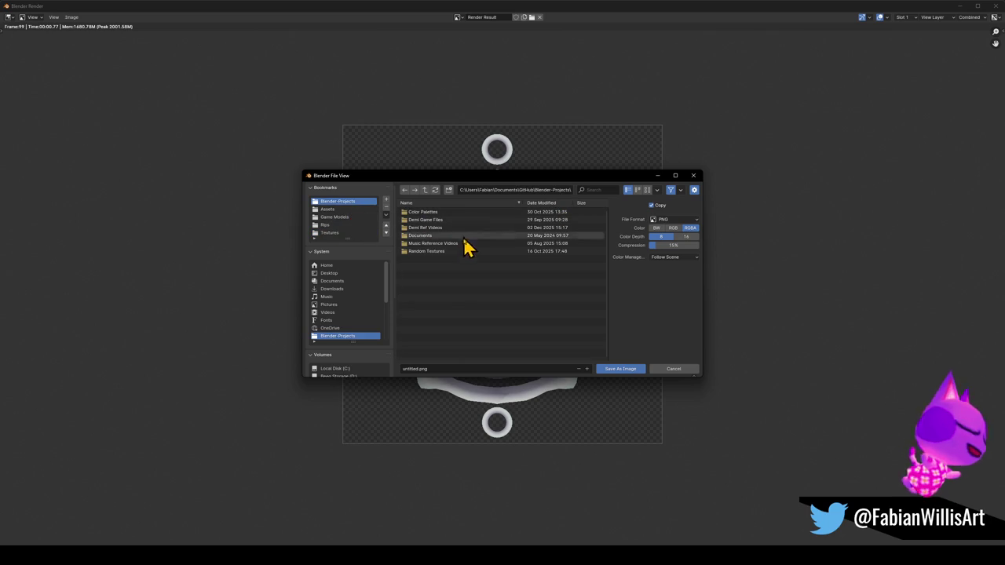
pyautogui.click(455, 204)
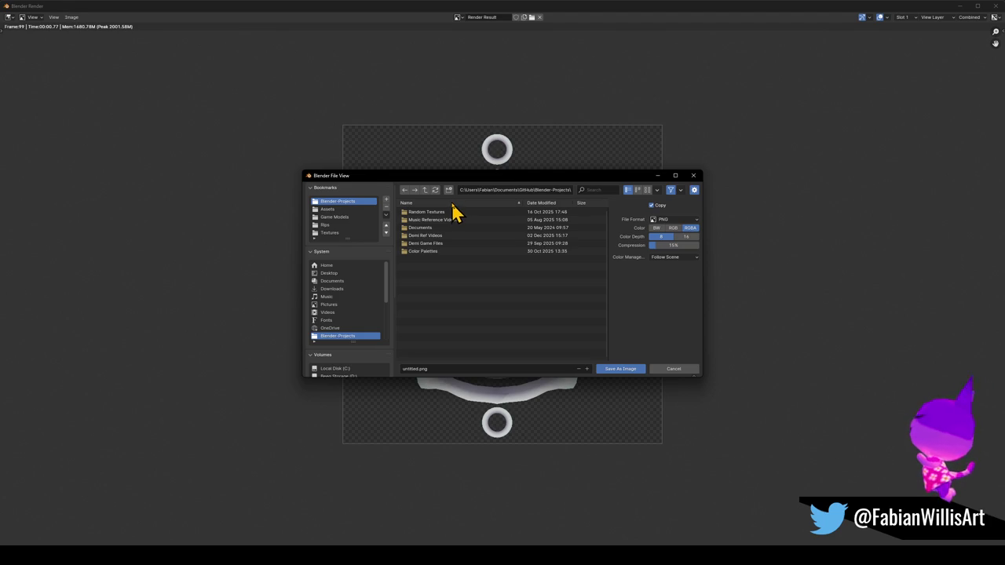
pyautogui.click(451, 204)
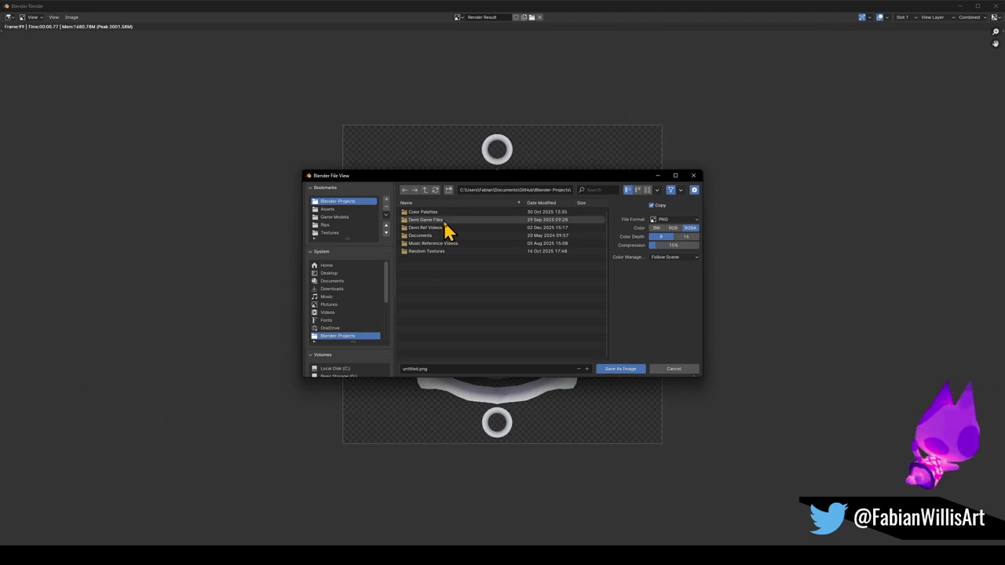
pyautogui.doubleClick(444, 221)
pyautogui.click(423, 292)
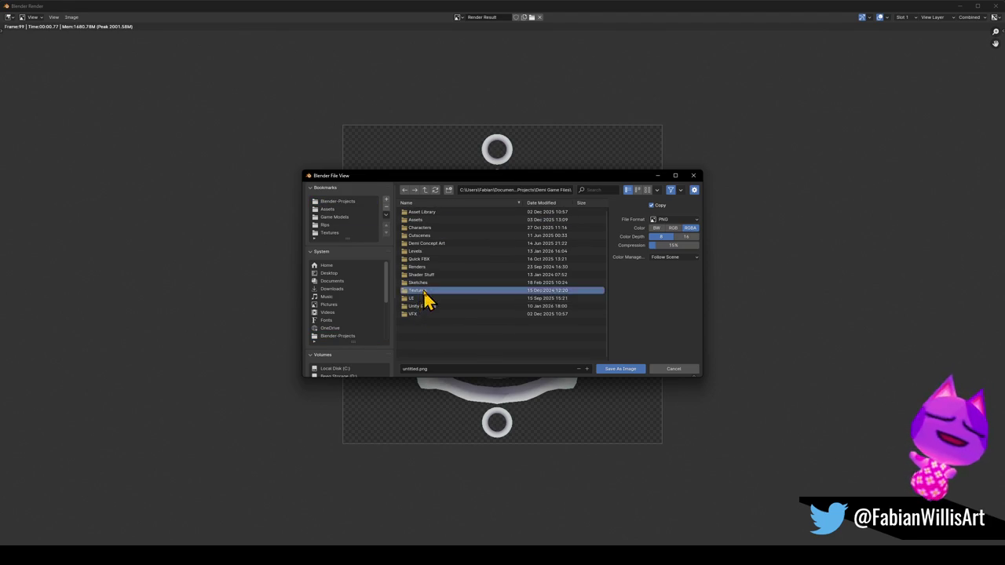
pyautogui.doubleClick(424, 293)
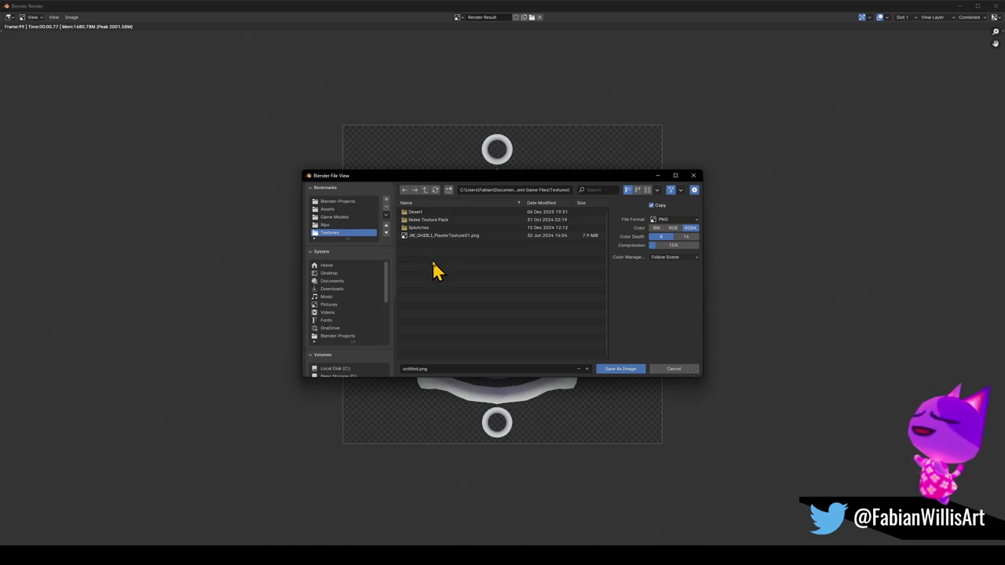
pyautogui.click(425, 190)
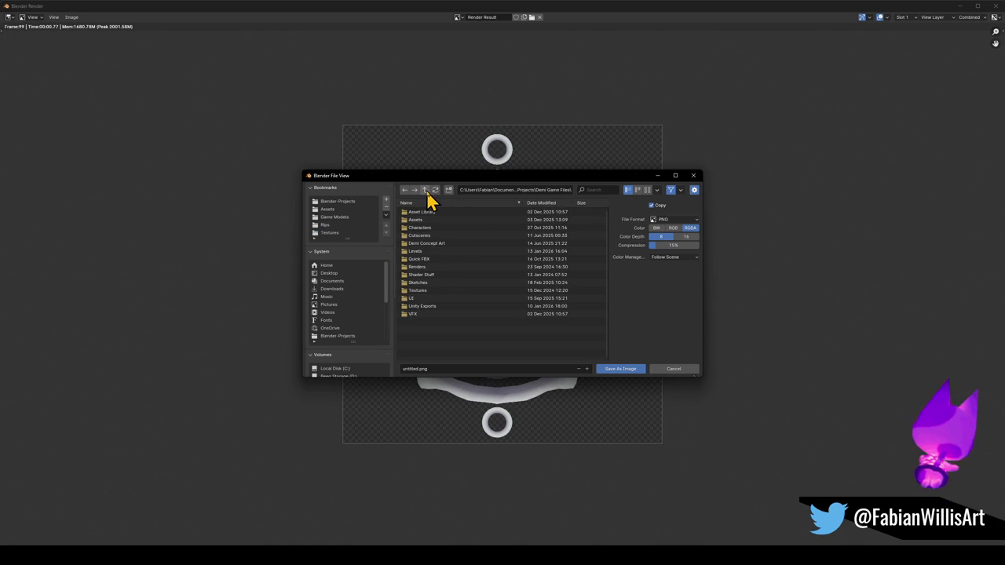
pyautogui.doubleClick(424, 267)
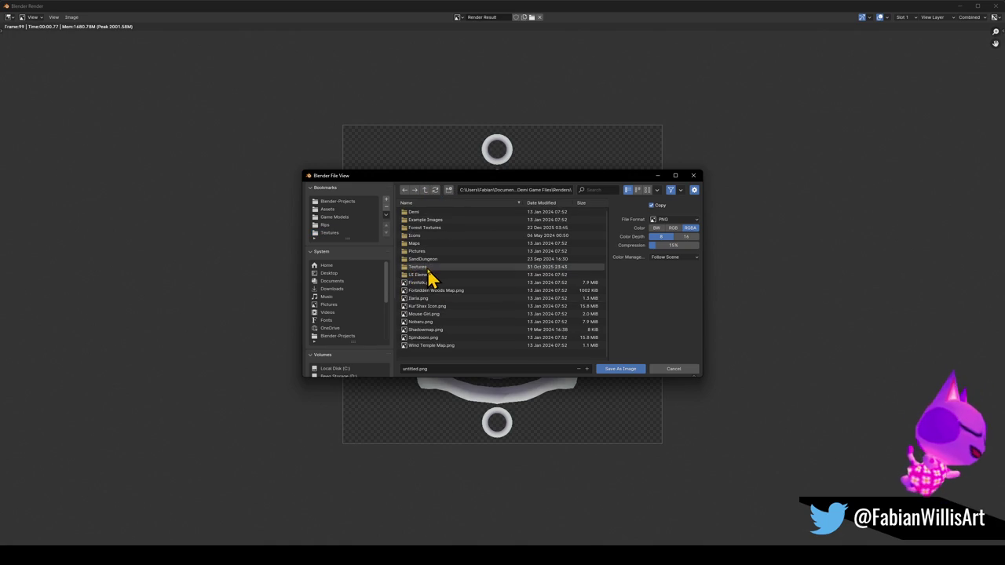
pyautogui.doubleClick(428, 269)
# Save the render as Forest Glyph in the Forest folder and close the render window.
pyautogui.click(432, 368)
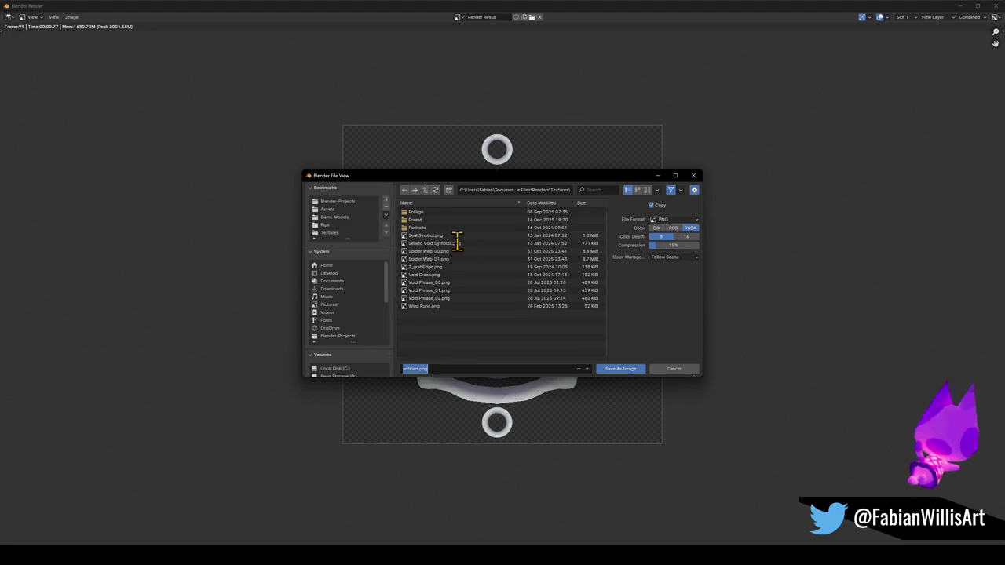
pyautogui.doubleClick(418, 221)
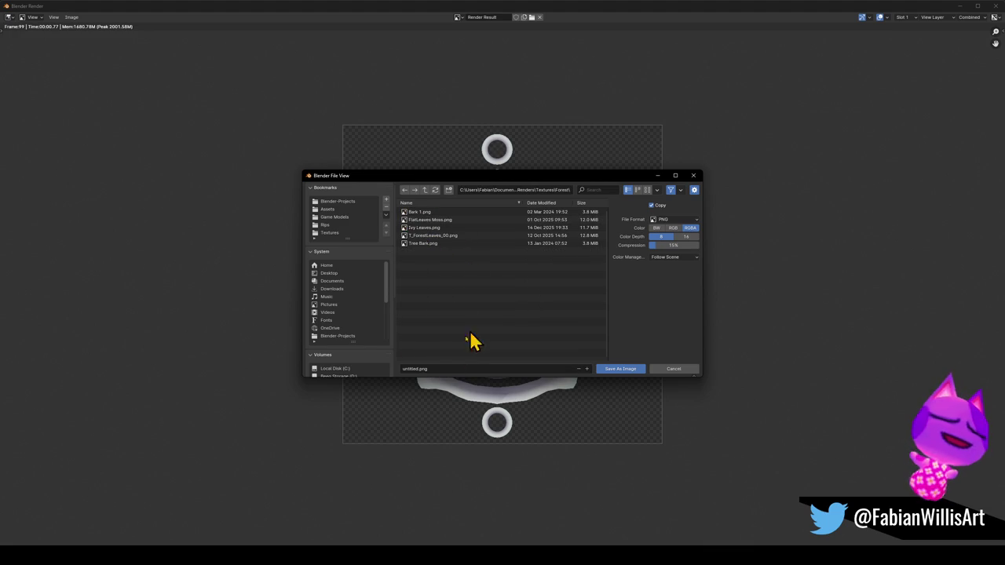
pyautogui.click(436, 368)
pyautogui.write('Forest Glyph')
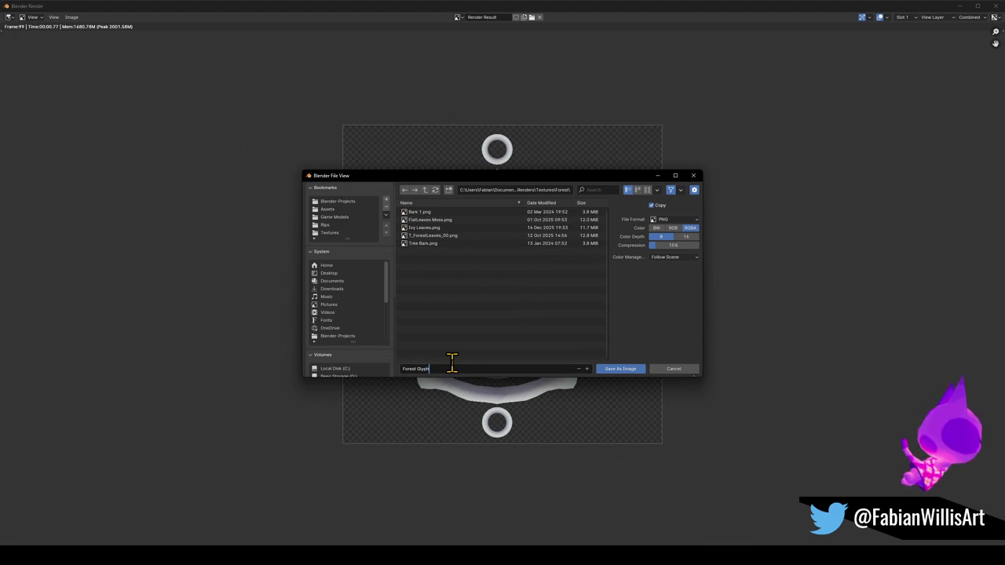
pyautogui.press('Return')
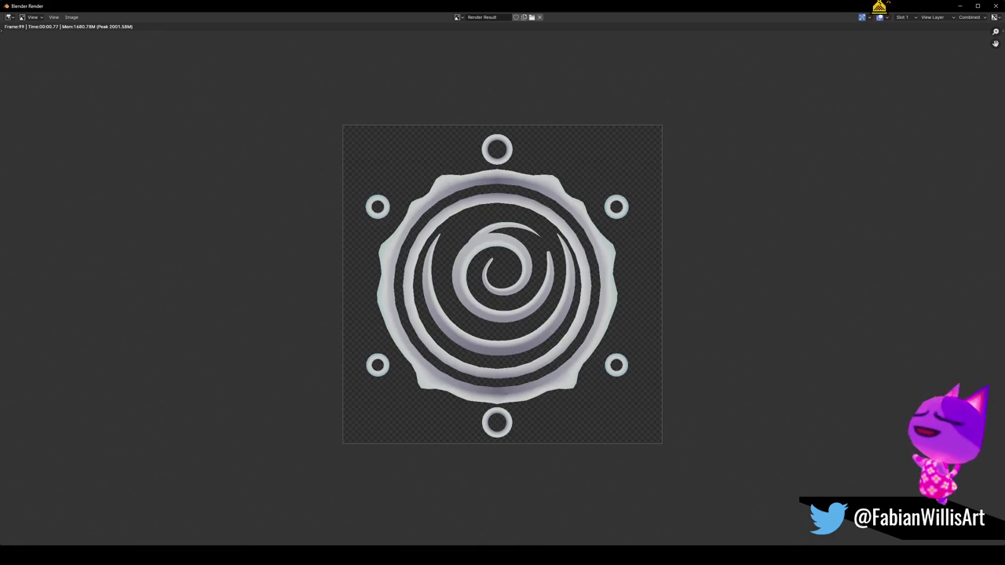
pyautogui.click(960, 6)
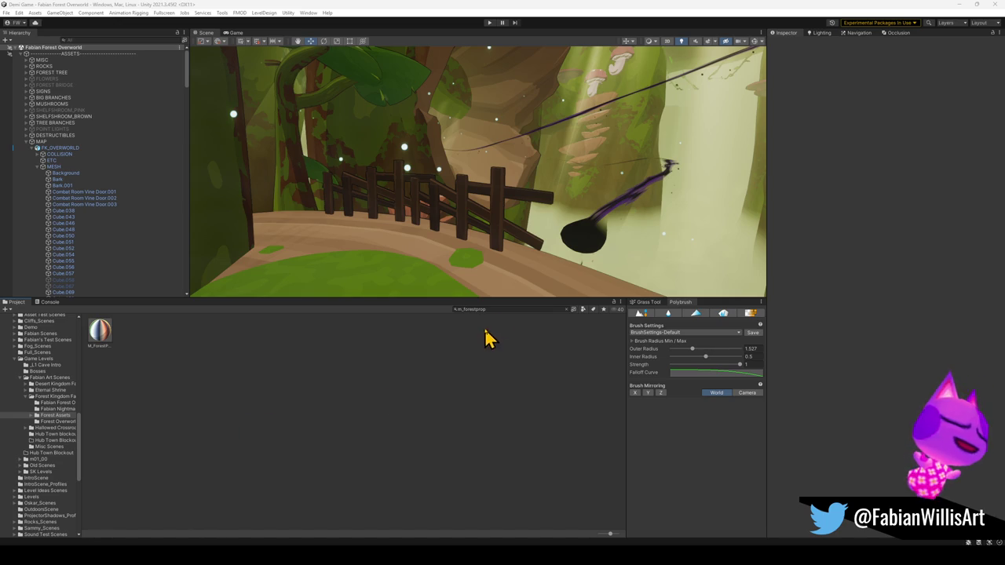
# Find Wind Rune 1 via a 'rune' search and import Forest Glyph.png into its textures folder.
pyautogui.write('rune')
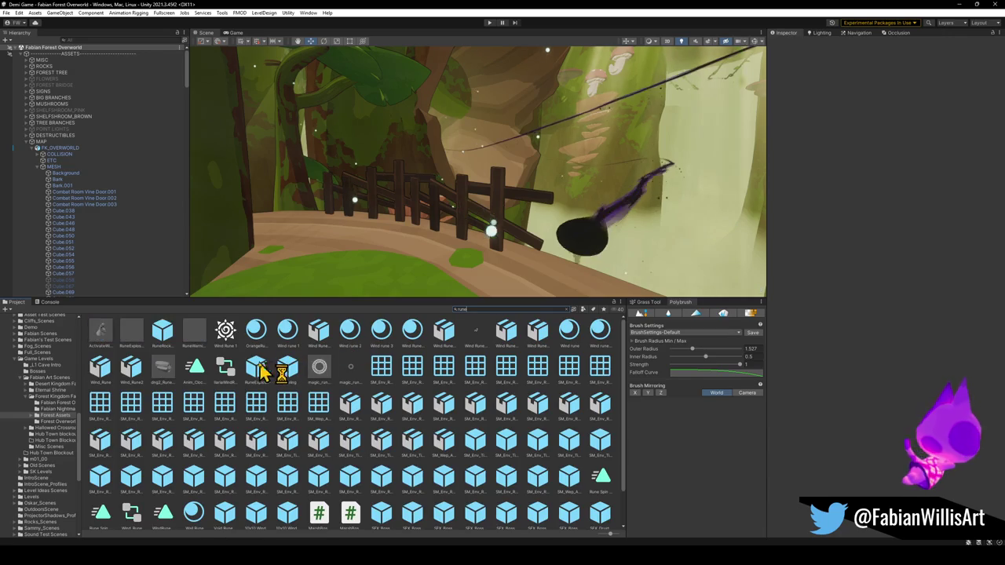
pyautogui.click(226, 331)
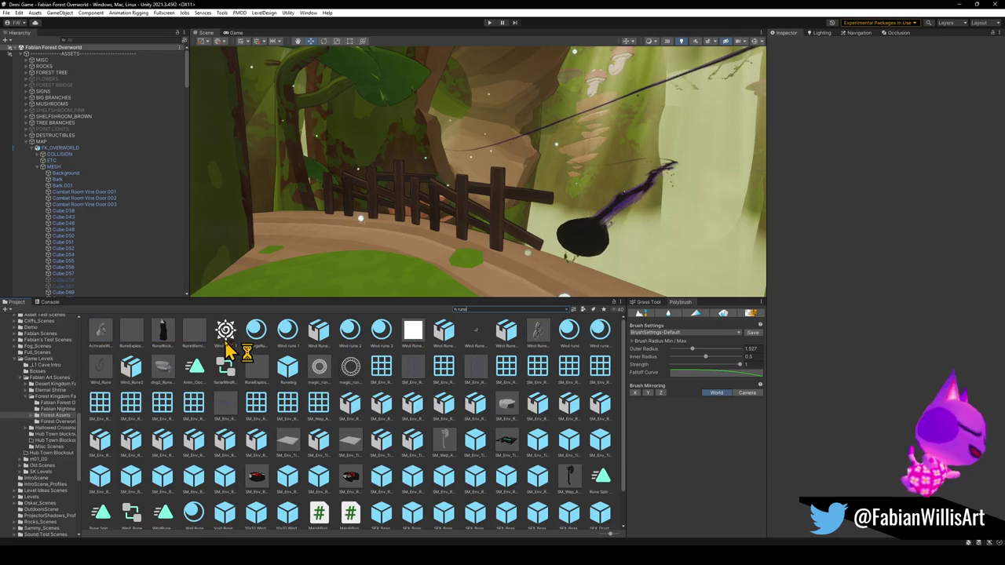
pyautogui.click(567, 310)
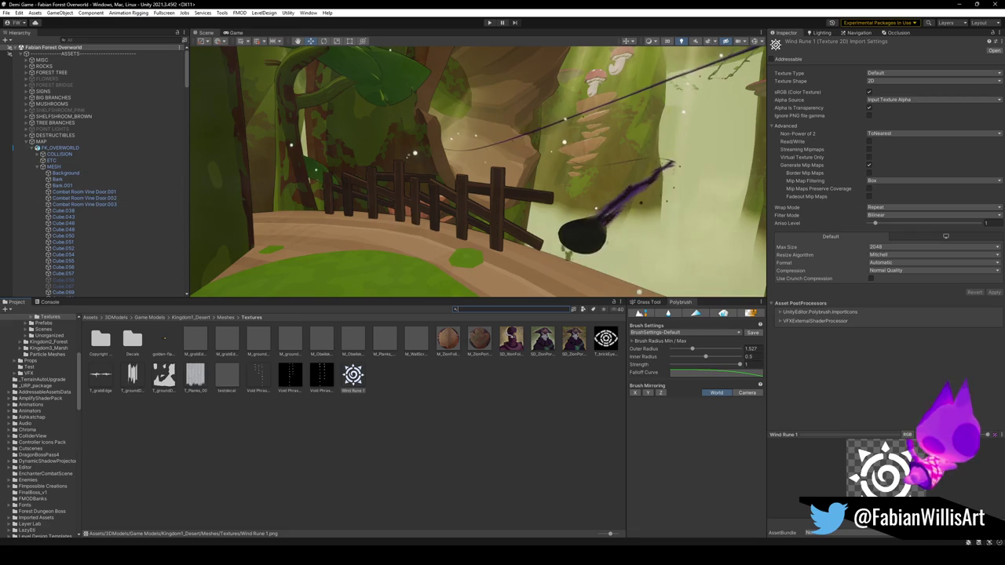
pyautogui.moveTo(8, 187)
pyautogui.mouseDown()
pyautogui.moveTo(428, 165)
pyautogui.moveTo(392, 385)
pyautogui.moveTo(424, 419)
pyautogui.moveTo(415, 424)
pyautogui.mouseUp()
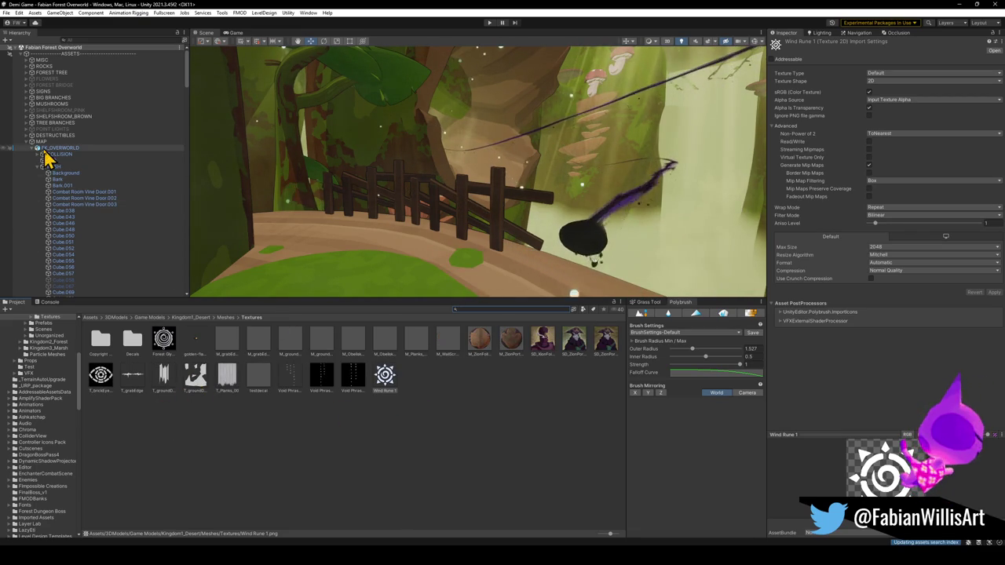
# Collapse FX_OVERWORLD, try the Forest Glyph image on the forest path, then press Ctrl+S.
pyautogui.click(25, 148)
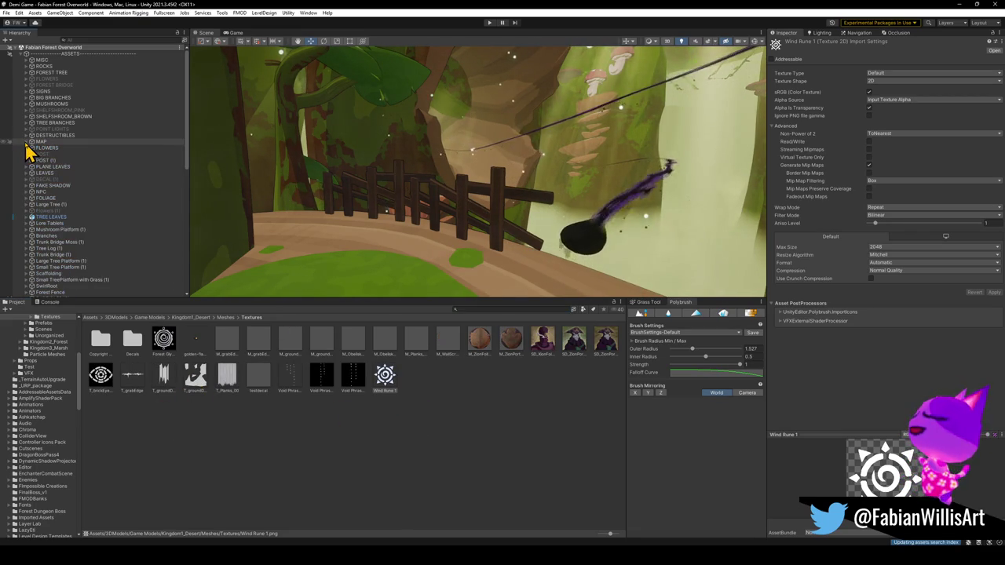
pyautogui.moveTo(162, 354)
pyautogui.mouseDown()
pyautogui.moveTo(373, 254)
pyautogui.moveTo(375, 267)
pyautogui.moveTo(121, 264)
pyautogui.moveTo(47, 221)
pyautogui.moveTo(231, 309)
pyautogui.moveTo(381, 274)
pyautogui.moveTo(359, 303)
pyautogui.mouseUp()
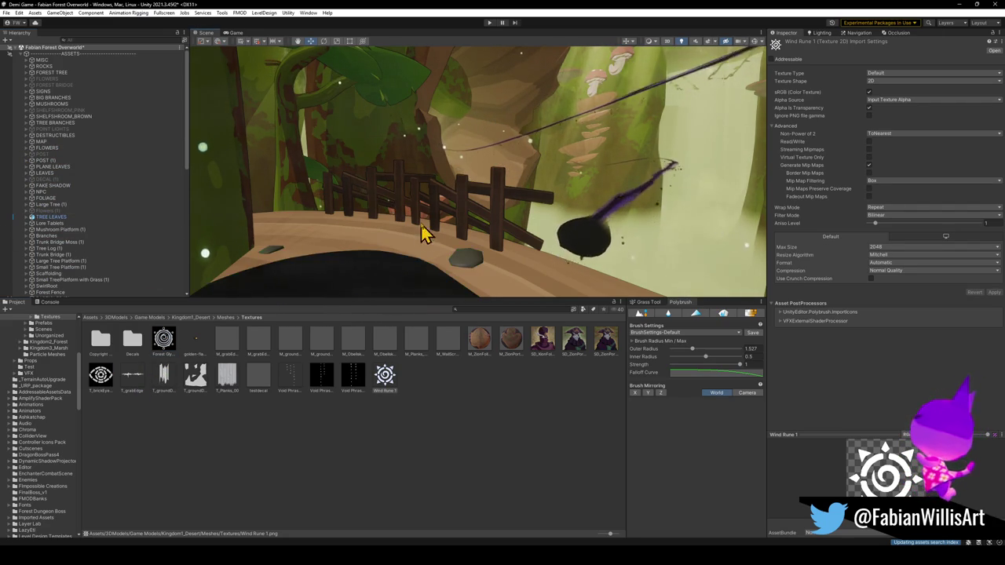
pyautogui.scroll(3, 395, 281)
pyautogui.hotkey('ctrl', 's')
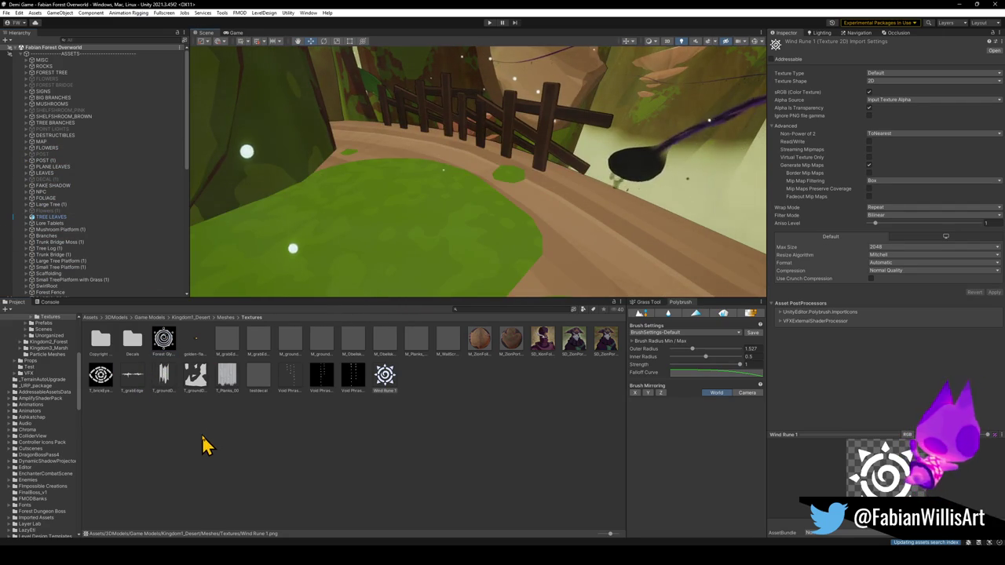
# Open the Project folder's Create menu and dismiss it without creating anything.
pyautogui.rightClick(426, 381)
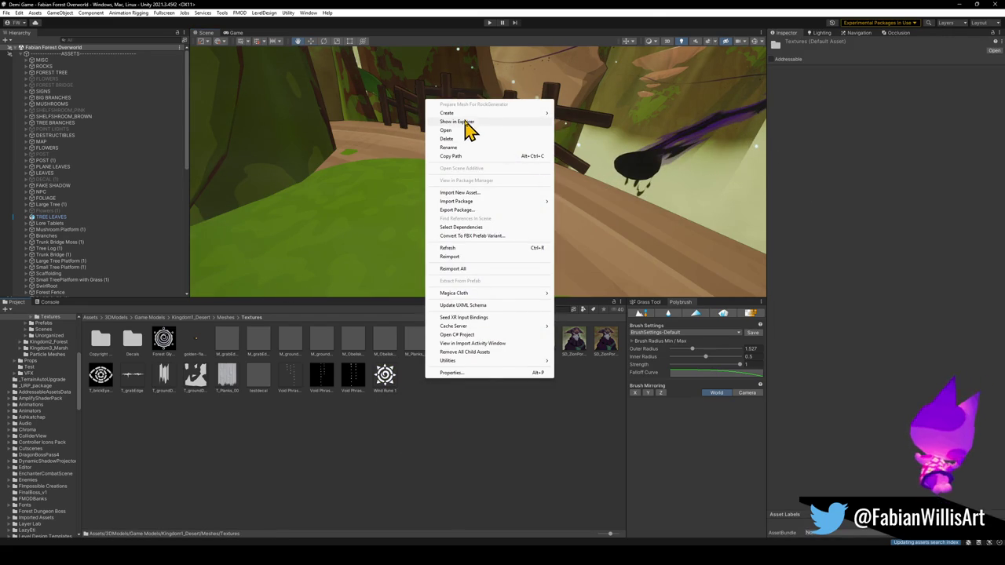
pyautogui.moveTo(463, 114)
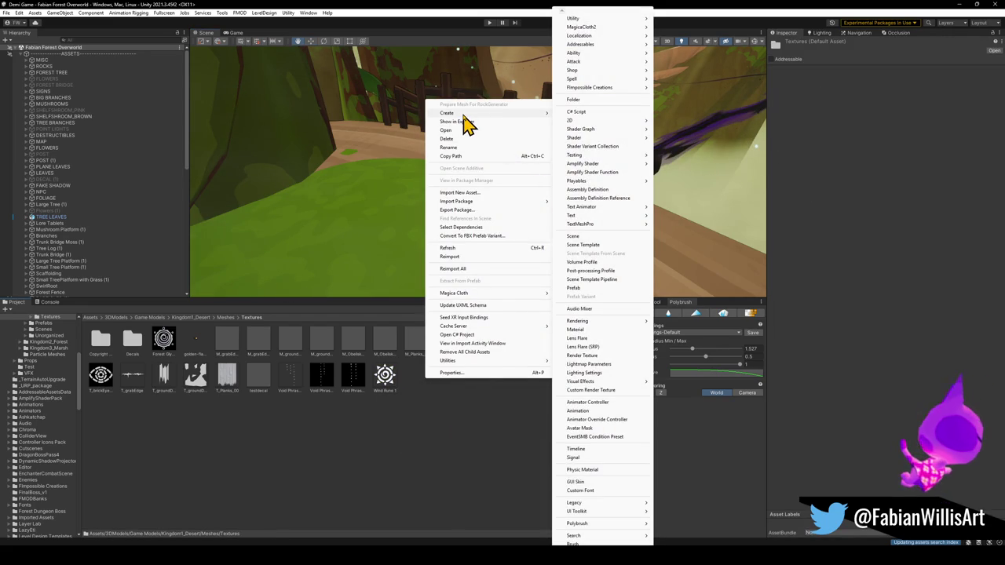
pyautogui.click(388, 471)
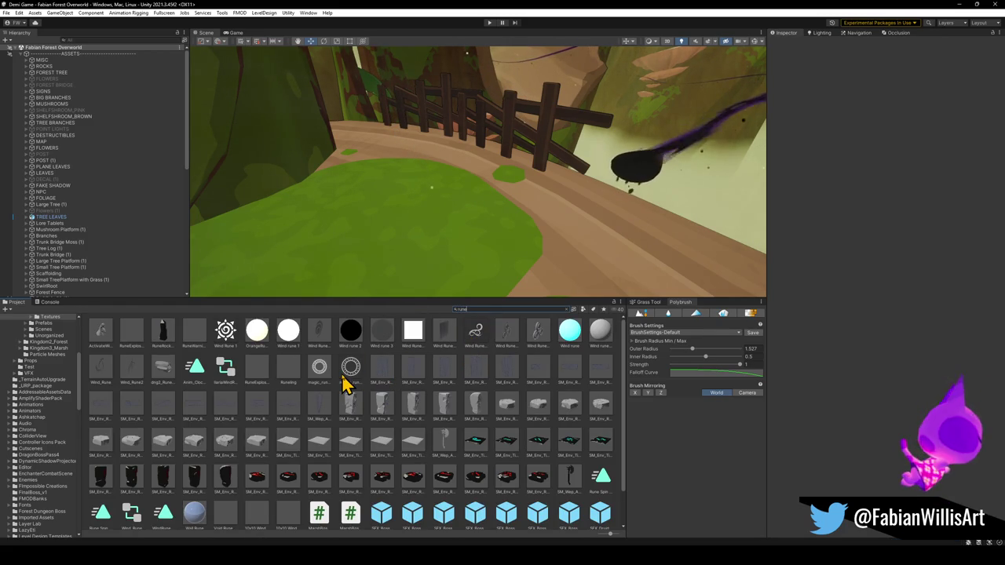
# Try the black Wind rune 2 material on the path and select a scene in the Hierarchy.
pyautogui.moveTo(351, 330)
pyautogui.mouseDown()
pyautogui.moveTo(353, 341)
pyautogui.moveTo(353, 264)
pyautogui.moveTo(588, 289)
pyautogui.moveTo(572, 280)
pyautogui.moveTo(329, 332)
pyautogui.mouseUp()
pyautogui.scroll(-1, 345, 392)
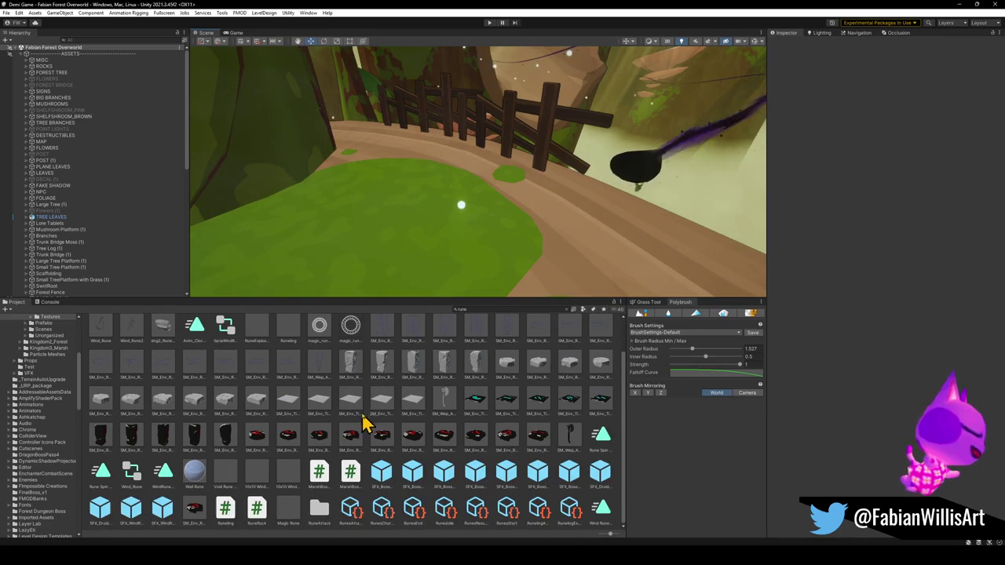
pyautogui.scroll(1, 366, 419)
pyautogui.click(88, 224)
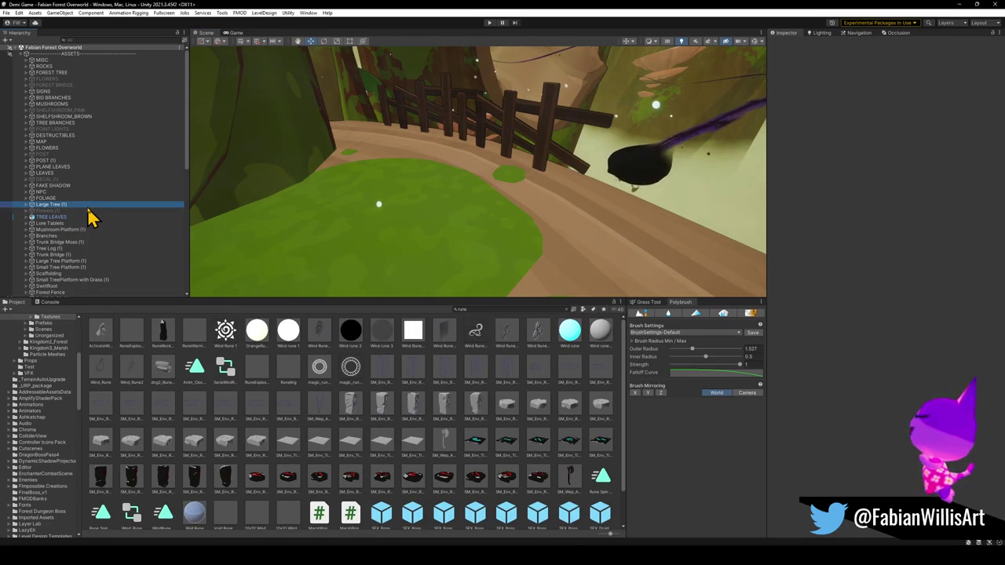
# Collapse the scenes, add a 3D Plane to Fabian Forest Overworld, and move it over the path.
pyautogui.hotkey('ctrl', 'a')
pyautogui.press('Left')
pyautogui.press('Right')
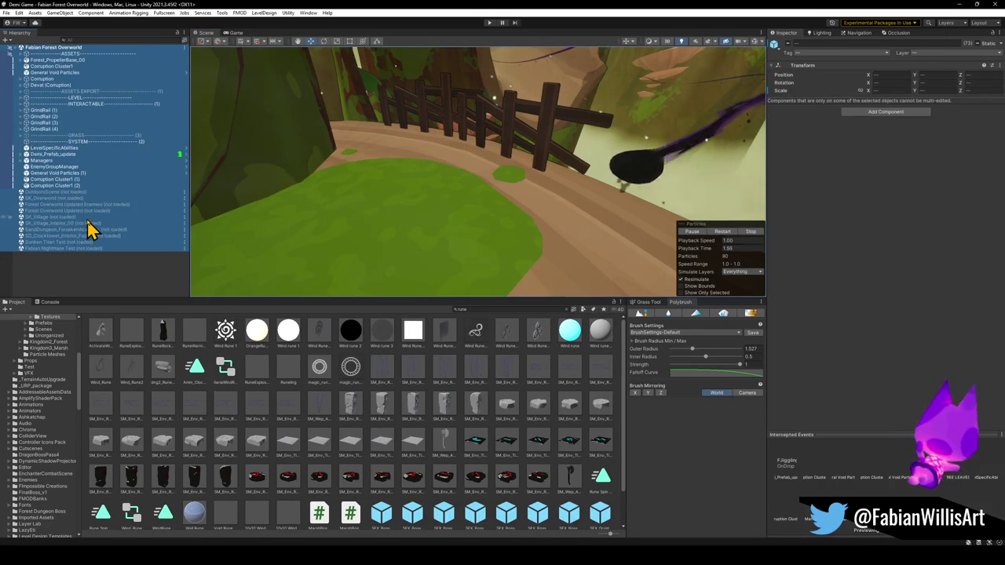
pyautogui.rightClick(56, 276)
pyautogui.moveTo(146, 394)
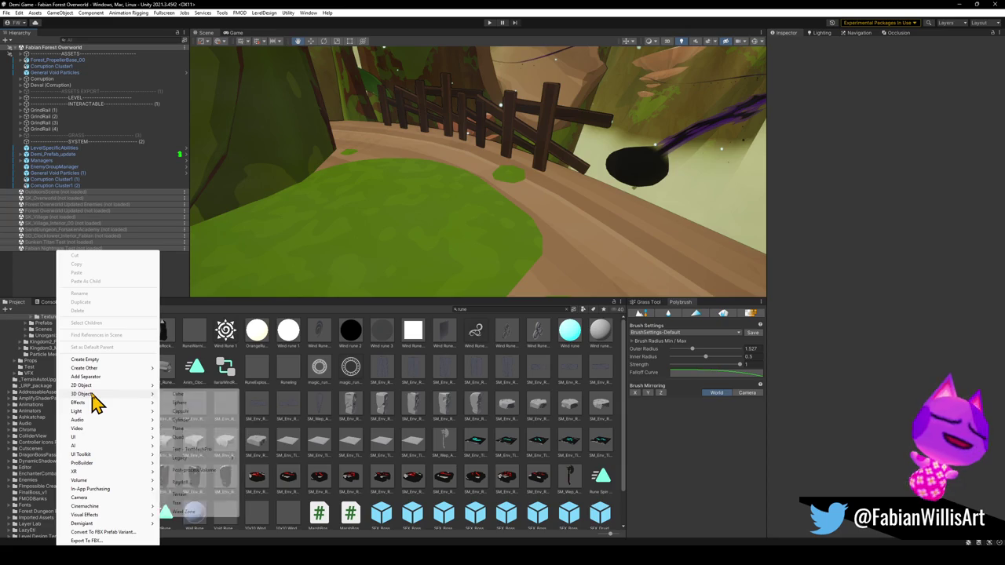
pyautogui.click(190, 430)
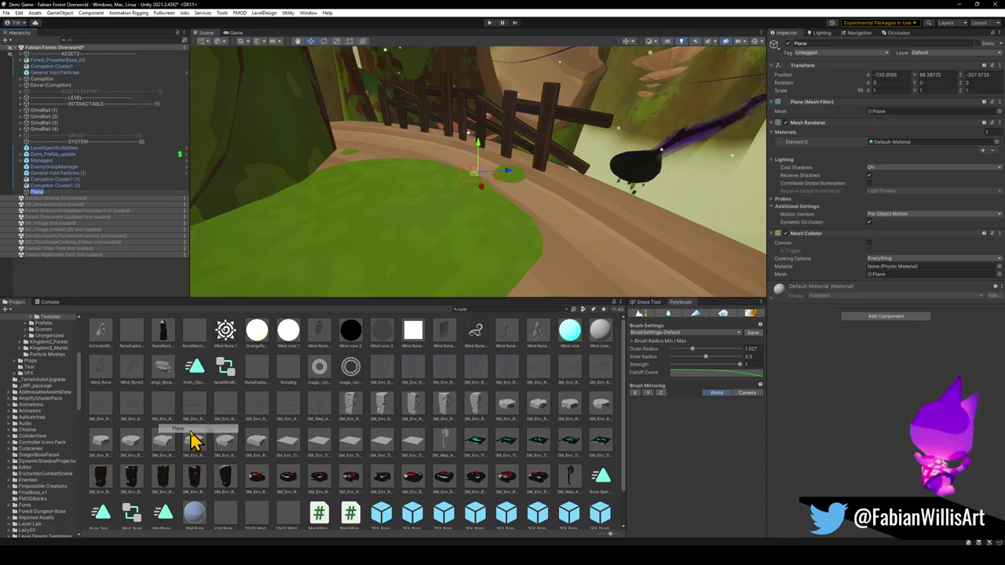
pyautogui.moveTo(476, 179)
pyautogui.mouseDown()
pyautogui.moveTo(578, 272)
pyautogui.moveTo(612, 165)
pyautogui.mouseUp()
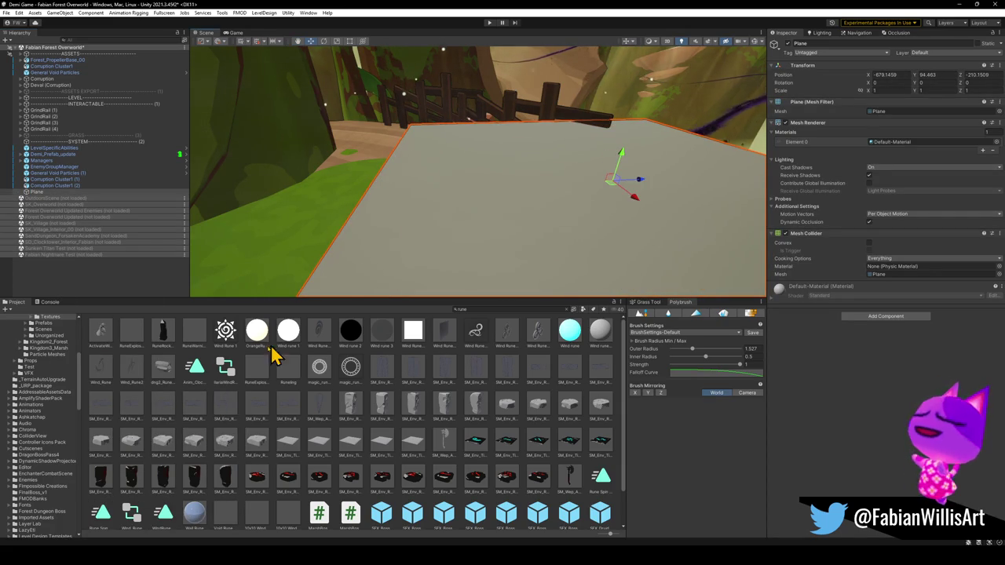
# Apply the Forest Glyph emblem texture to the new plane.
pyautogui.click(224, 349)
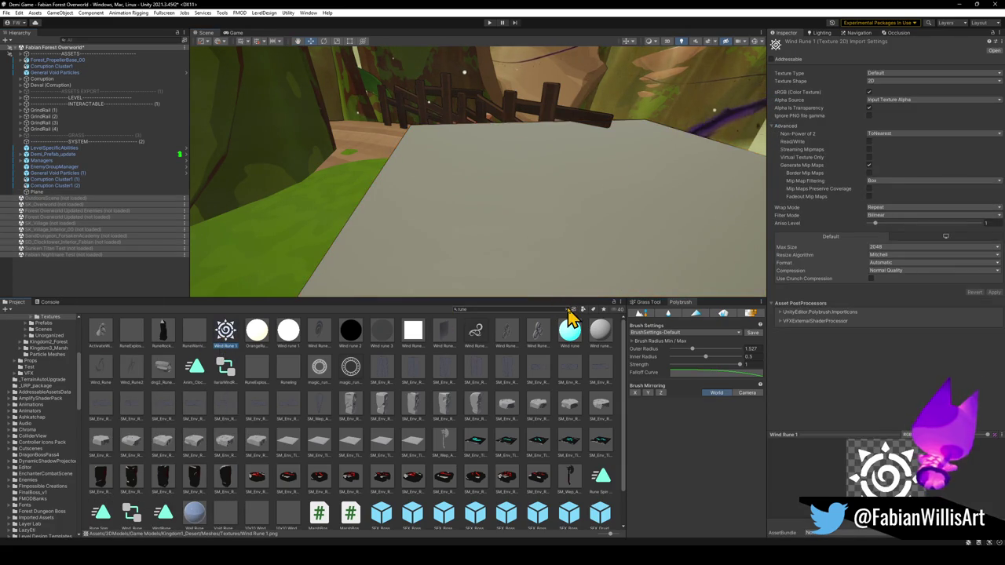
pyautogui.click(567, 308)
pyautogui.moveTo(166, 345)
pyautogui.mouseDown()
pyautogui.moveTo(558, 217)
pyautogui.moveTo(533, 219)
pyautogui.moveTo(507, 275)
pyautogui.mouseUp()
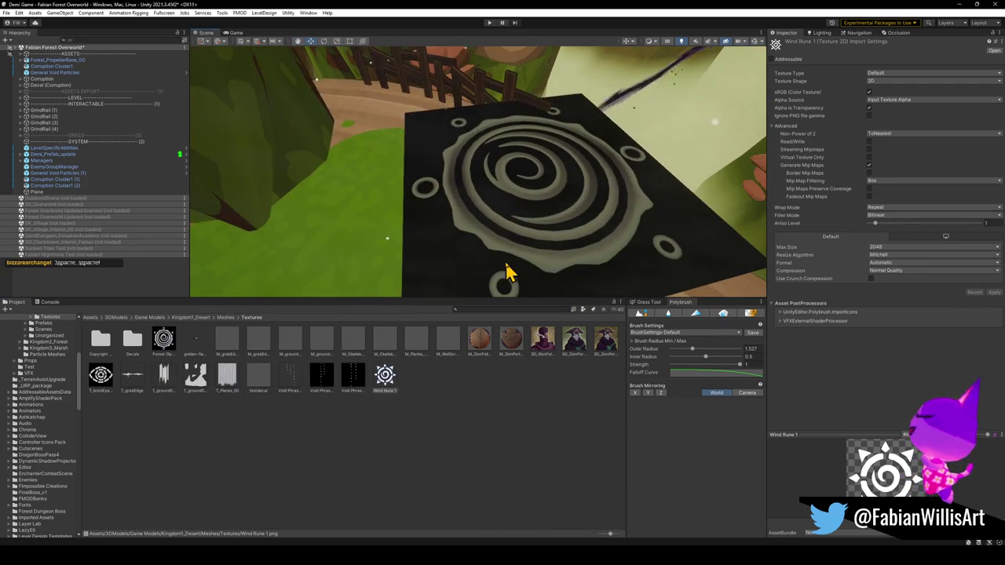
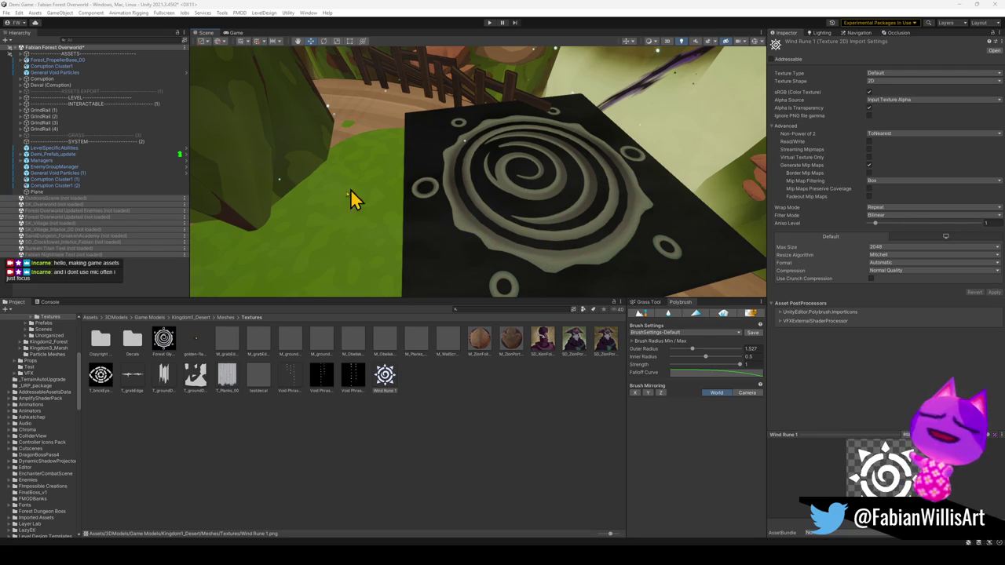
# Select the rune plane and filter the Project assets by 'rune'.
pyautogui.moveTo(431, 231)
pyautogui.mouseDown()
pyautogui.moveTo(511, 168)
pyautogui.moveTo(494, 222)
pyautogui.mouseUp()
pyautogui.click(405, 251)
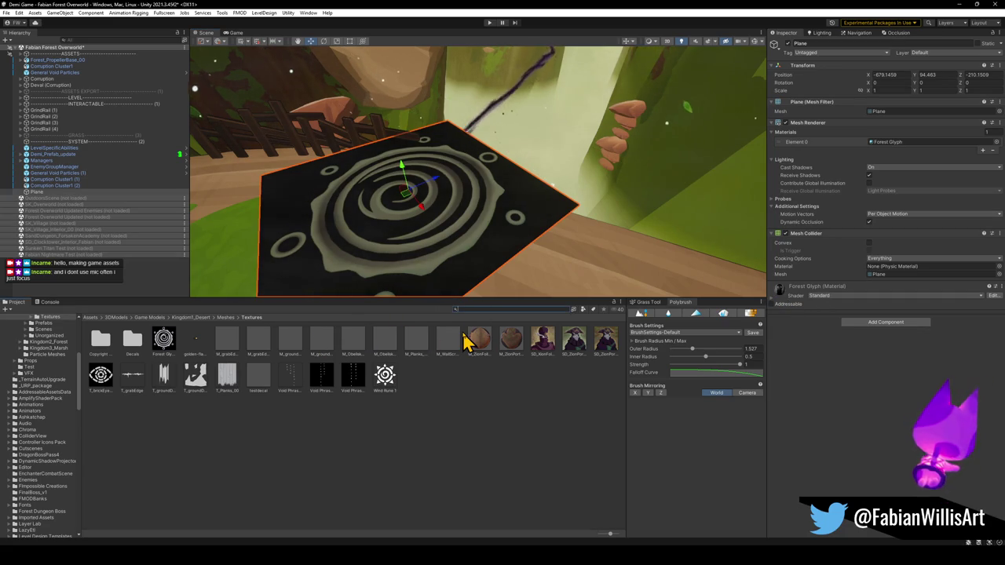
pyautogui.hotkey('ctrl', 'f')
pyautogui.write('rune')
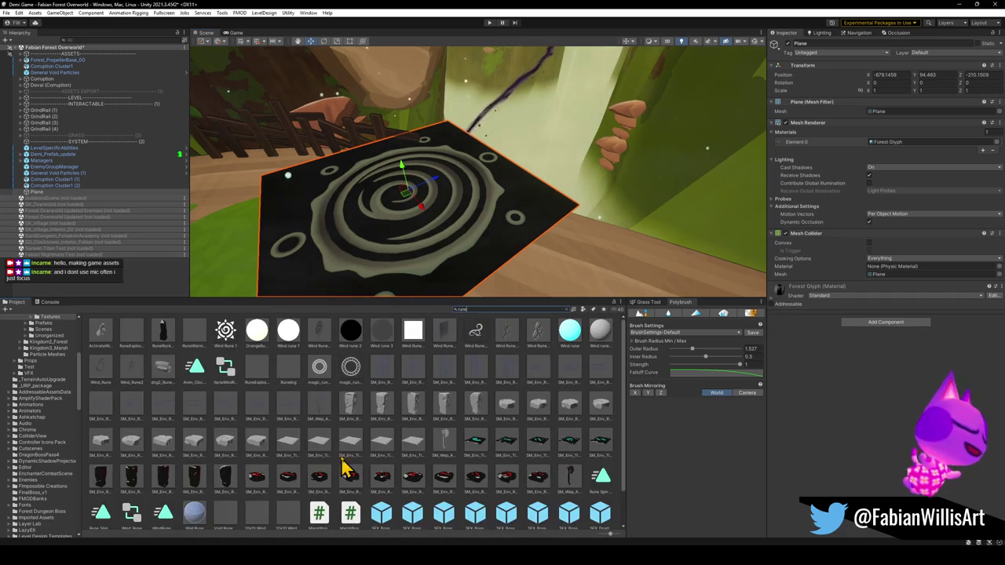
pyautogui.scroll(-1, 341, 439)
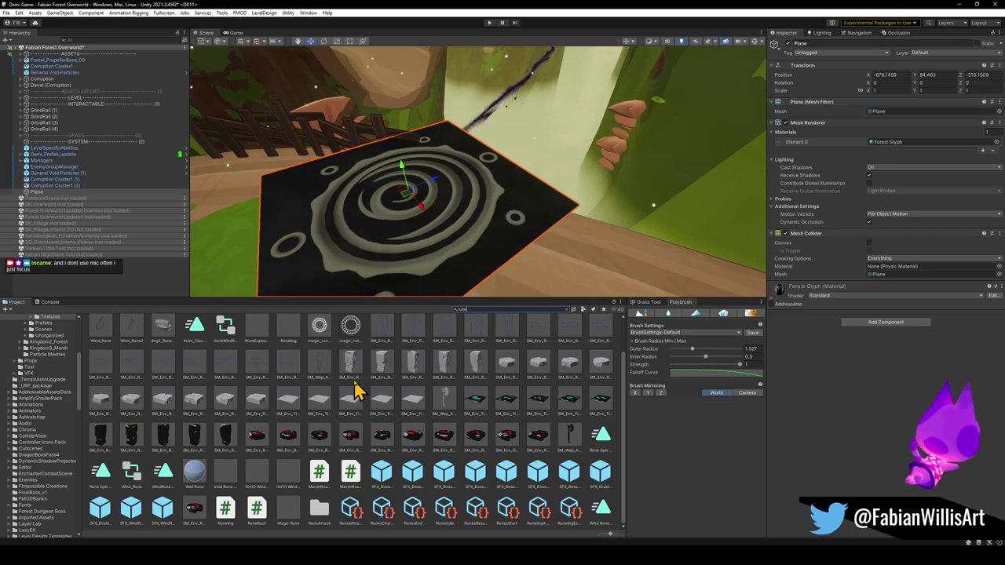
# Keep the Standard shader on the Forest Glyph material and expand its settings.
pyautogui.click(844, 304)
pyautogui.click(787, 348)
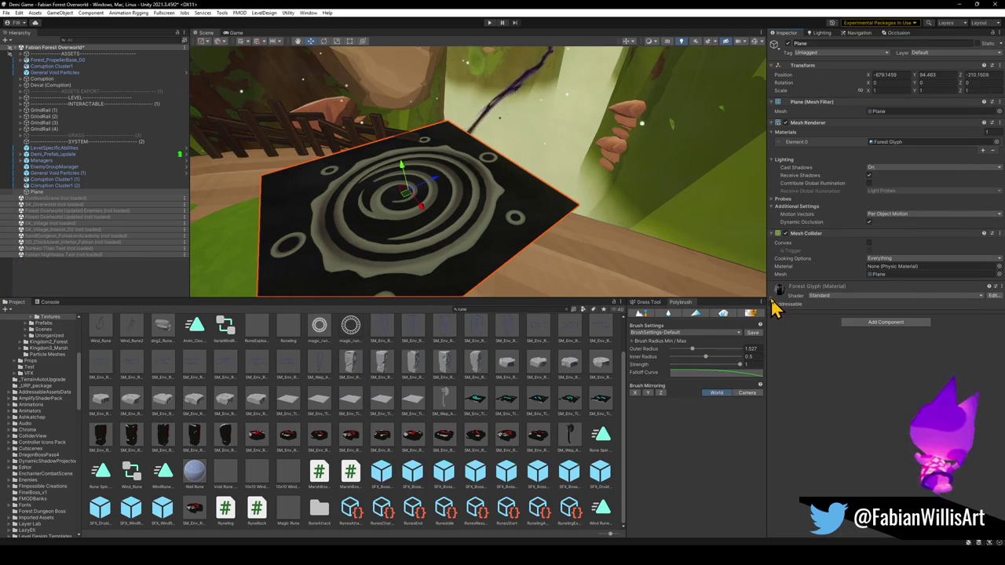
pyautogui.click(773, 303)
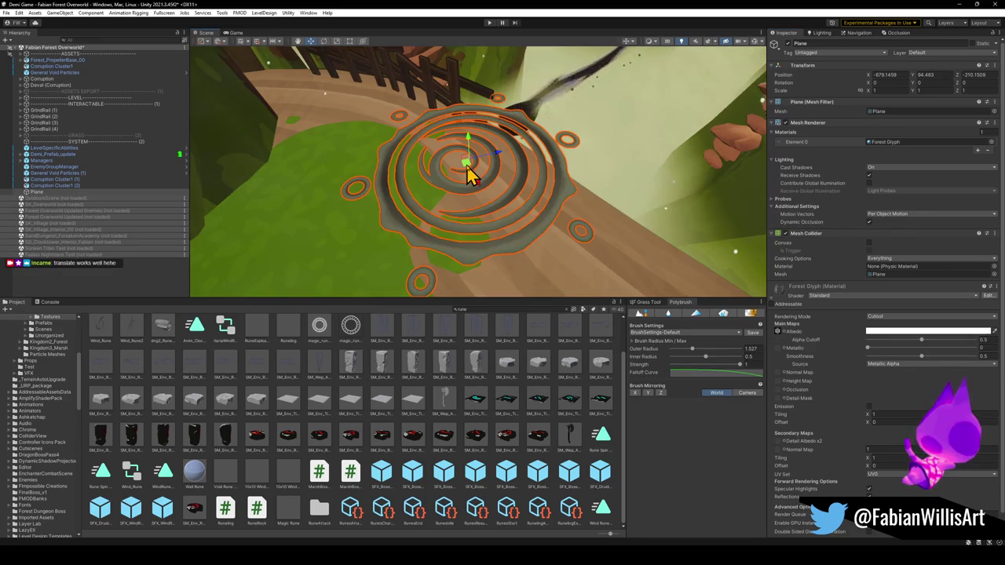
# Move the glyph plane along the path and stand it upright at rotation 90, 0, 30.
pyautogui.moveTo(466, 168); pyautogui.dragTo(612, 197)
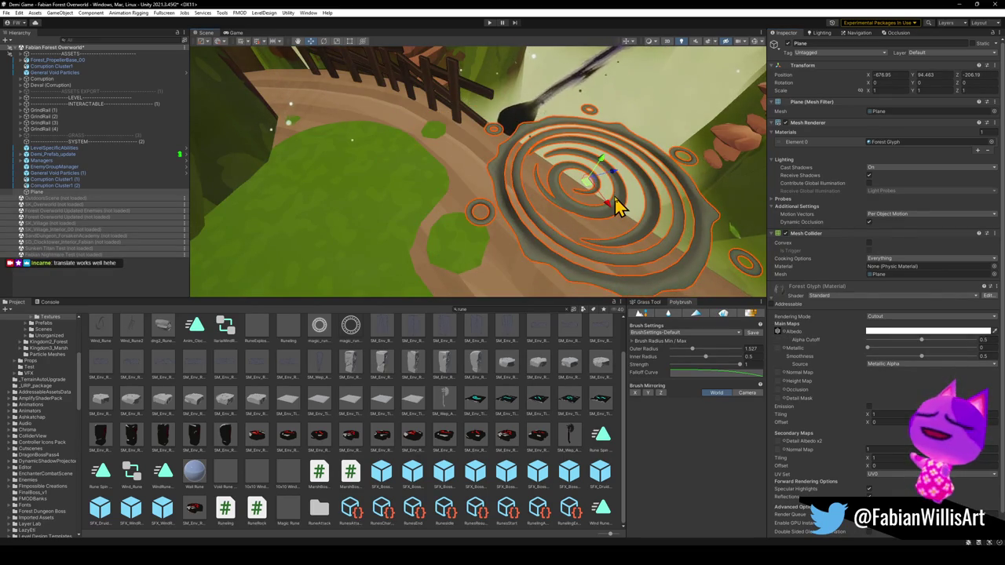
pyautogui.press('e')
pyautogui.moveTo(610, 191)
pyautogui.mouseDown()
pyautogui.moveTo(601, 277)
pyautogui.moveTo(582, 302)
pyautogui.moveTo(601, 224)
pyautogui.moveTo(576, 164)
pyautogui.moveTo(478, 197)
pyautogui.moveTo(544, 202)
pyautogui.moveTo(590, 224)
pyautogui.mouseUp()
pyautogui.hotkey('ctrl', 'z')
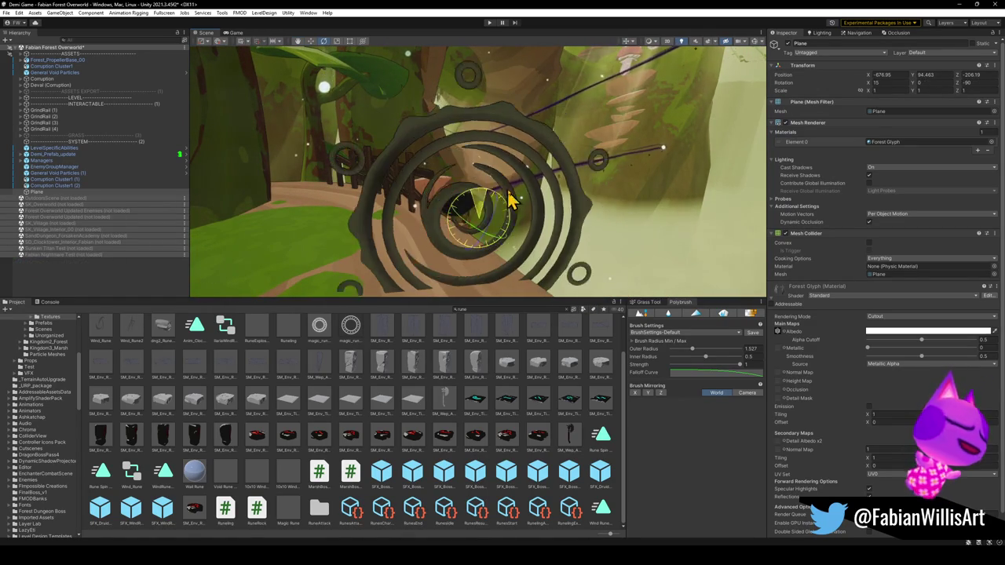
pyautogui.hotkey('ctrl', 'z')
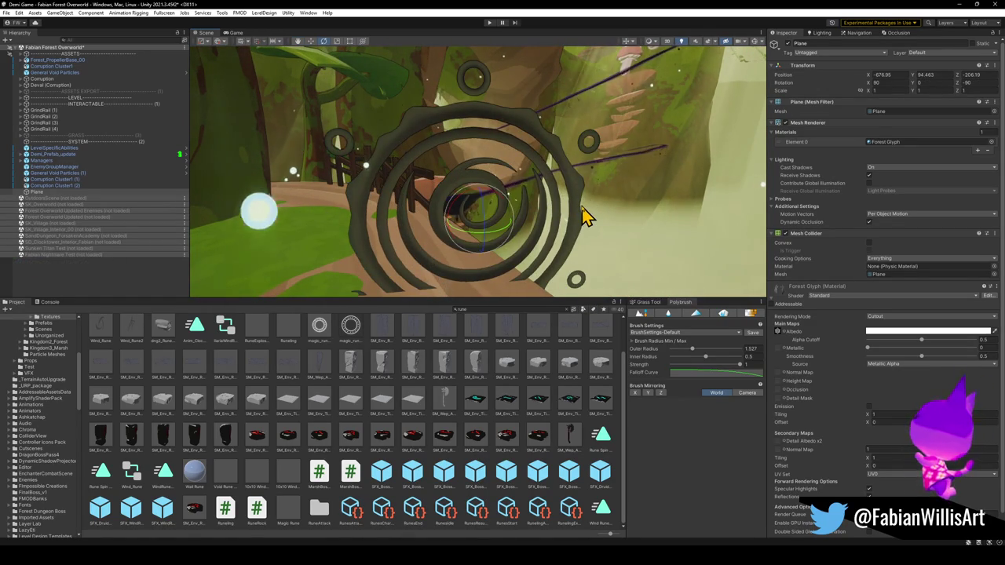
# Raise the glyph plane to Y 98.33 and orbit the view to face it.
pyautogui.press('w')
pyautogui.moveTo(471, 206)
pyautogui.mouseDown()
pyautogui.moveTo(487, 71)
pyautogui.moveTo(471, 78)
pyautogui.moveTo(545, 103)
pyautogui.moveTo(433, 123)
pyautogui.mouseUp()
pyautogui.scroll(3, 545, 157)
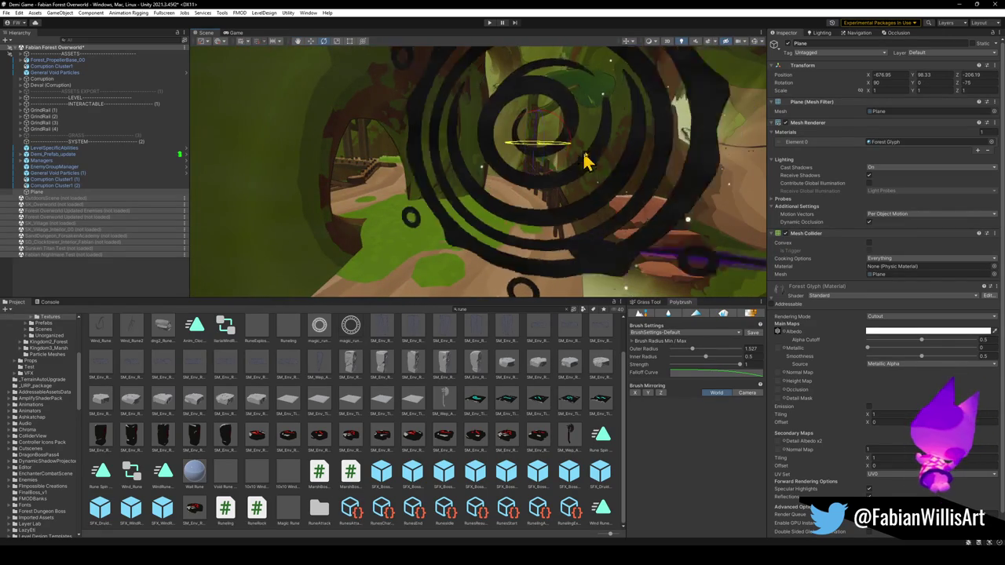
pyautogui.moveTo(668, 180)
pyautogui.mouseDown()
pyautogui.moveTo(579, 170)
pyautogui.moveTo(467, 179)
pyautogui.mouseUp()
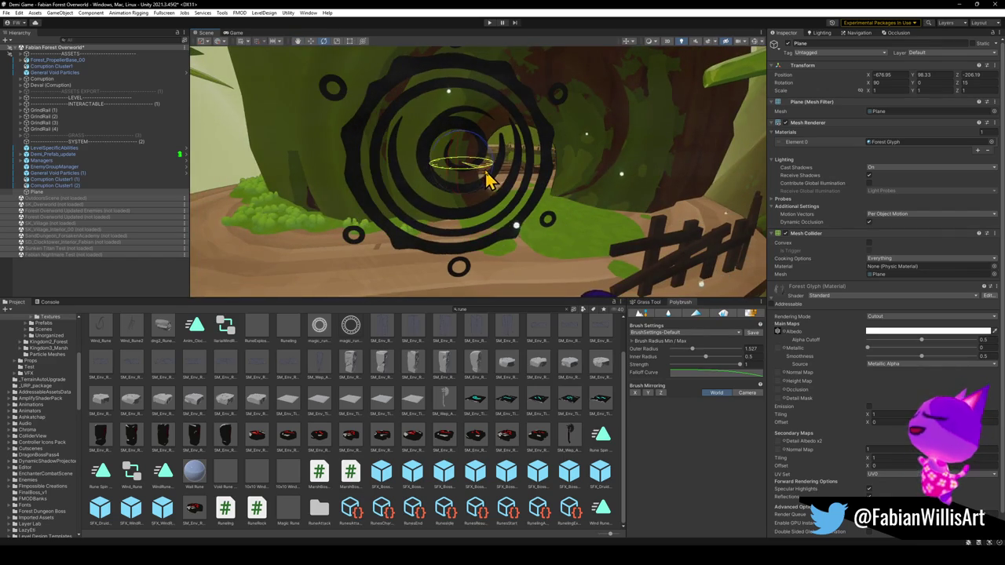
# Enable emission on the glyph material with a pure white colour.
pyautogui.click(868, 408)
pyautogui.click(872, 415)
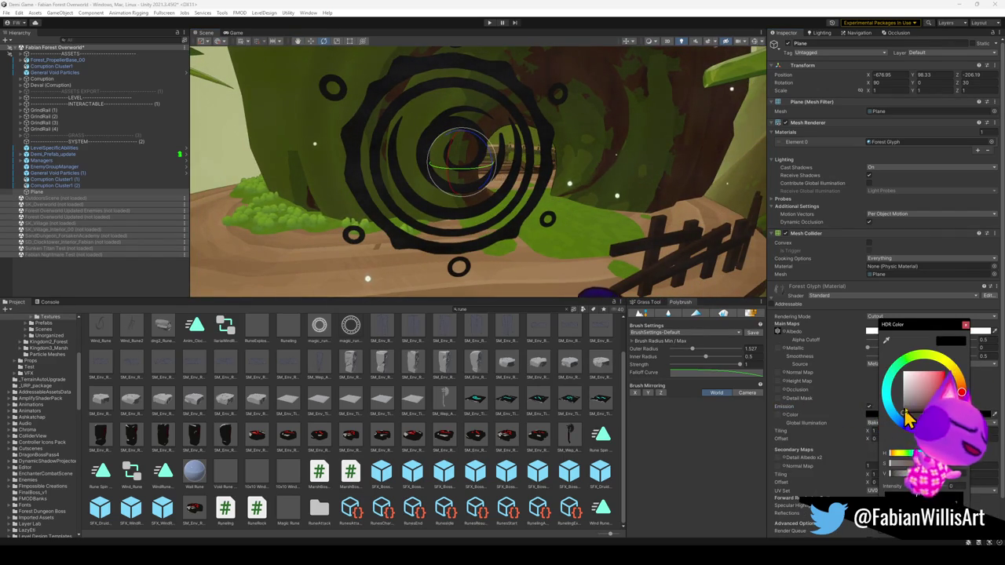
pyautogui.click(913, 387)
pyautogui.moveTo(913, 386); pyautogui.dragTo(890, 393)
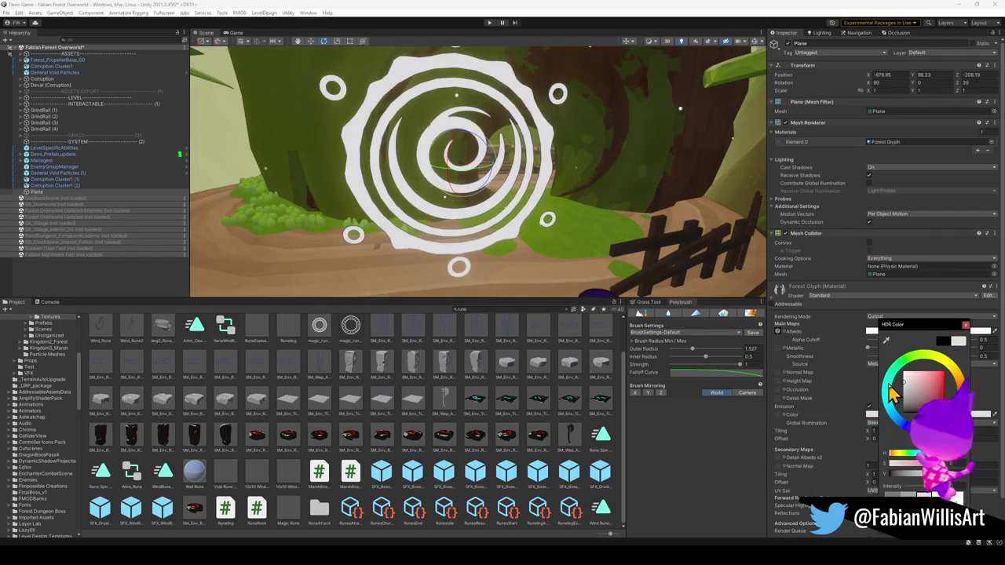
# Assign the Forest Glyph texture to the emission slot, replacing the journey-1x texture.
pyautogui.click(784, 416)
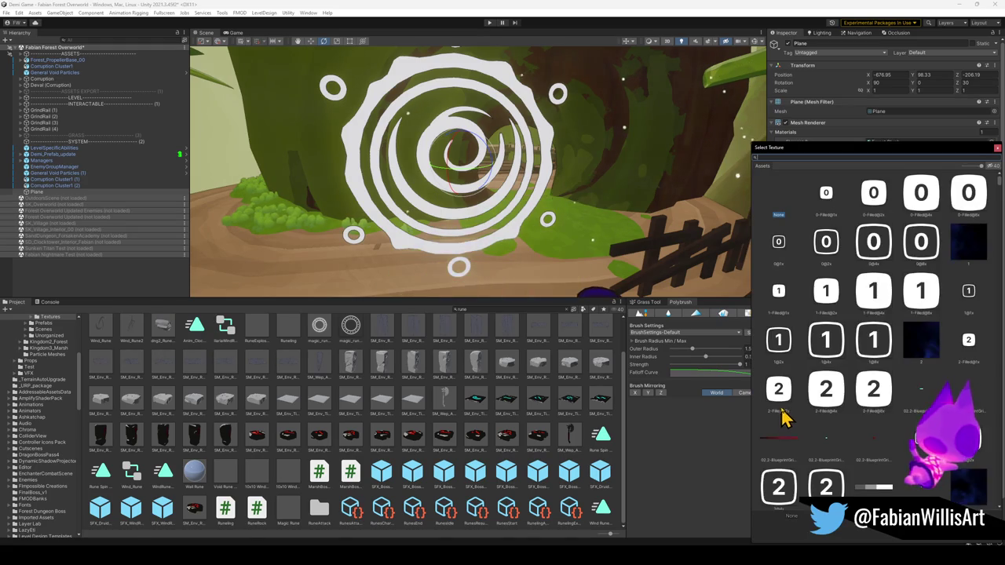
pyautogui.write('em')
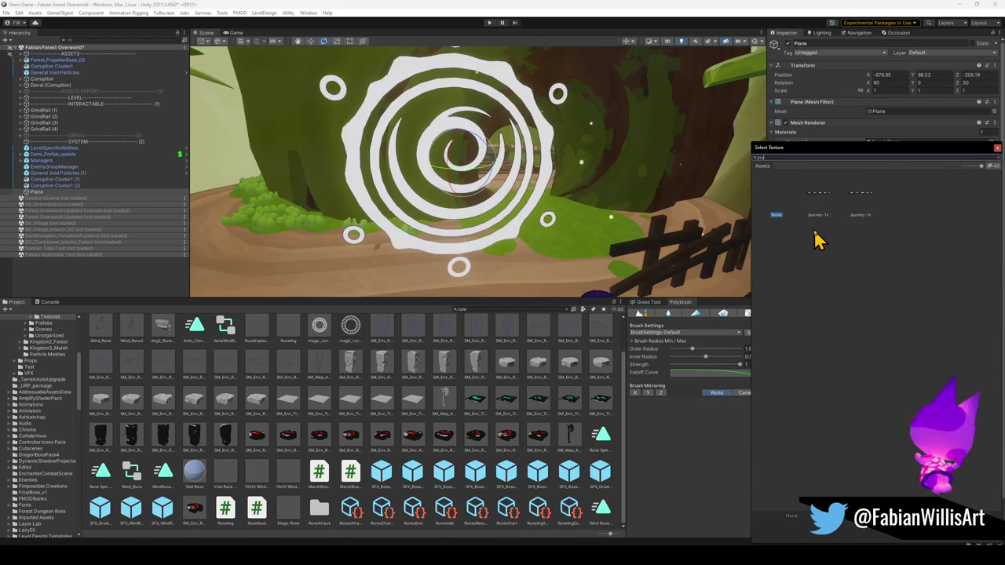
pyautogui.click(817, 209)
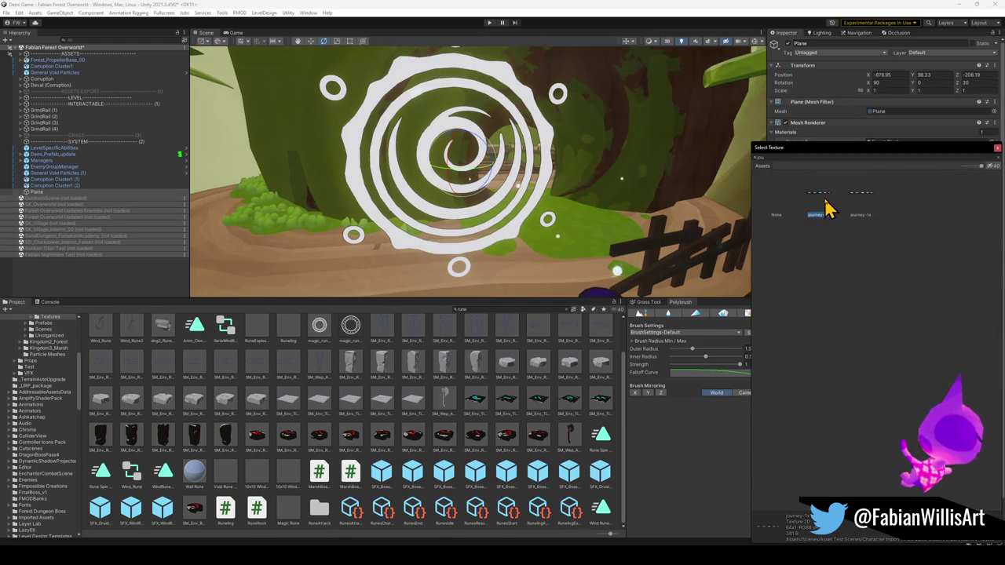
pyautogui.doubleClick(825, 199)
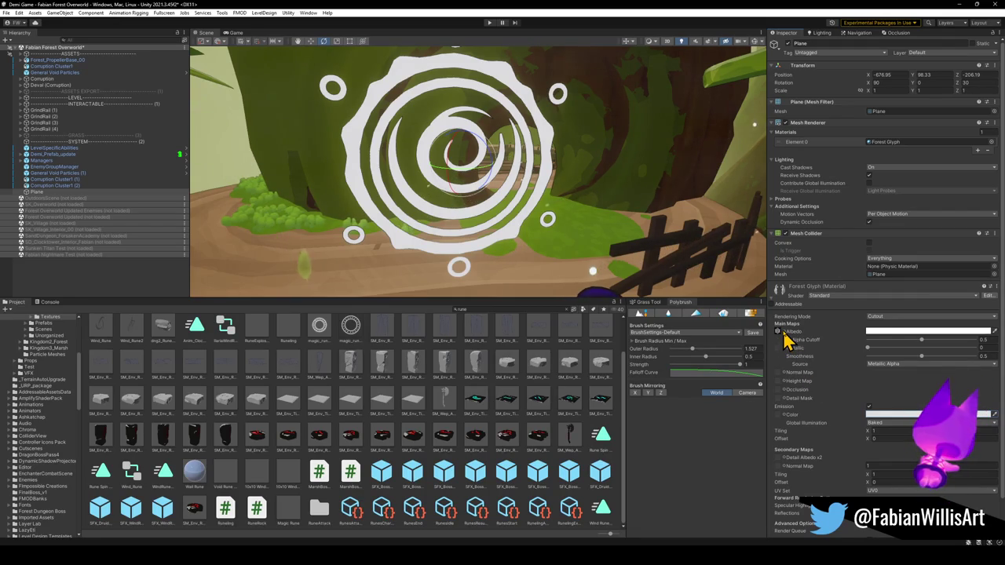
pyautogui.click(785, 416)
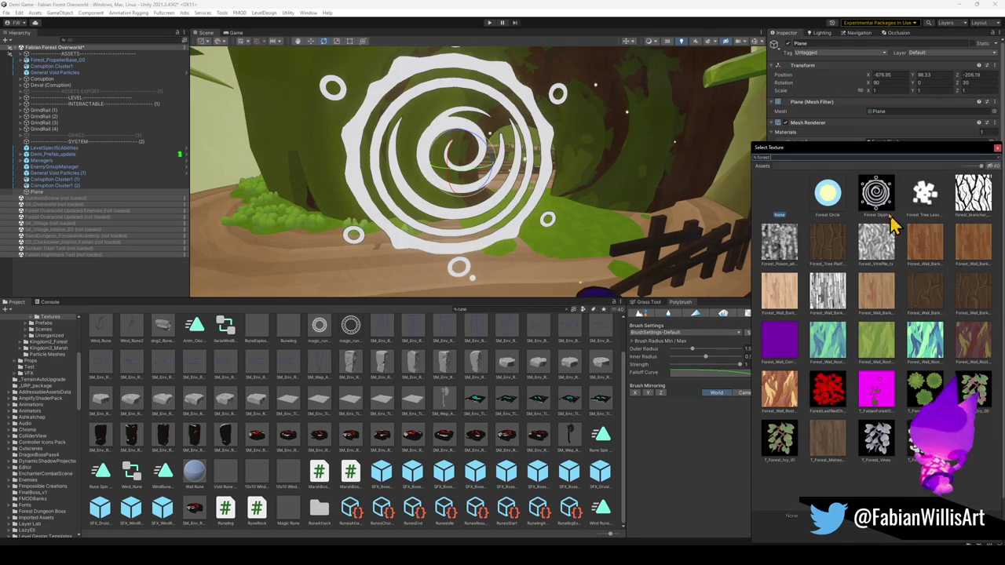
pyautogui.doubleClick(875, 196)
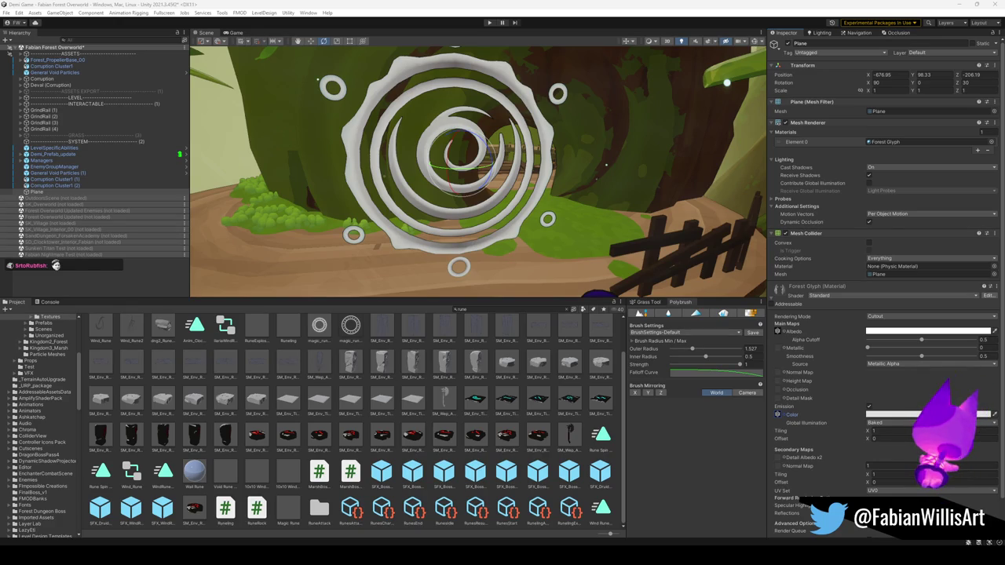
pyautogui.moveTo(507, 161); pyautogui.dragTo(452, 200)
# Lift the glyph to Y 95.79 and shrink it to 0.7083 scale, tilted to 25.746.
pyautogui.scroll(-5, 471, 191)
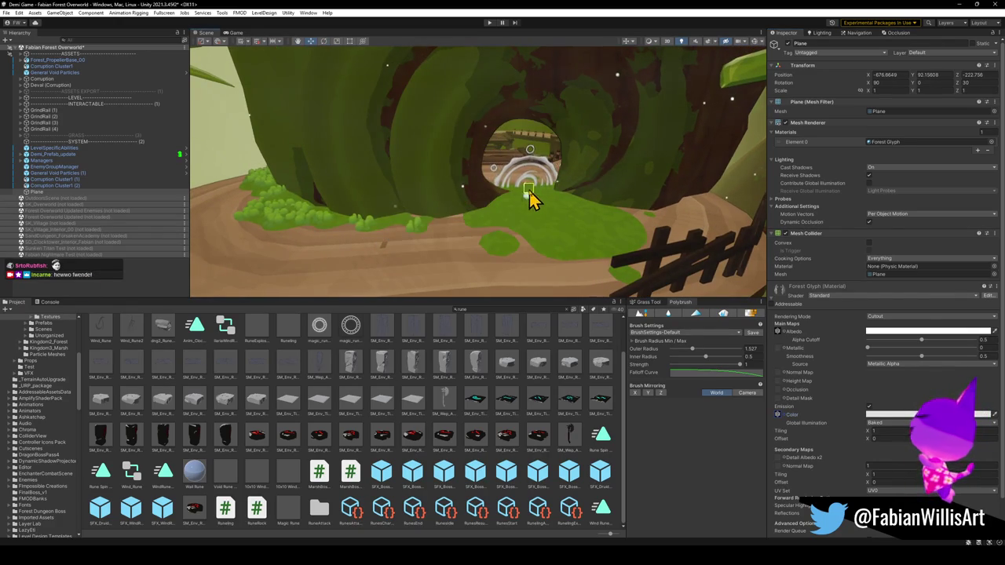
pyautogui.moveTo(527, 198)
pyautogui.mouseDown()
pyautogui.moveTo(531, 153)
pyautogui.moveTo(621, 168)
pyautogui.moveTo(605, 168)
pyautogui.mouseUp()
pyautogui.press('f')
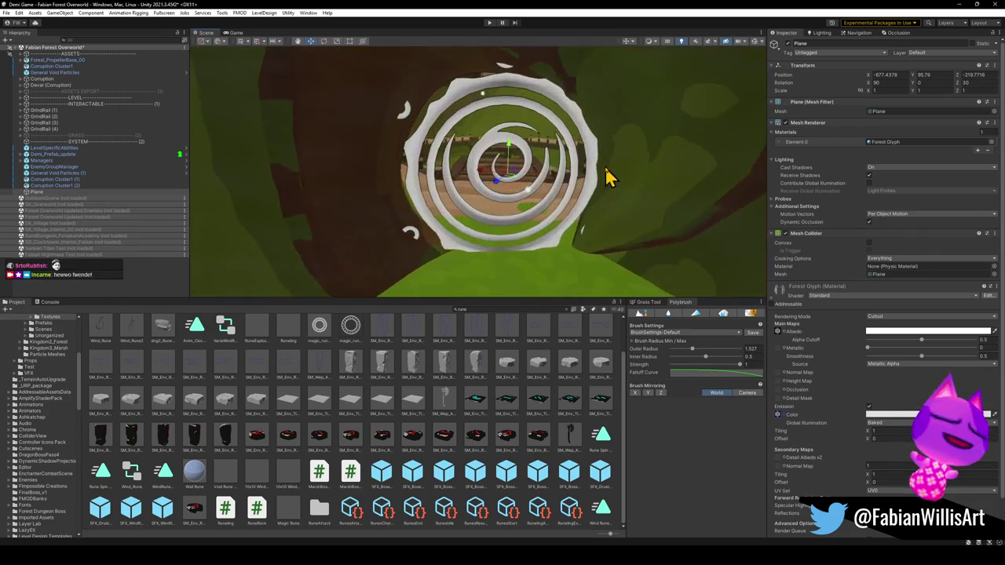
pyautogui.press('r')
pyautogui.moveTo(509, 180); pyautogui.dragTo(489, 197)
pyautogui.press('f')
pyautogui.press('e')
# Adjust the emission HDR colour to a whiter glow.
pyautogui.scroll(-3, 523, 196)
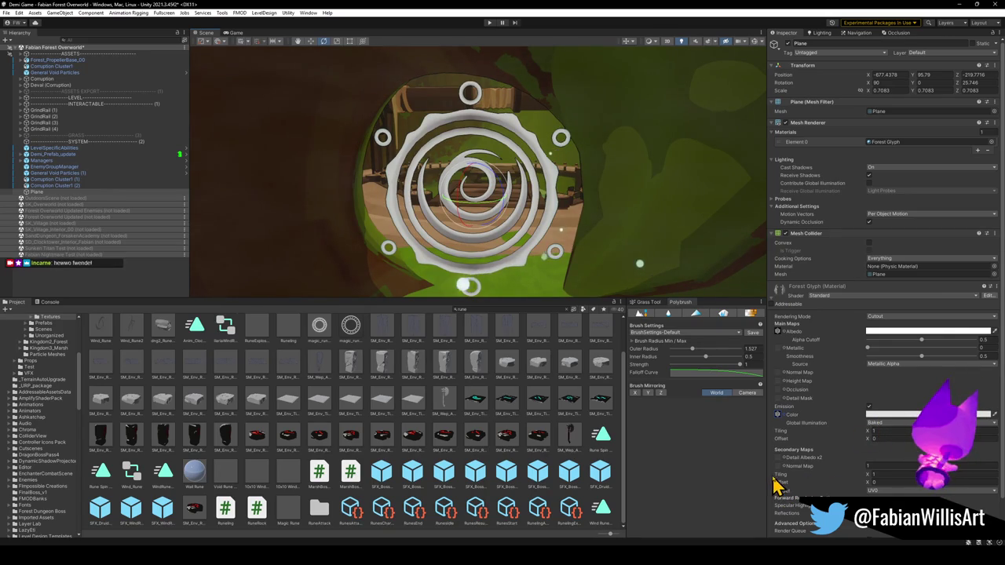
pyautogui.click(873, 414)
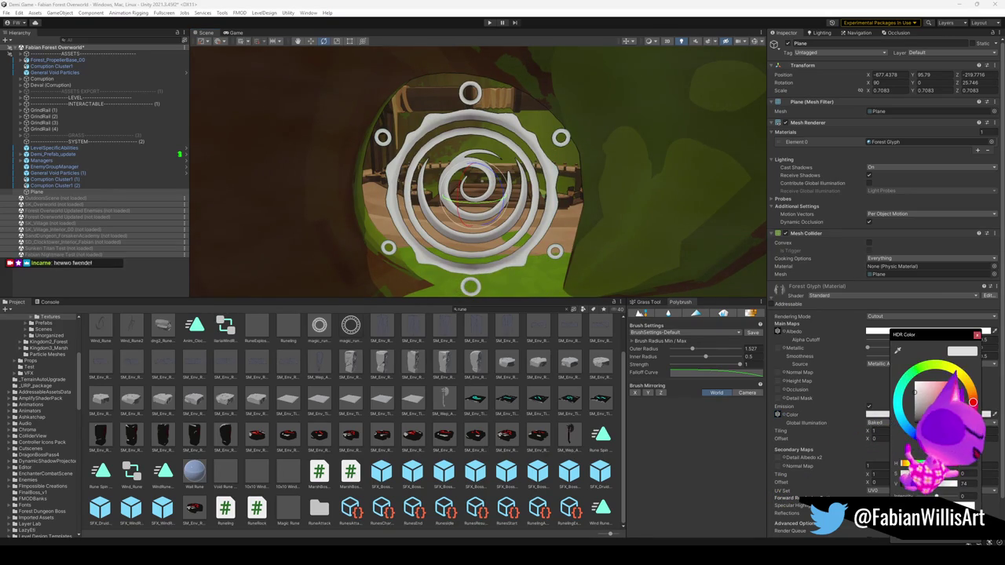
pyautogui.moveTo(934, 476); pyautogui.dragTo(939, 475)
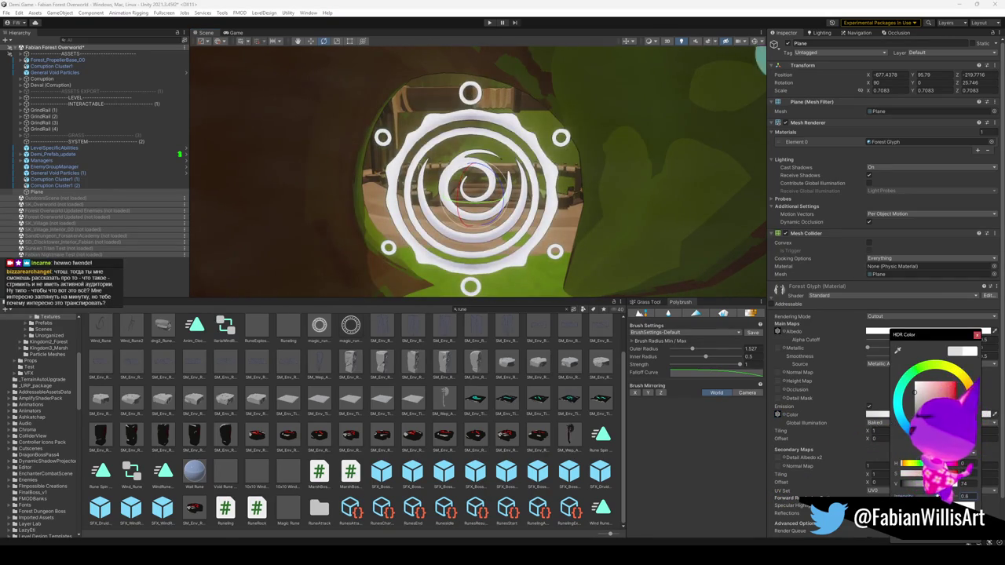
pyautogui.press('Escape')
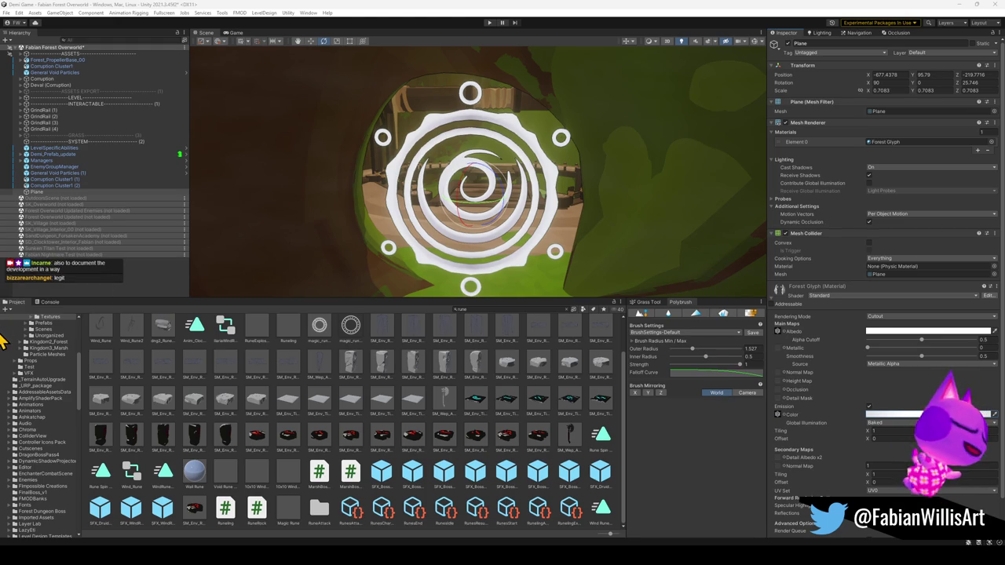
# Recolour the glyph's emission from pink through green to a lime yellow-green glow.
pyautogui.moveTo(505, 170)
pyautogui.mouseDown()
pyautogui.moveTo(502, 162)
pyautogui.moveTo(498, 170)
pyautogui.mouseUp()
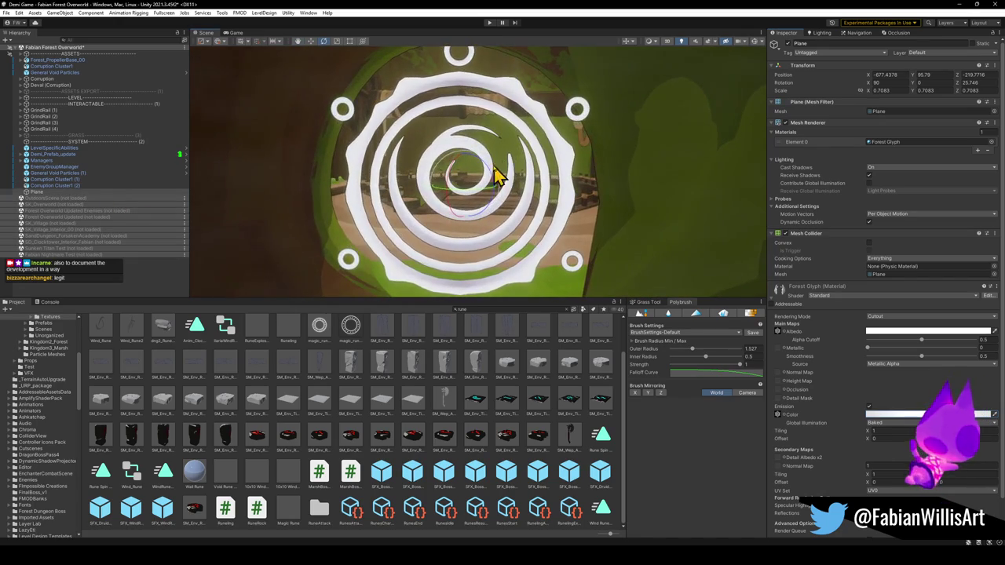
pyautogui.click(887, 415)
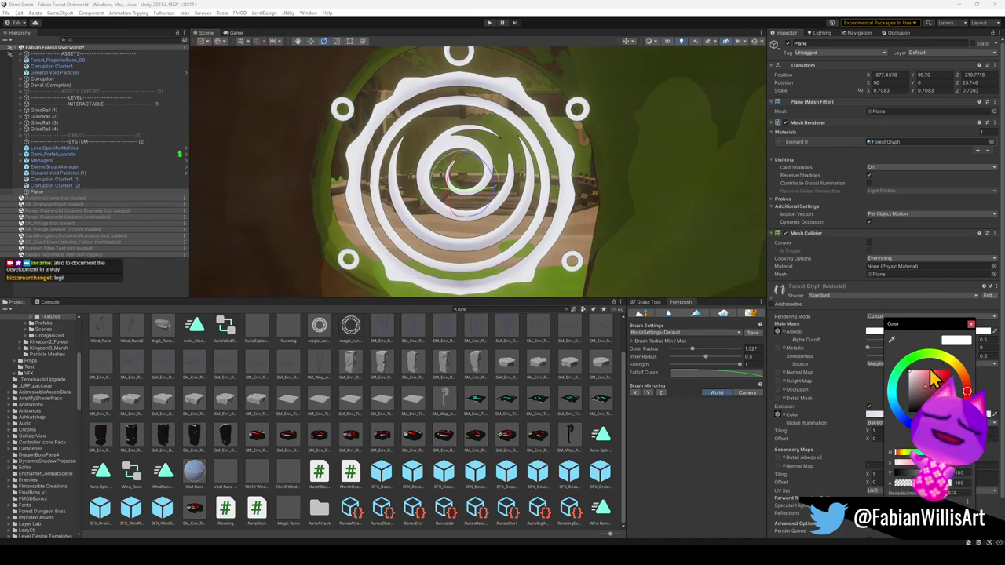
pyautogui.click(902, 416)
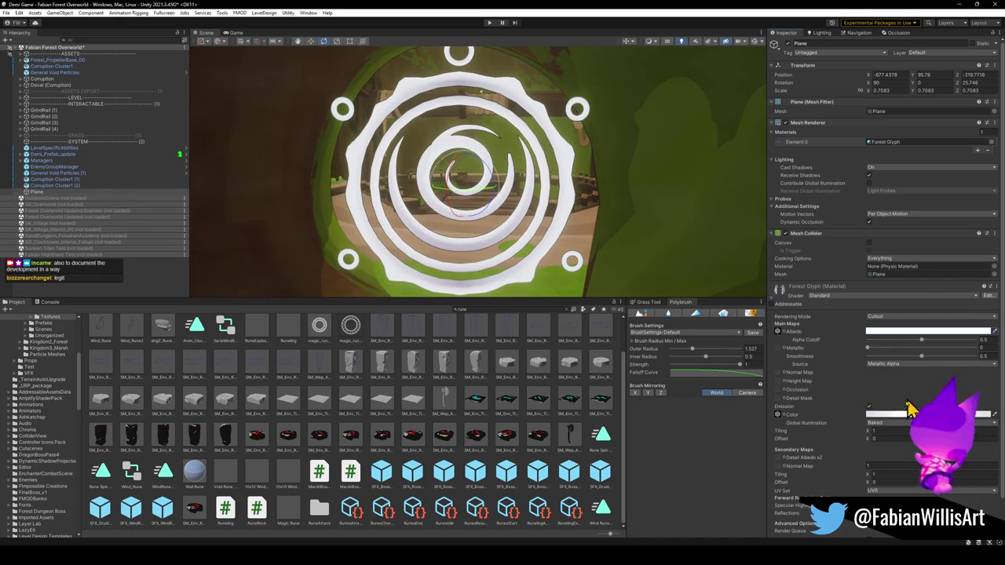
pyautogui.click(902, 416)
pyautogui.moveTo(941, 408)
pyautogui.mouseDown()
pyautogui.moveTo(973, 416)
pyautogui.moveTo(961, 412)
pyautogui.mouseUp()
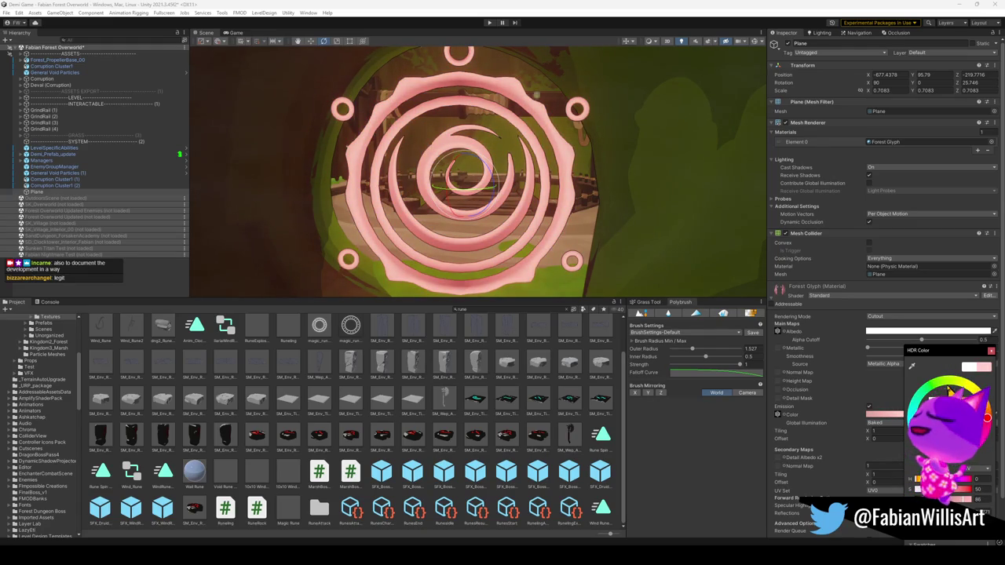
pyautogui.click(933, 396)
pyautogui.moveTo(933, 390); pyautogui.dragTo(954, 389)
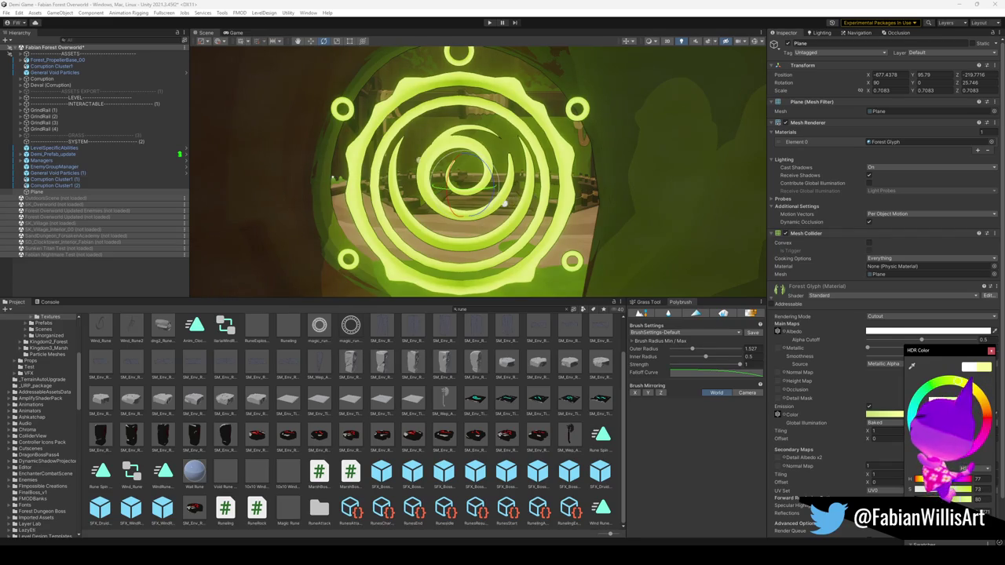
pyautogui.moveTo(533, 212)
pyautogui.keyDown('alt'); pyautogui.mouseDown()
pyautogui.moveTo(554, 217)
pyautogui.moveTo(551, 233)
pyautogui.mouseUp(); pyautogui.keyUp('alt')
pyautogui.scroll(-5, 554, 217)
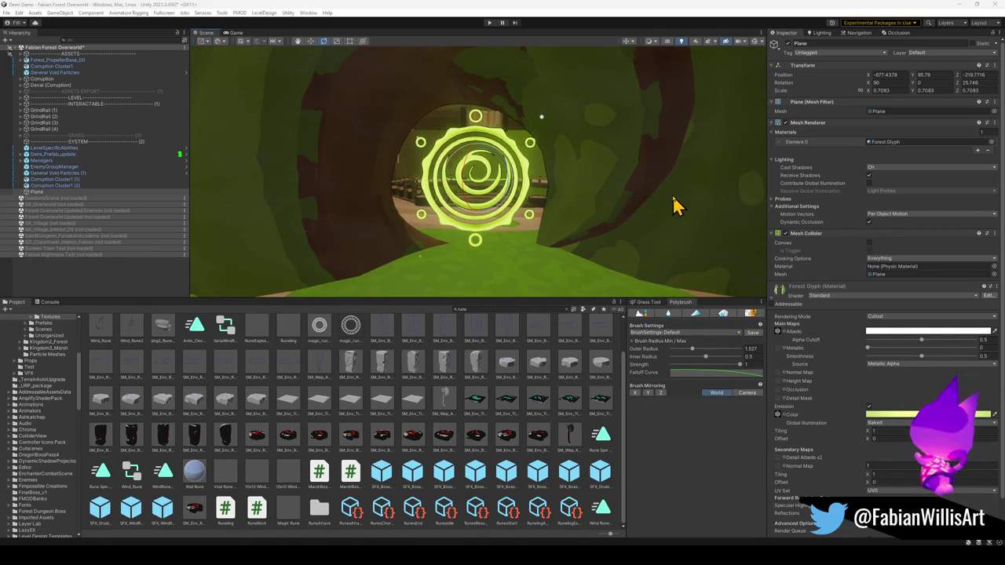
# Keep Cutout rendering and lower the alpha cutoff to 0.485.
pyautogui.click(892, 317)
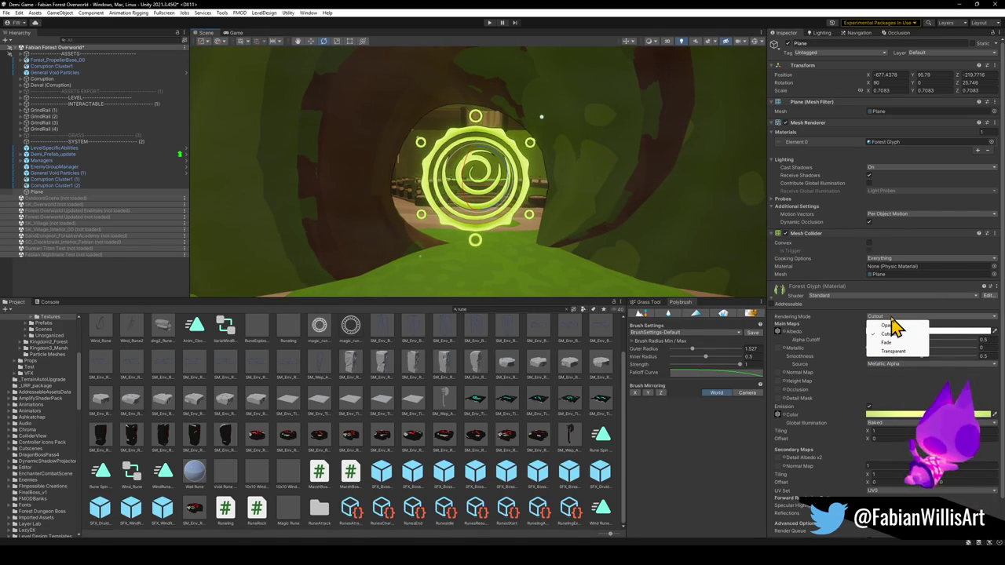
pyautogui.click(875, 359)
pyautogui.moveTo(919, 339)
pyautogui.mouseDown()
pyautogui.moveTo(882, 346)
pyautogui.moveTo(983, 347)
pyautogui.moveTo(920, 343)
pyautogui.mouseUp()
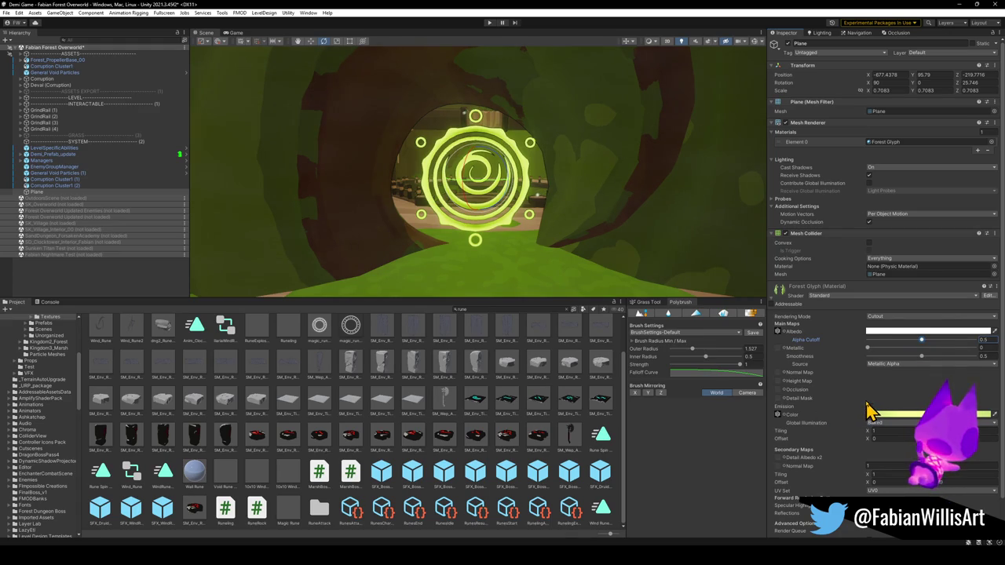
pyautogui.scroll(-1, 823, 454)
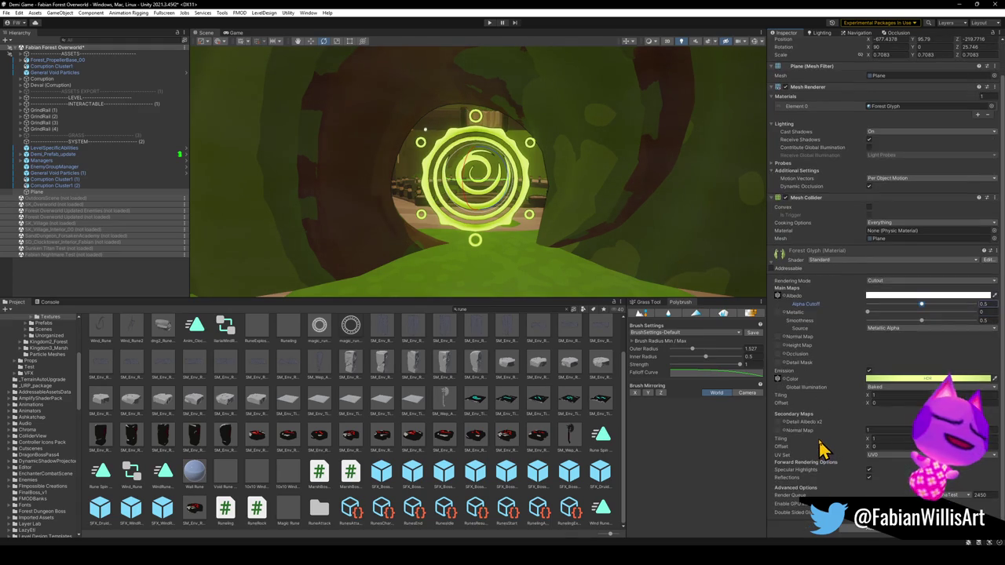
pyautogui.scroll(1, 848, 361)
# Switch the material to Fade and lower the albedo alpha for a see-through glyph.
pyautogui.click(883, 318)
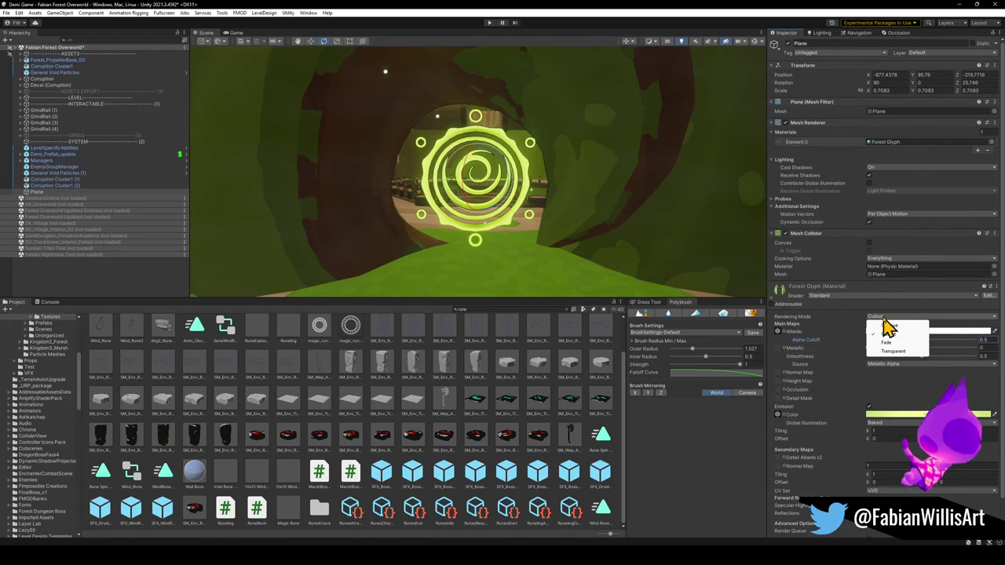
pyautogui.click(890, 343)
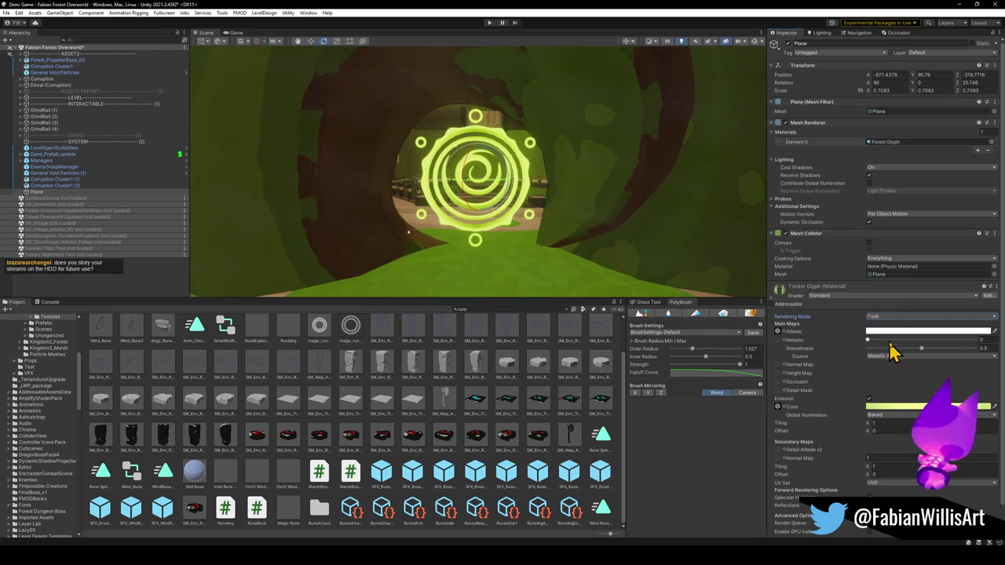
pyautogui.click(909, 408)
pyautogui.click(885, 330)
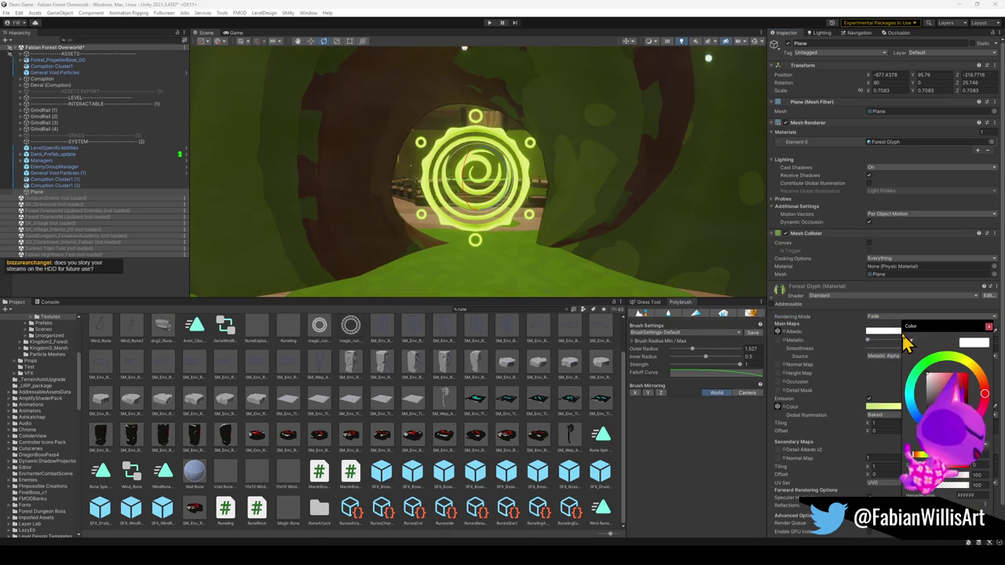
pyautogui.moveTo(964, 486); pyautogui.dragTo(915, 486)
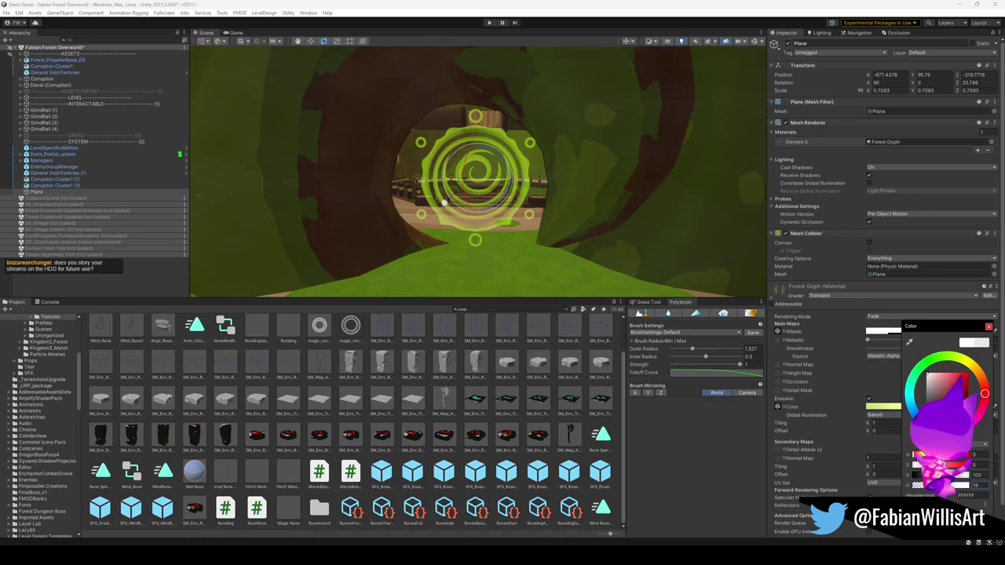
pyautogui.press('Escape')
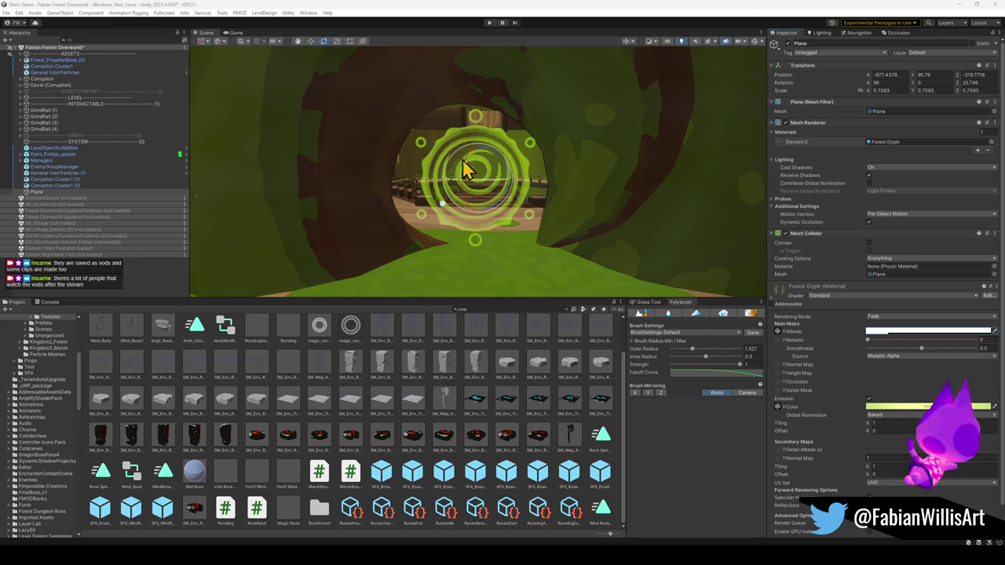
pyautogui.moveTo(513, 139); pyautogui.dragTo(580, 189)
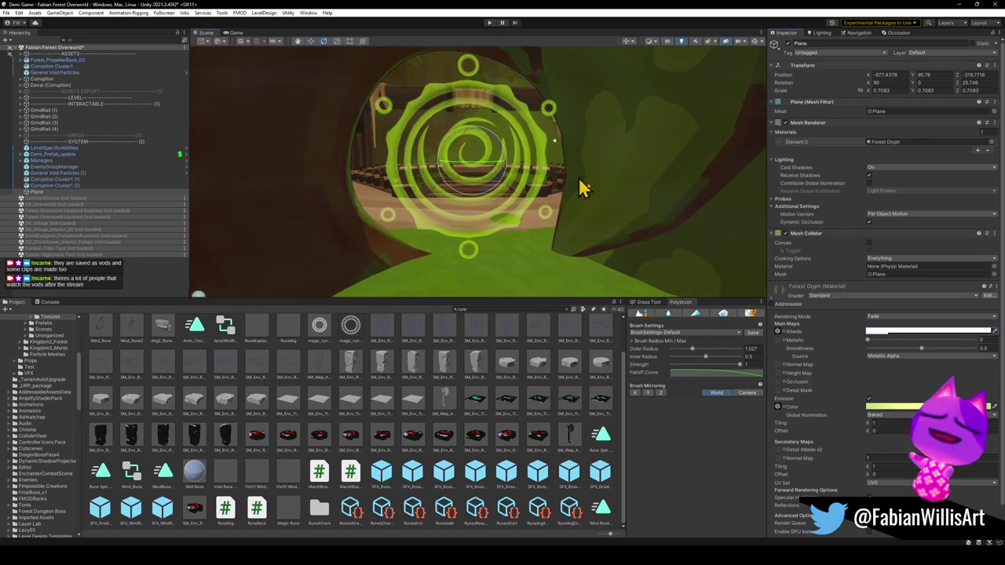
# Tune the emission hue and intensity toward a paler mint-green glow.
pyautogui.click(908, 408)
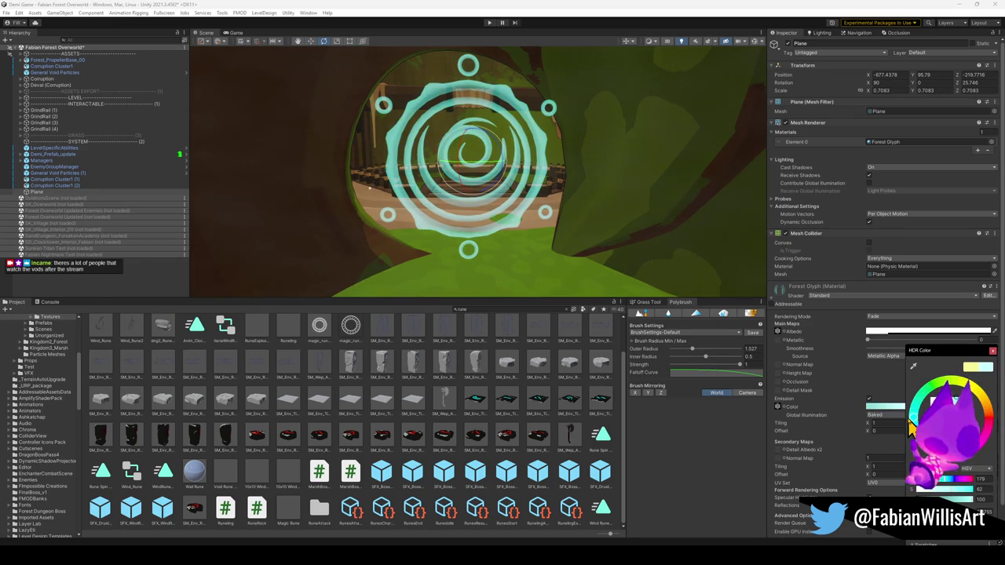
pyautogui.moveTo(910, 430); pyautogui.dragTo(911, 424)
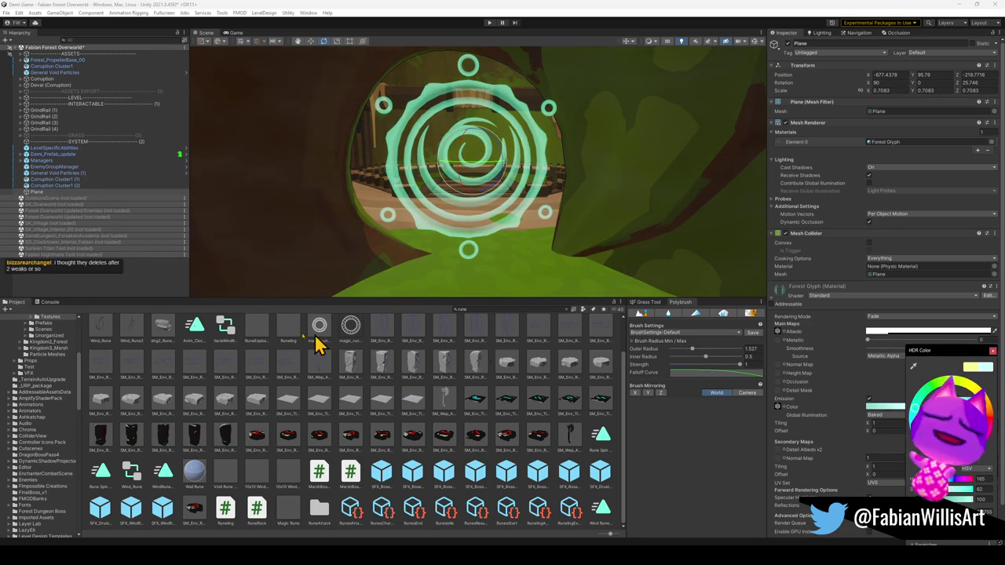
pyautogui.click(542, 124)
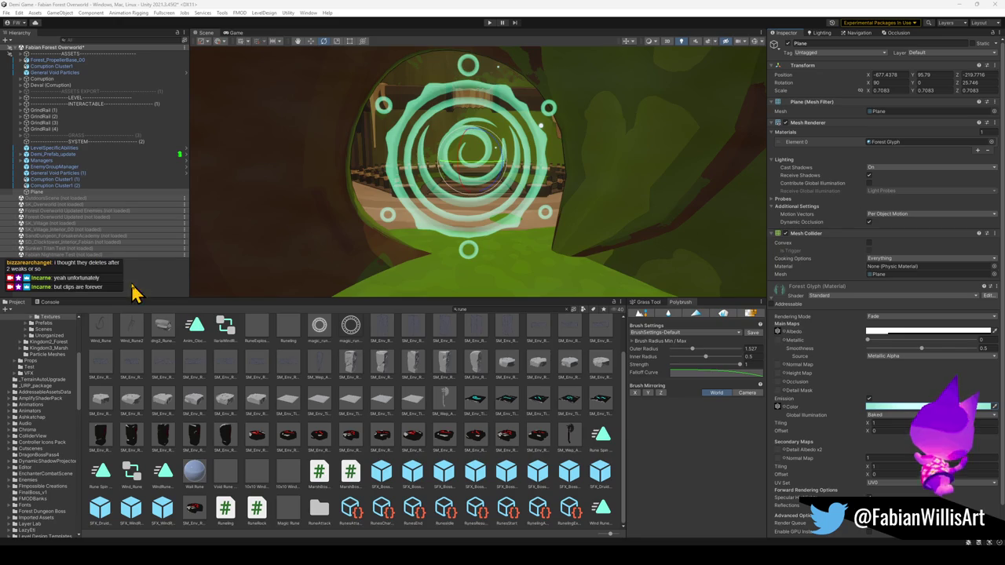
pyautogui.click(920, 414)
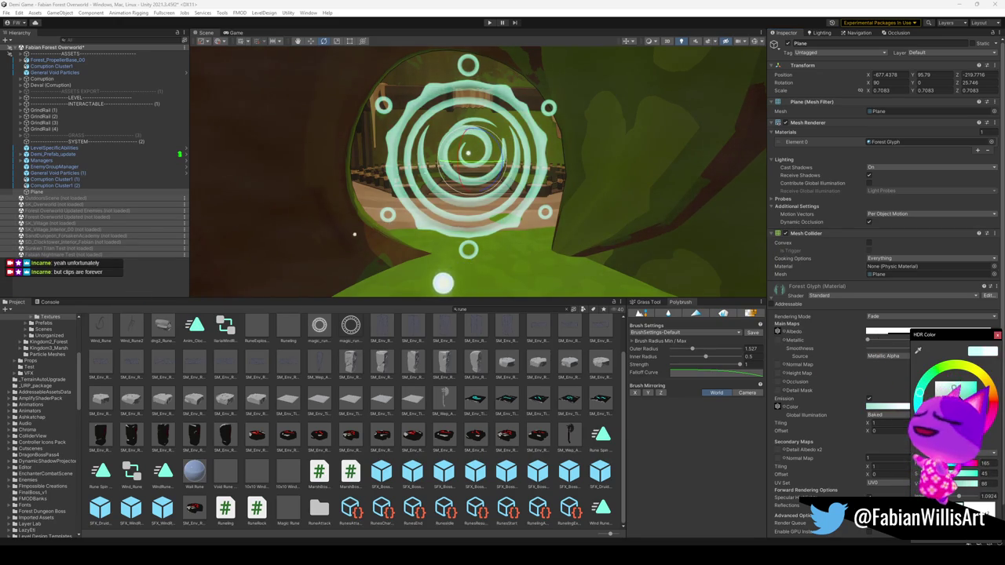
pyautogui.moveTo(959, 392); pyautogui.dragTo(975, 397)
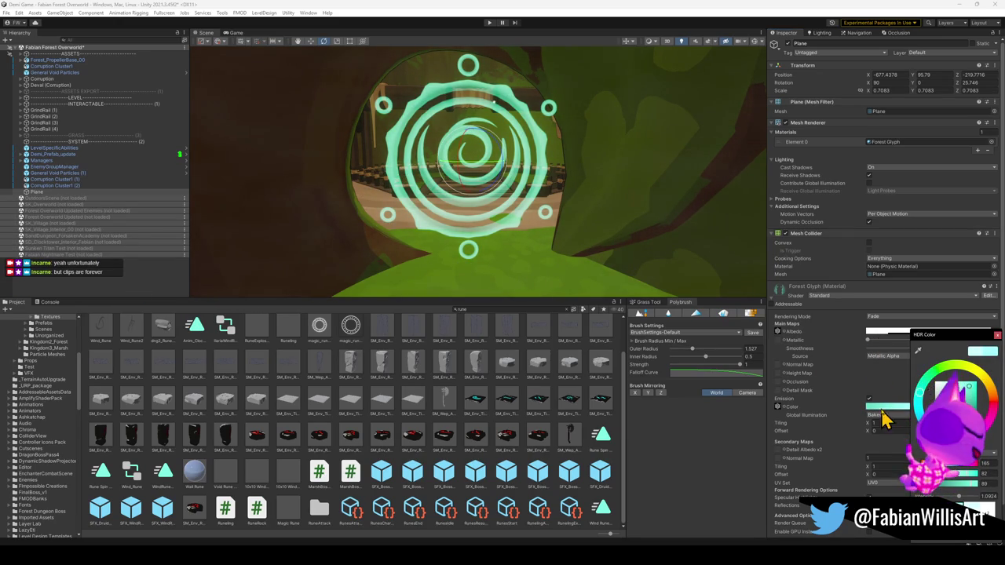
pyautogui.moveTo(928, 404); pyautogui.dragTo(926, 397)
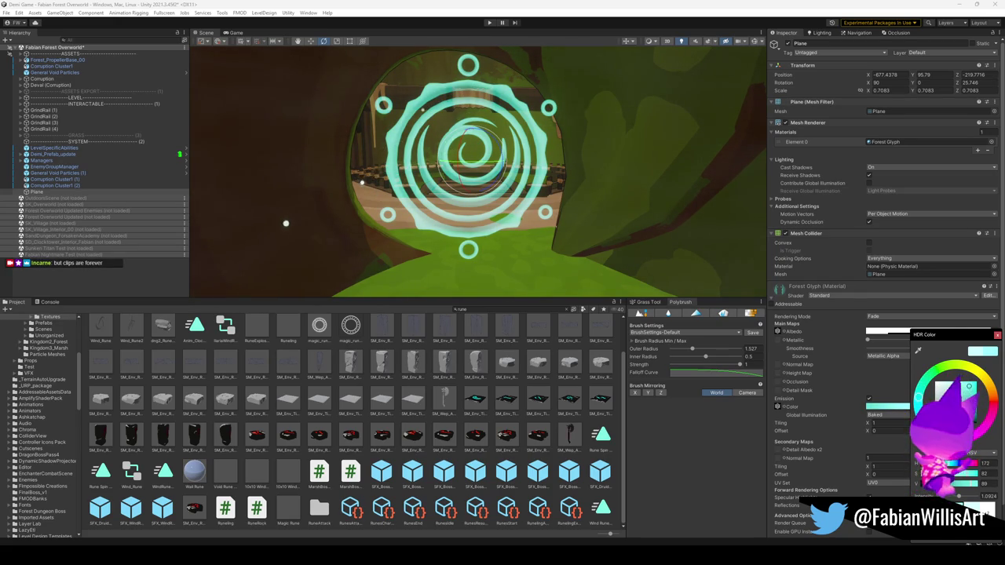
pyautogui.moveTo(959, 497)
pyautogui.mouseDown()
pyautogui.moveTo(975, 497)
pyautogui.moveTo(966, 501)
pyautogui.mouseUp()
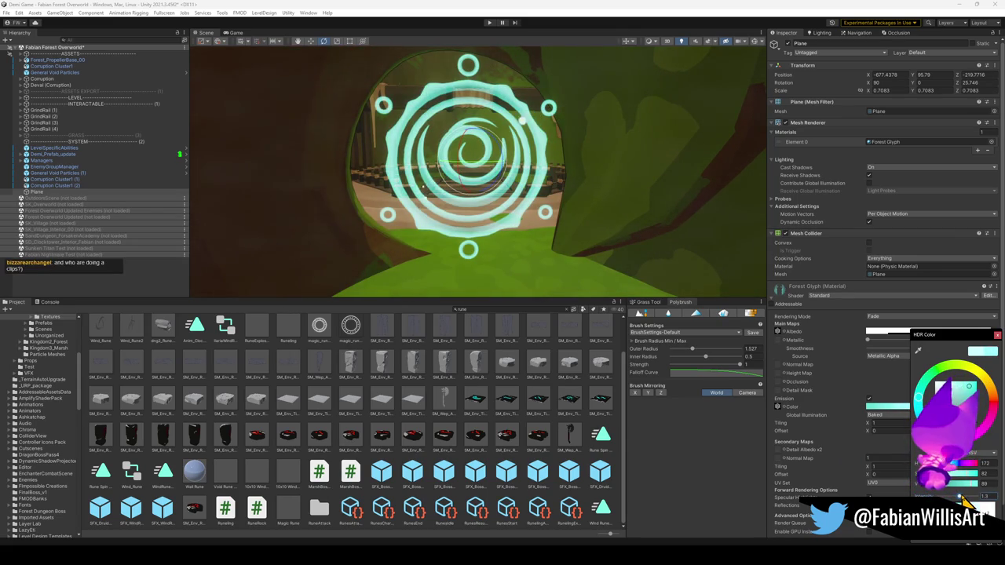
pyautogui.click(491, 134)
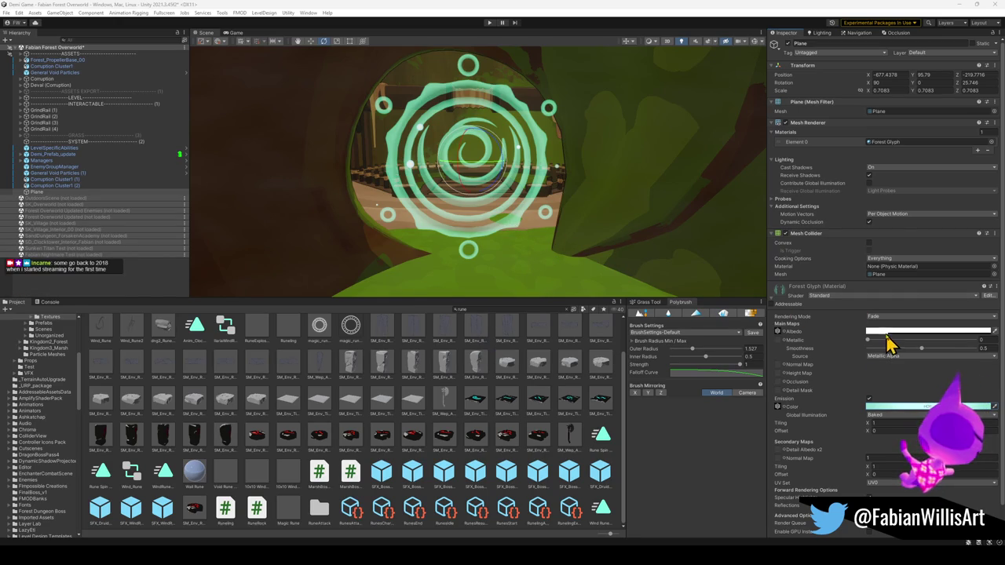
# Nudge smoothness, lower the albedo alpha, and desaturate the emission to a dim pale grey.
pyautogui.moveTo(911, 353)
pyautogui.mouseDown()
pyautogui.moveTo(951, 359)
pyautogui.moveTo(913, 357)
pyautogui.mouseUp()
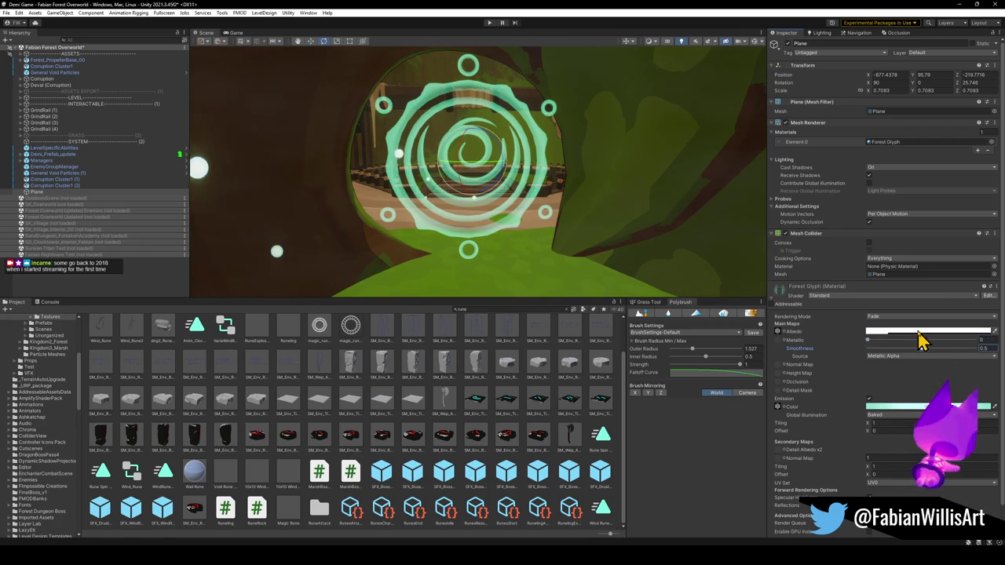
pyautogui.click(911, 331)
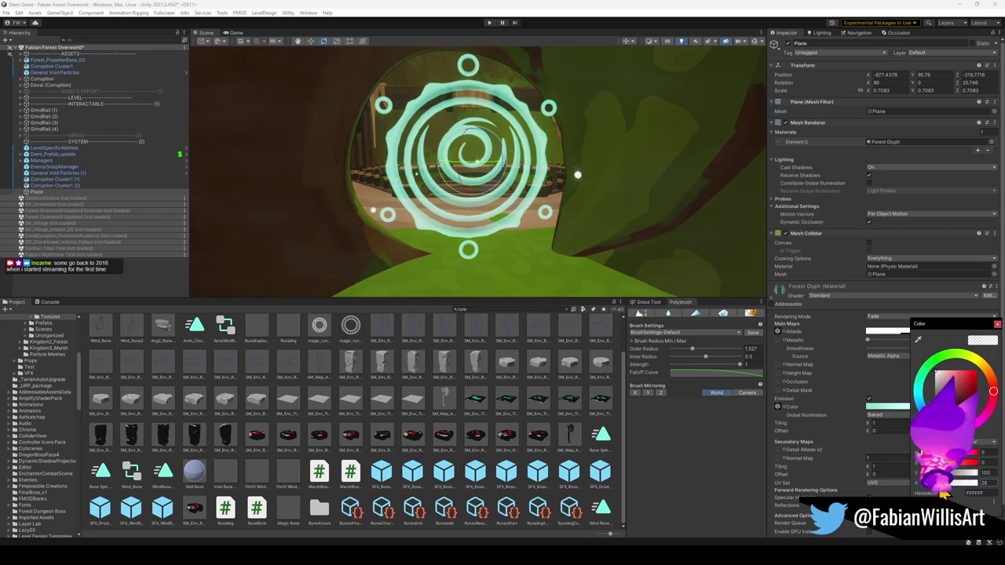
pyautogui.moveTo(967, 490); pyautogui.dragTo(946, 489)
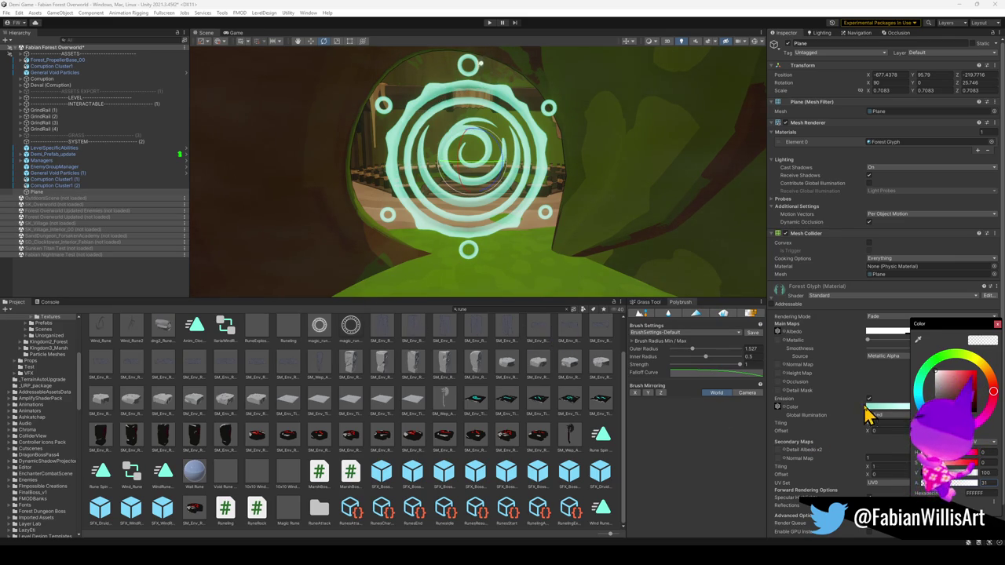
pyautogui.moveTo(959, 385)
pyautogui.mouseDown()
pyautogui.moveTo(941, 383)
pyautogui.moveTo(911, 421)
pyautogui.mouseUp()
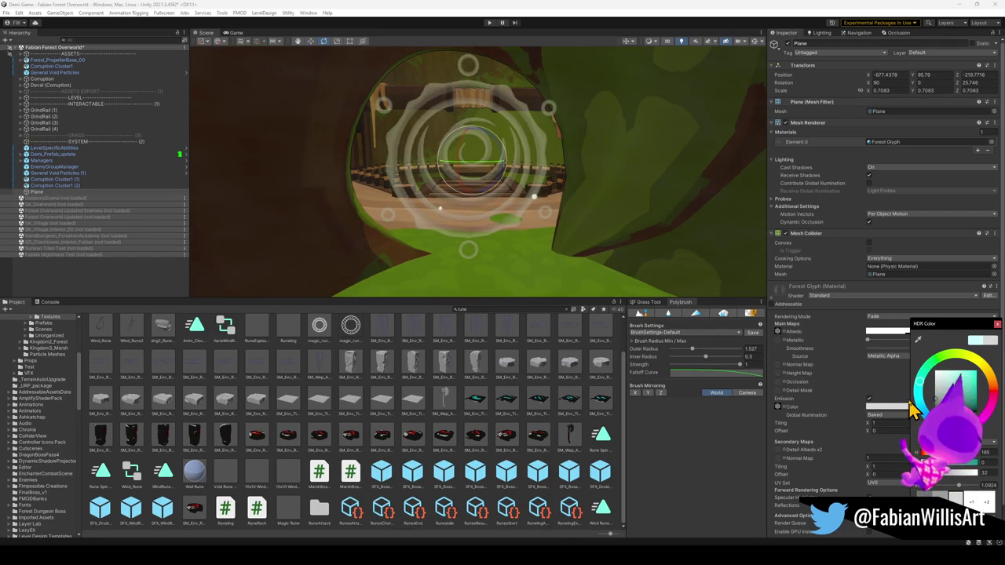
# Brighten the emission to a bright yellow-green and pull the view back down the tunnel.
pyautogui.moveTo(911, 411)
pyautogui.mouseDown()
pyautogui.moveTo(942, 387)
pyautogui.moveTo(962, 393)
pyautogui.mouseUp()
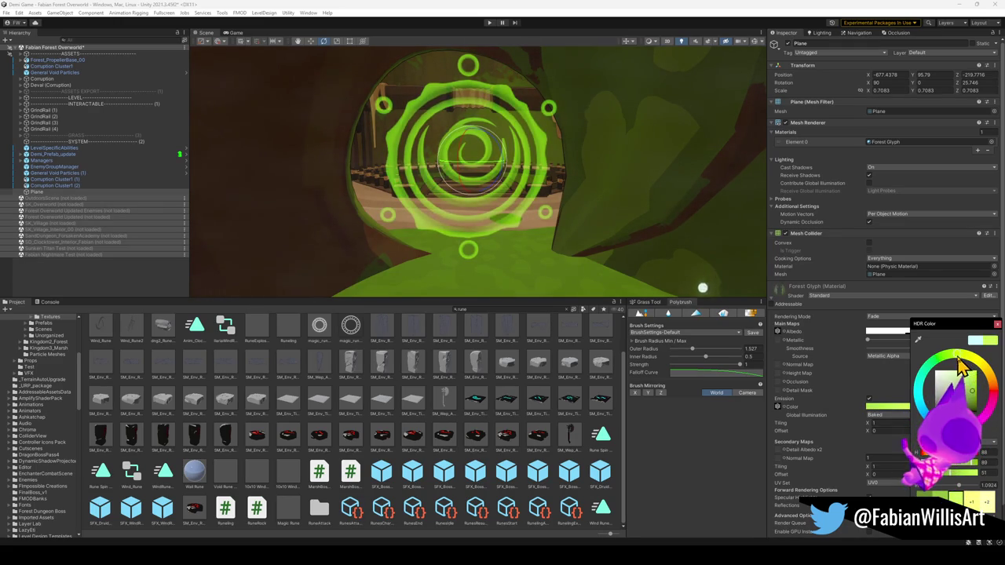
pyautogui.moveTo(958, 359); pyautogui.dragTo(969, 365)
pyautogui.moveTo(518, 201)
pyautogui.mouseDown()
pyautogui.moveTo(534, 188)
pyautogui.moveTo(547, 205)
pyautogui.moveTo(533, 209)
pyautogui.moveTo(672, 209)
pyautogui.moveTo(527, 186)
pyautogui.moveTo(460, 202)
pyautogui.mouseUp()
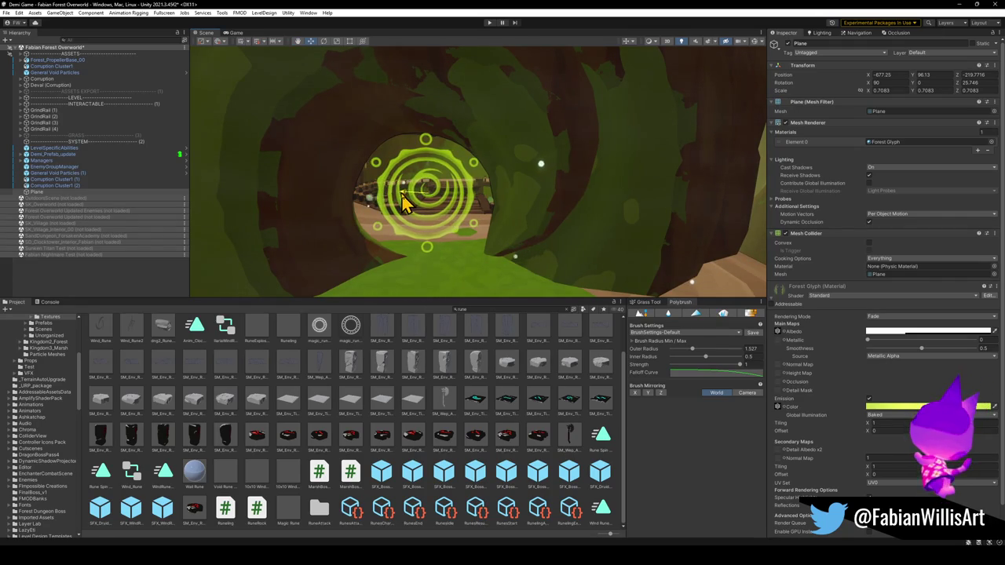
pyautogui.click(895, 406)
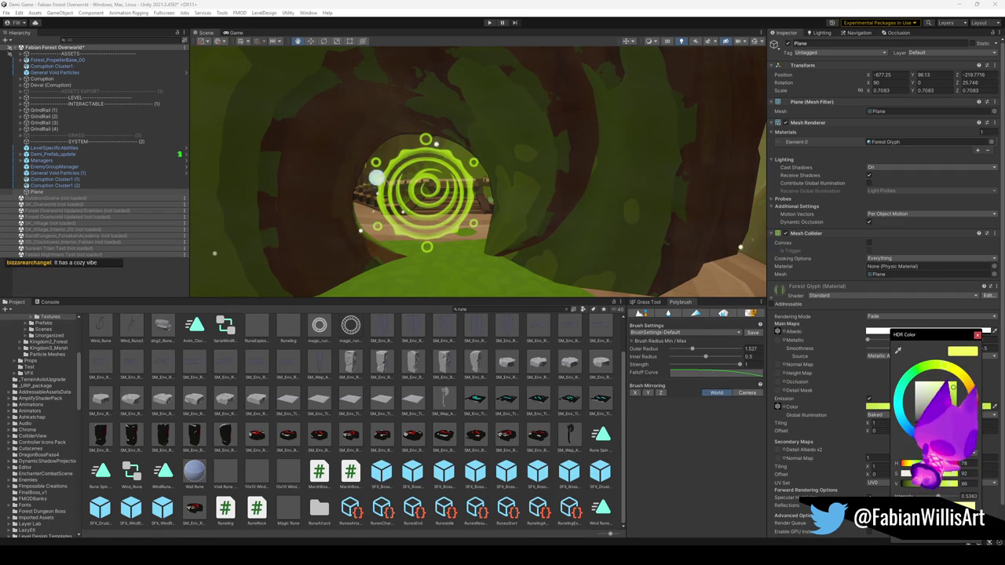
# Try a dark pinkish-red albedo, revert it to white, and sweep the emission hue.
pyautogui.press('Escape')
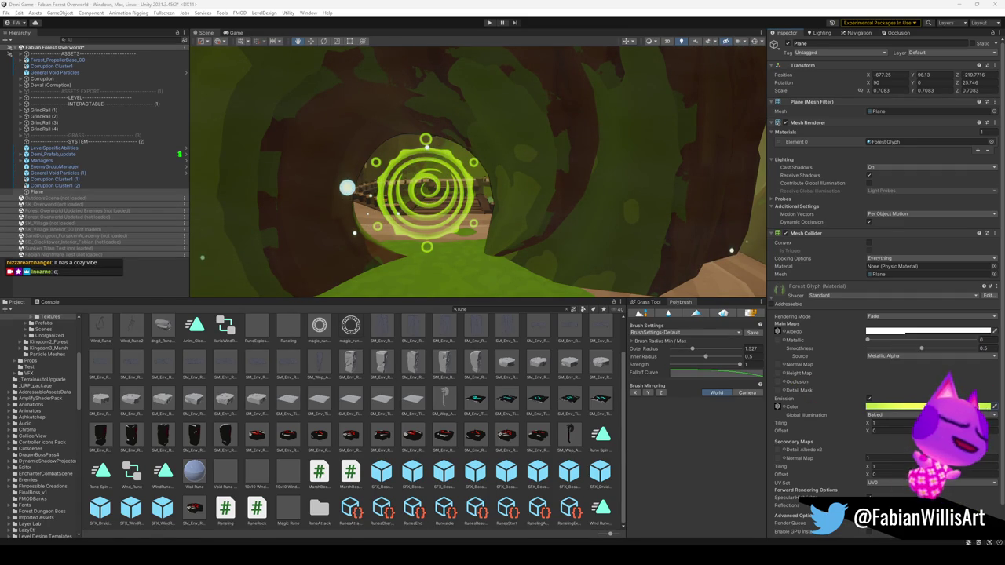
pyautogui.click(911, 407)
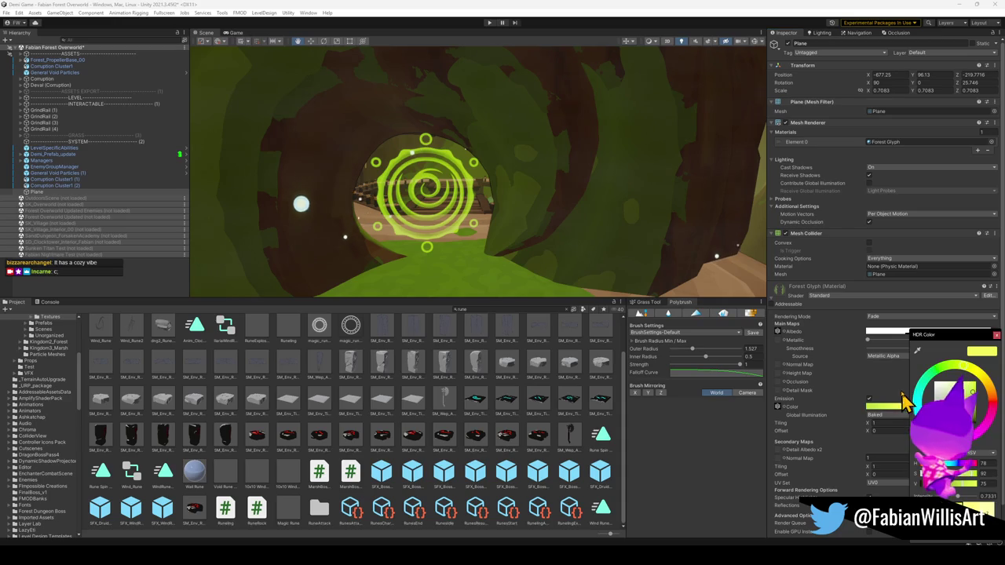
pyautogui.press('Escape')
pyautogui.click(895, 331)
pyautogui.moveTo(926, 386)
pyautogui.mouseDown()
pyautogui.moveTo(943, 405)
pyautogui.moveTo(954, 389)
pyautogui.mouseUp()
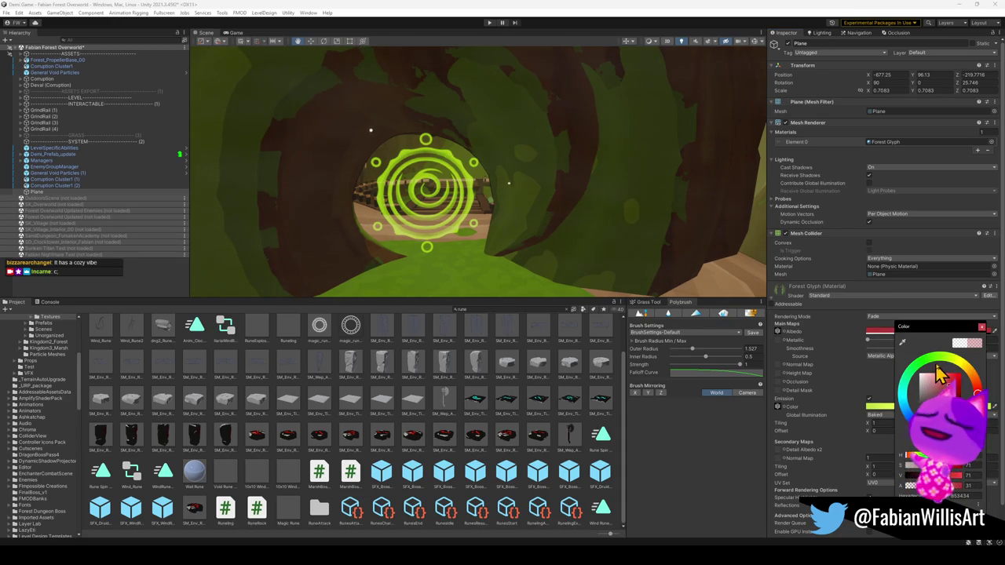
pyautogui.press('Escape')
pyautogui.click(957, 406)
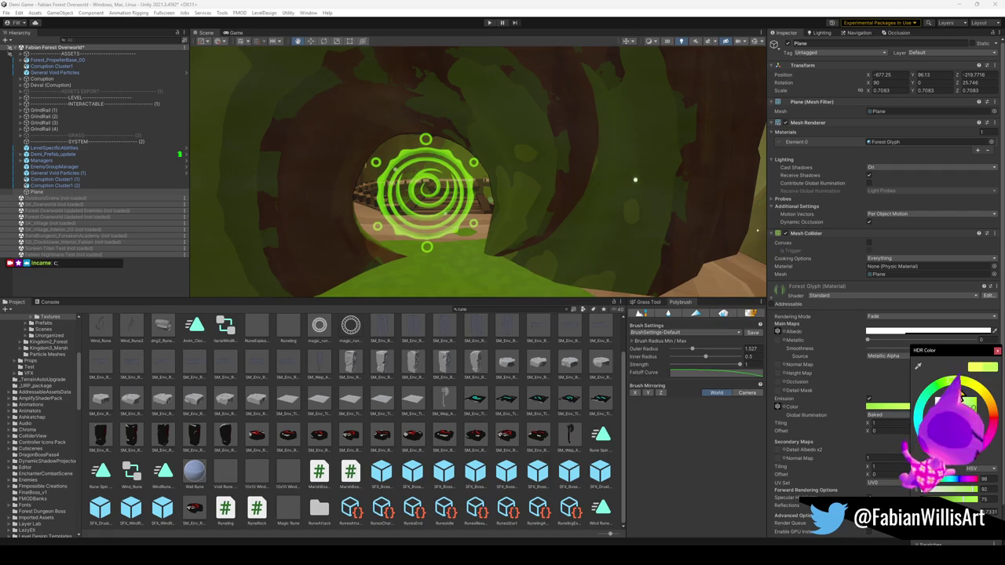
pyautogui.moveTo(976, 390)
pyautogui.mouseDown()
pyautogui.moveTo(941, 387)
pyautogui.moveTo(922, 399)
pyautogui.moveTo(914, 435)
pyautogui.moveTo(934, 453)
pyautogui.moveTo(967, 454)
pyautogui.moveTo(961, 395)
pyautogui.moveTo(963, 411)
pyautogui.mouseUp()
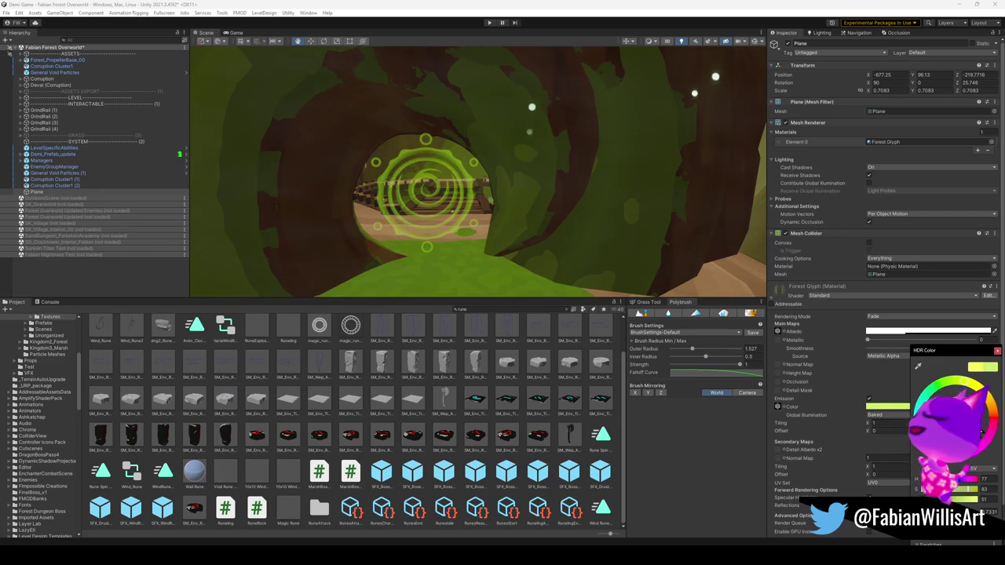
# Raise the albedo alpha to about 92 and tweak the emission to a deeper green.
pyautogui.moveTo(683, 298); pyautogui.dragTo(561, 218)
pyautogui.click(903, 332)
pyautogui.moveTo(937, 487); pyautogui.dragTo(968, 487)
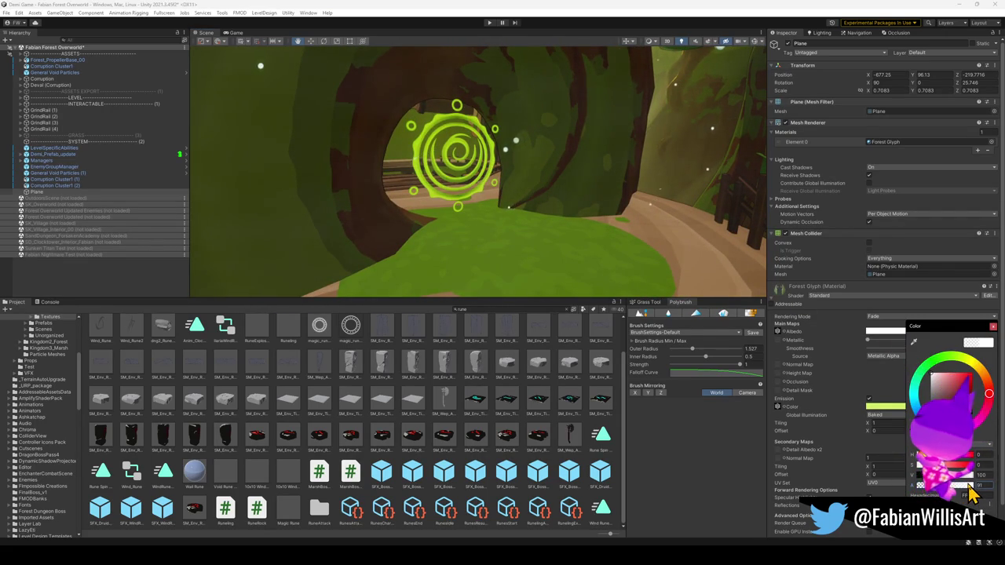
pyautogui.click(883, 407)
pyautogui.click(883, 407)
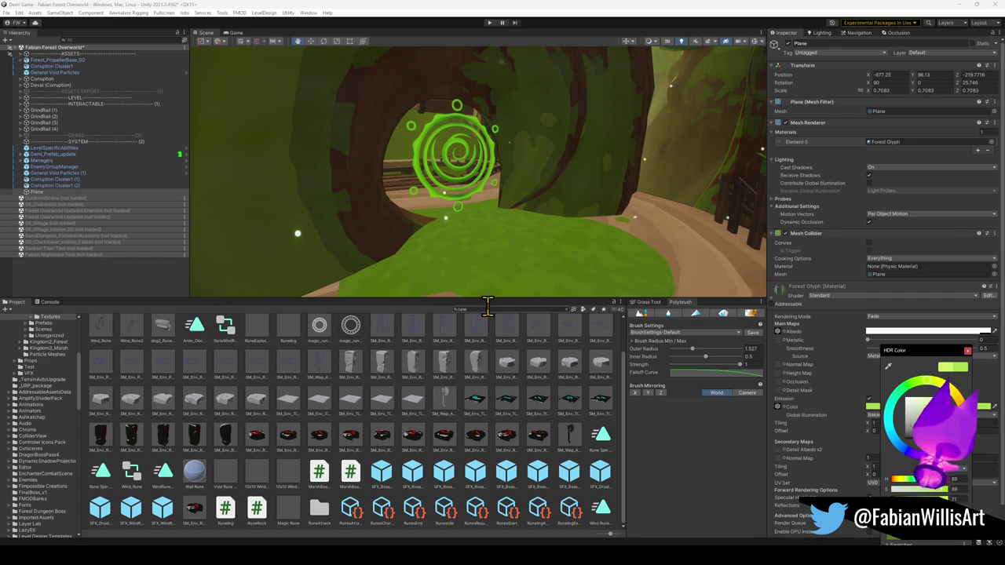
pyautogui.click(487, 308)
pyautogui.scroll(1, 246, 369)
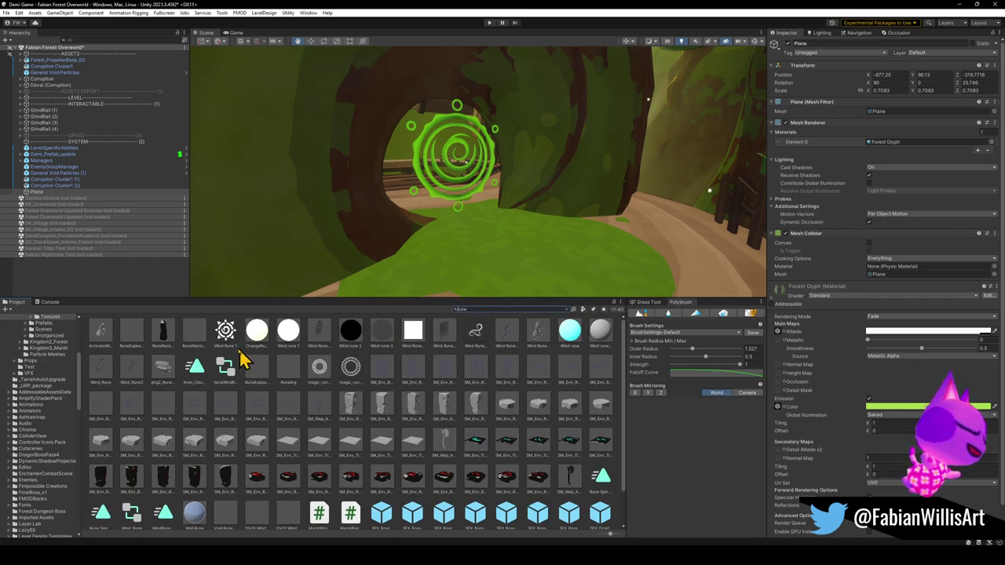
pyautogui.moveTo(226, 332)
pyautogui.mouseDown()
pyautogui.moveTo(794, 346)
pyautogui.moveTo(778, 337)
pyautogui.mouseUp()
pyautogui.moveTo(233, 337); pyautogui.dragTo(778, 415)
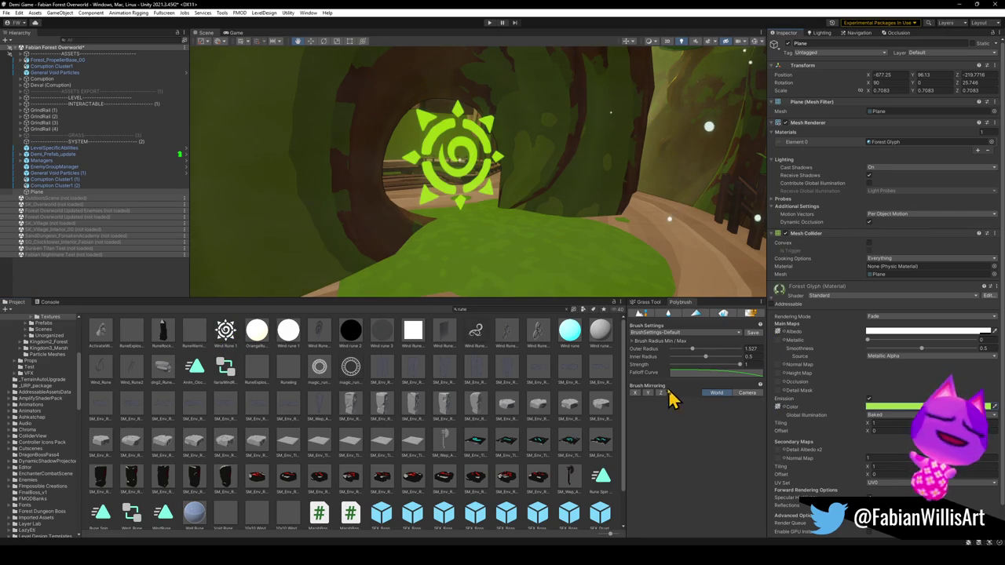
pyautogui.moveTo(606, 228)
pyautogui.mouseDown()
pyautogui.moveTo(566, 225)
pyautogui.moveTo(602, 225)
pyautogui.mouseUp()
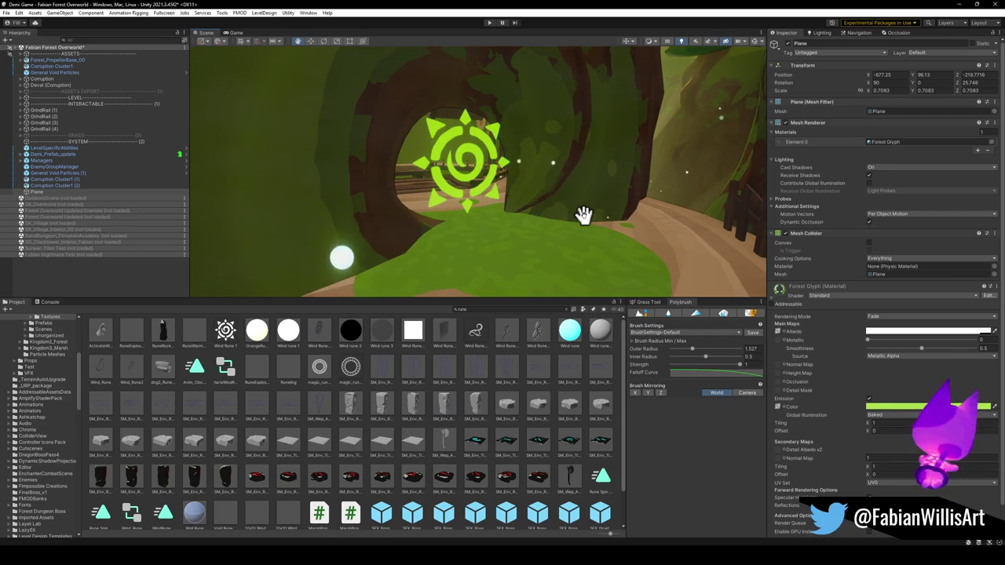
pyautogui.click(901, 407)
pyautogui.moveTo(908, 415); pyautogui.dragTo(916, 406)
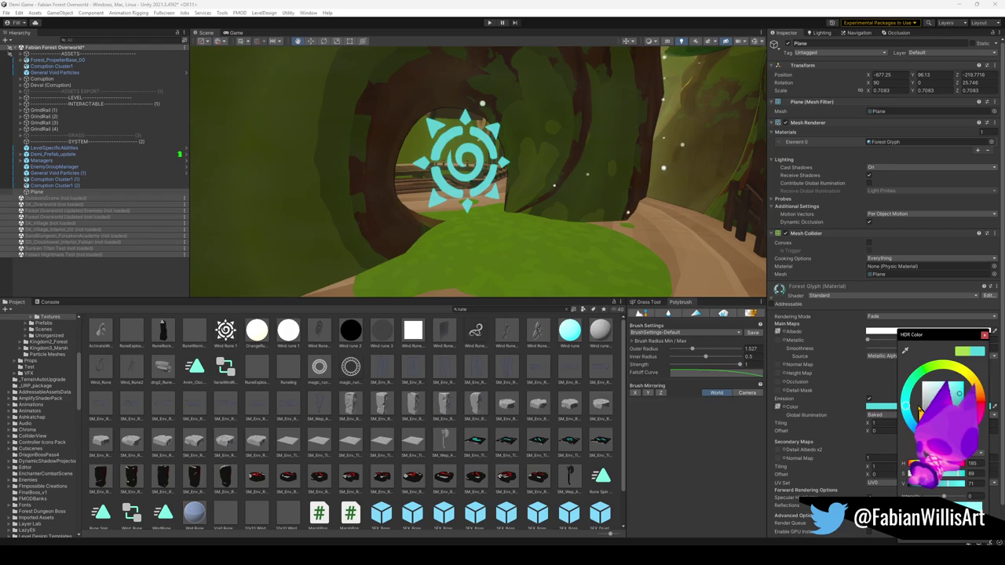
pyautogui.click(864, 385)
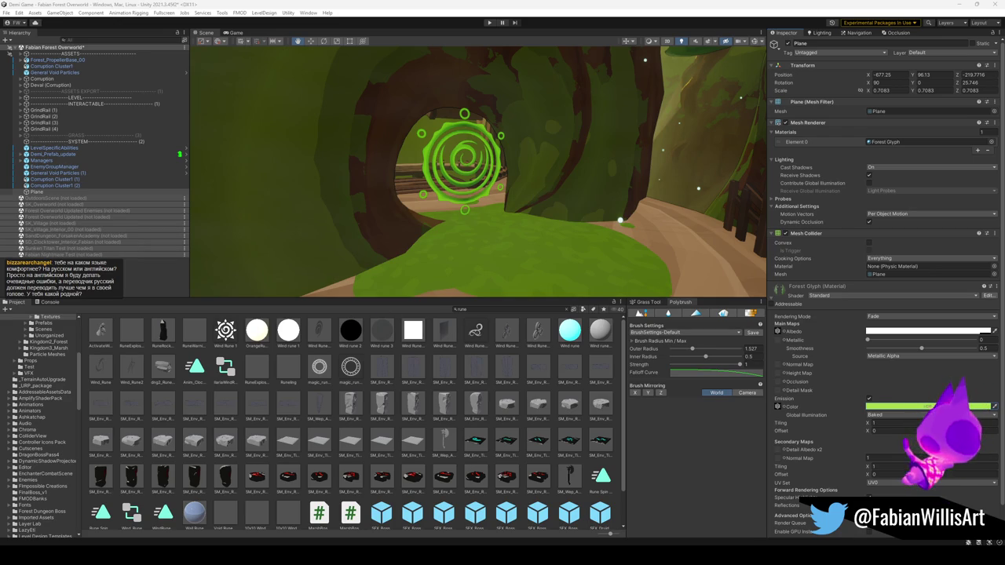
# Drain the Forest Glyph emission colour's saturation and boost its HDR intensity to near-white.
pyautogui.moveTo(549, 196)
pyautogui.mouseDown()
pyautogui.moveTo(533, 202)
pyautogui.moveTo(511, 180)
pyautogui.mouseUp()
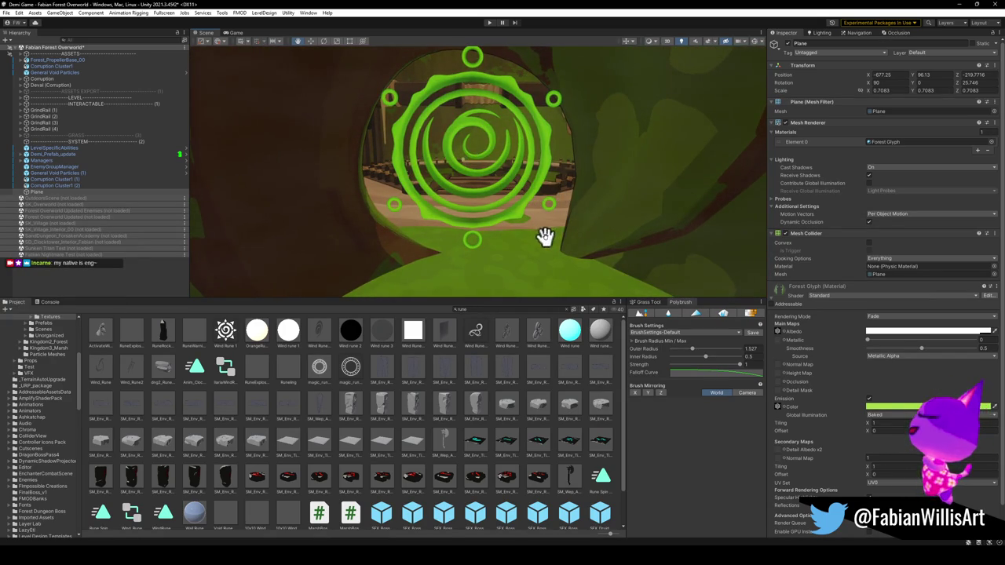
pyautogui.click(872, 406)
pyautogui.moveTo(955, 397); pyautogui.dragTo(932, 390)
pyautogui.moveTo(935, 395); pyautogui.dragTo(935, 392)
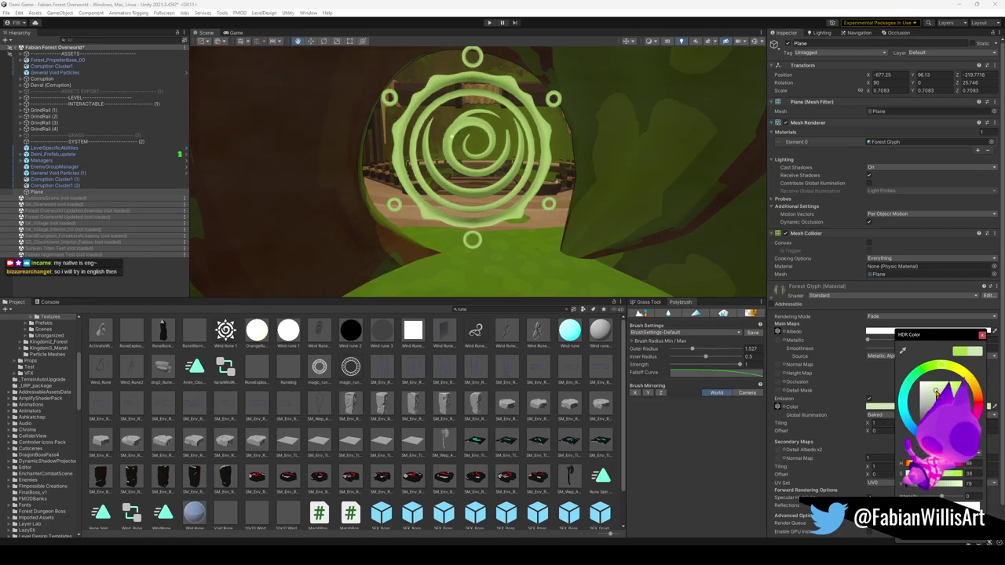
pyautogui.moveTo(967, 496); pyautogui.dragTo(946, 496)
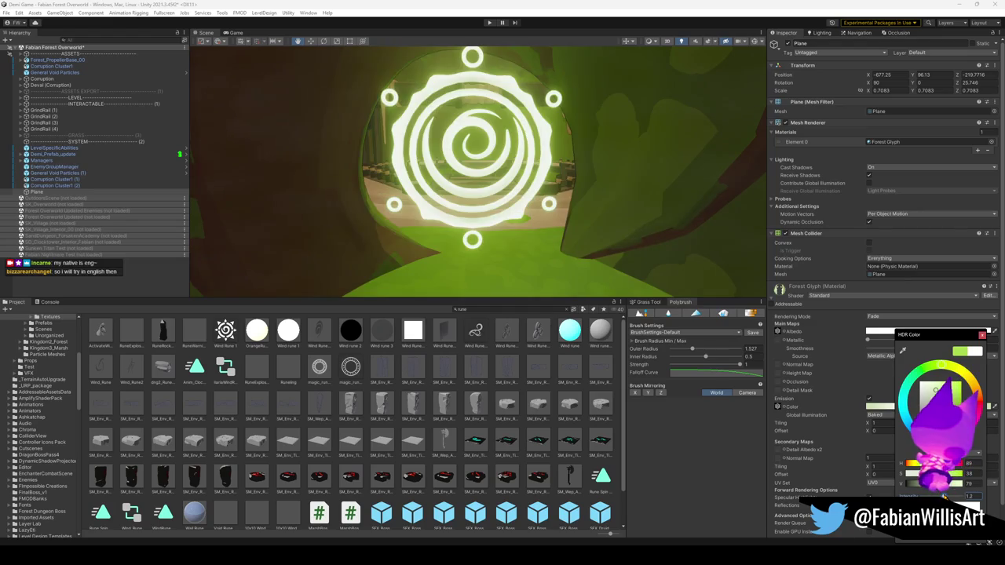
pyautogui.press('s')
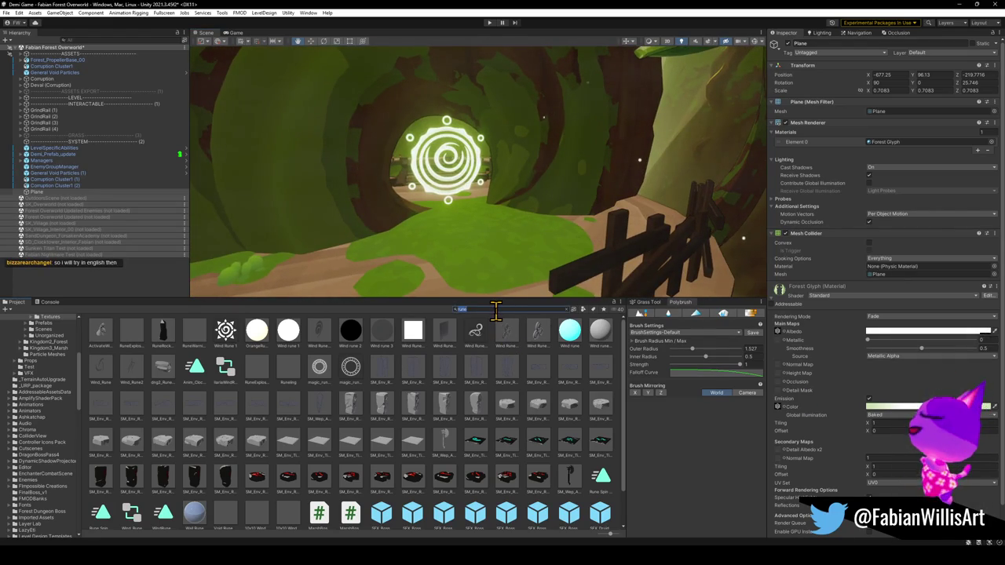
# Search the Project for 'disto' and preview the distortion materials on the portal.
pyautogui.write('disto')
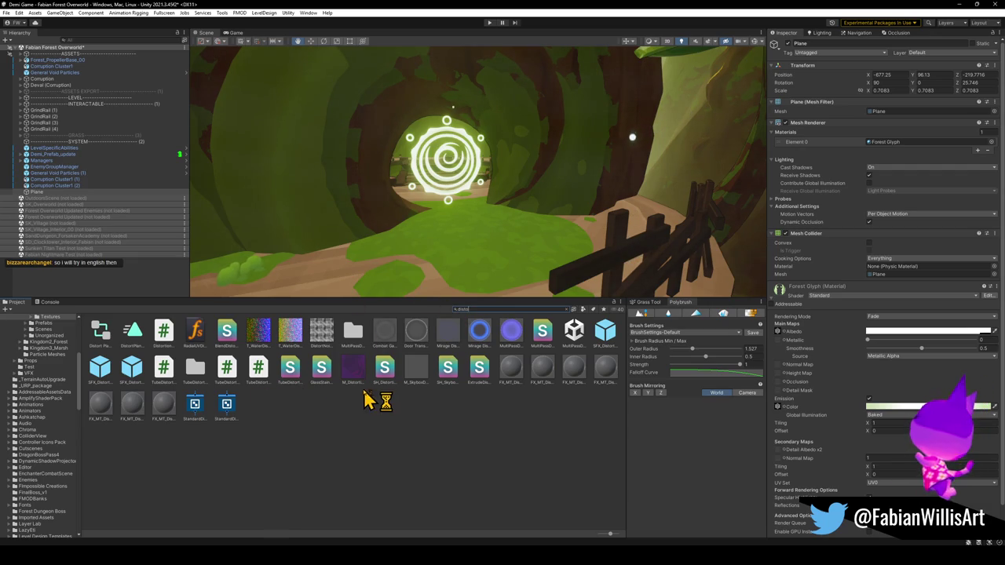
pyautogui.moveTo(359, 377); pyautogui.dragTo(449, 197)
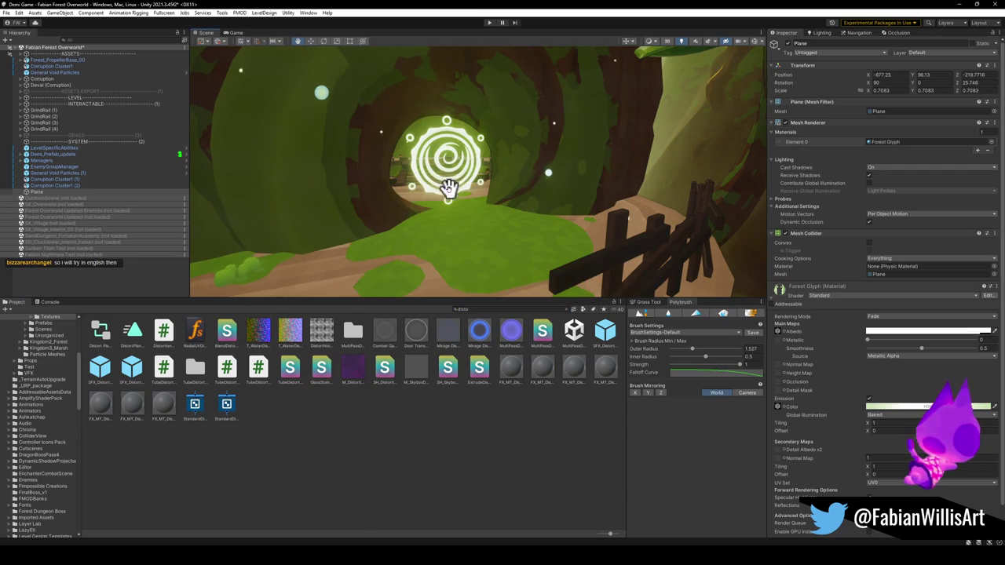
pyautogui.moveTo(421, 339); pyautogui.dragTo(445, 192)
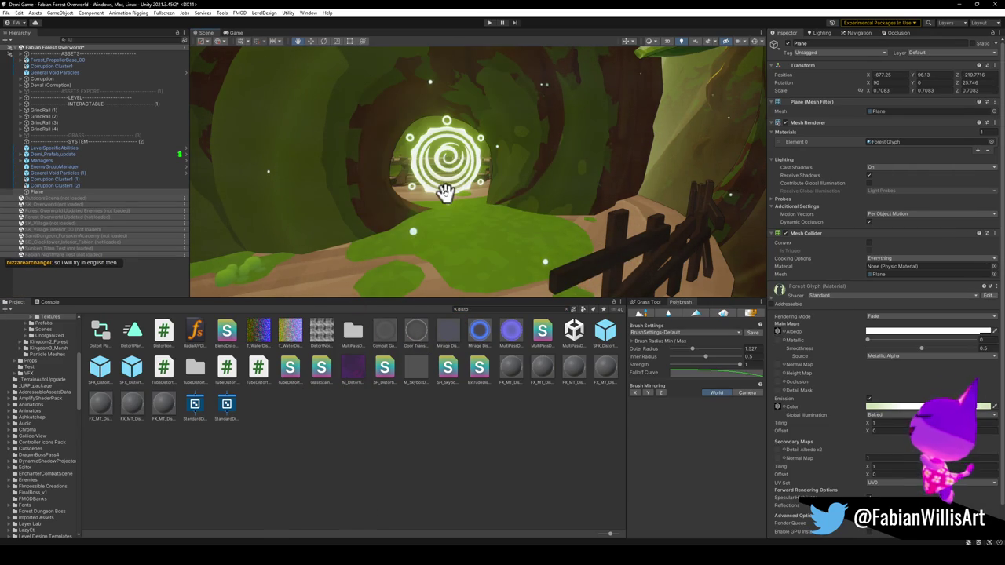
# Create a new 3D Plane, Plane (1), and move it in front of the glyph.
pyautogui.click(96, 281)
pyautogui.rightClick(101, 283)
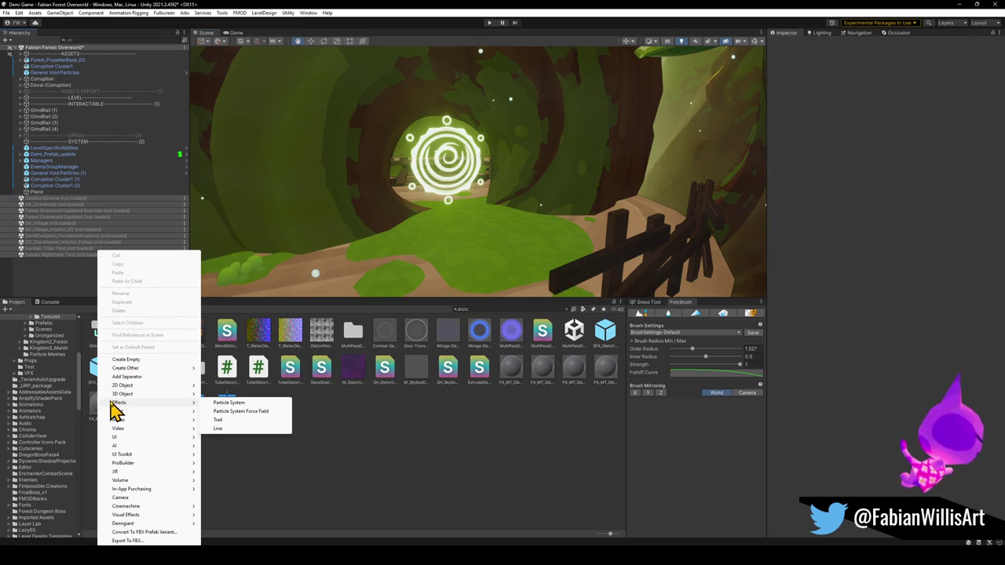
pyautogui.moveTo(131, 396)
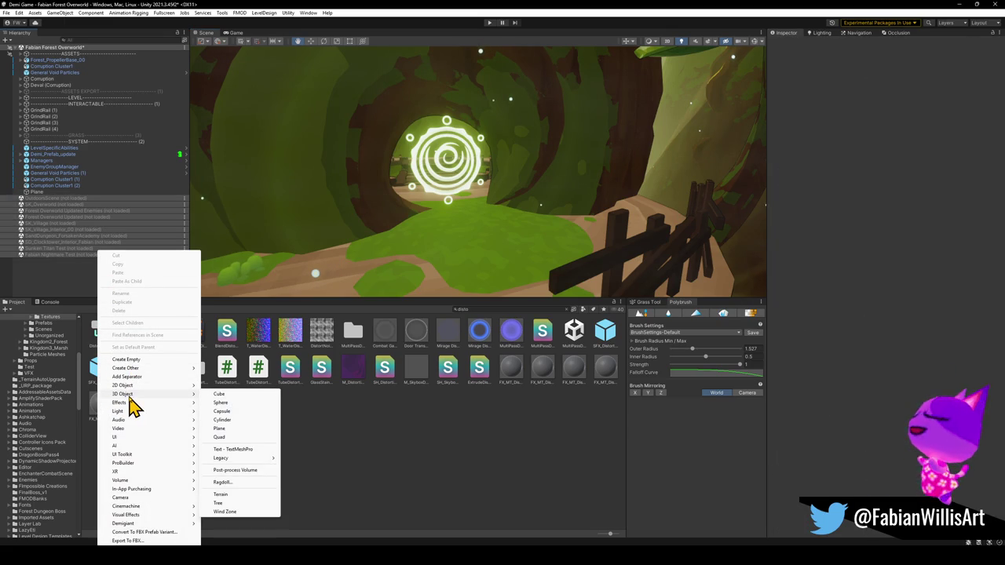
pyautogui.click(221, 429)
pyautogui.press('Return')
pyautogui.press('w')
pyautogui.moveTo(469, 188)
pyautogui.mouseDown()
pyautogui.moveTo(442, 269)
pyautogui.moveTo(478, 252)
pyautogui.moveTo(478, 179)
pyautogui.mouseUp()
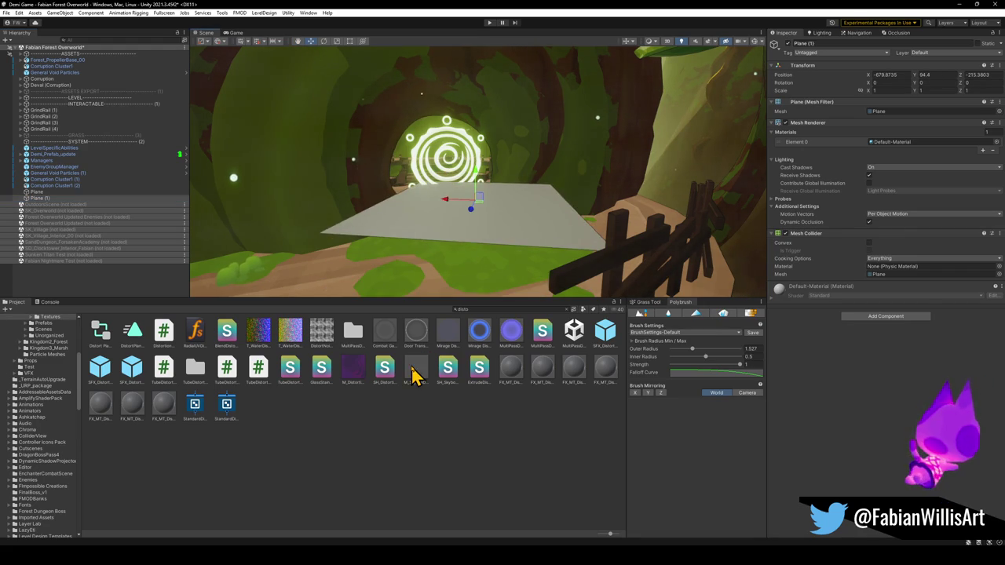
# Preview a material on the new plane, then select the Door Transition Distort material.
pyautogui.moveTo(449, 259); pyautogui.dragTo(448, 251)
pyautogui.moveTo(479, 346)
pyautogui.mouseDown()
pyautogui.moveTo(468, 233)
pyautogui.moveTo(444, 314)
pyautogui.moveTo(464, 213)
pyautogui.moveTo(455, 340)
pyautogui.moveTo(444, 359)
pyautogui.moveTo(458, 253)
pyautogui.moveTo(470, 235)
pyautogui.moveTo(383, 349)
pyautogui.moveTo(472, 225)
pyautogui.moveTo(439, 269)
pyautogui.mouseUp()
pyautogui.click(419, 343)
pyautogui.write('Forest Rune Dist')
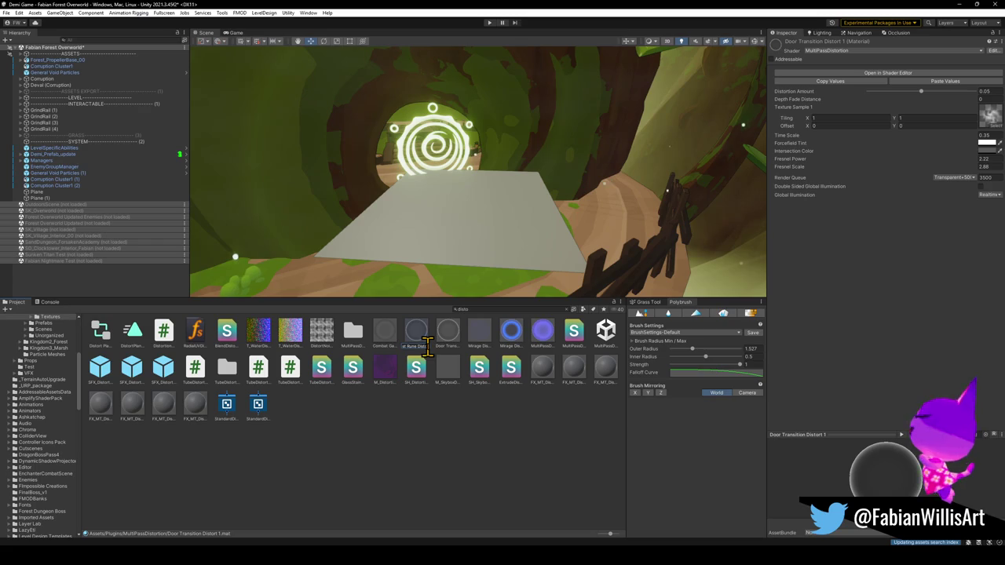
# Name the duplicated material Forest Rune Distort and apply it to Plane (1).
pyautogui.write('ort')
pyautogui.press('Return')
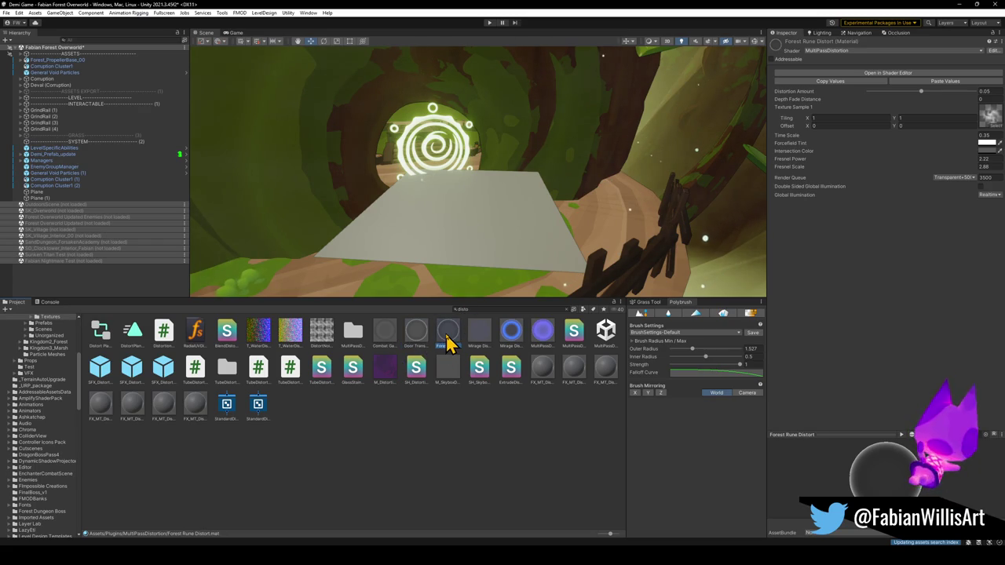
pyautogui.moveTo(451, 341)
pyautogui.mouseDown()
pyautogui.moveTo(460, 218)
pyautogui.moveTo(460, 240)
pyautogui.mouseUp()
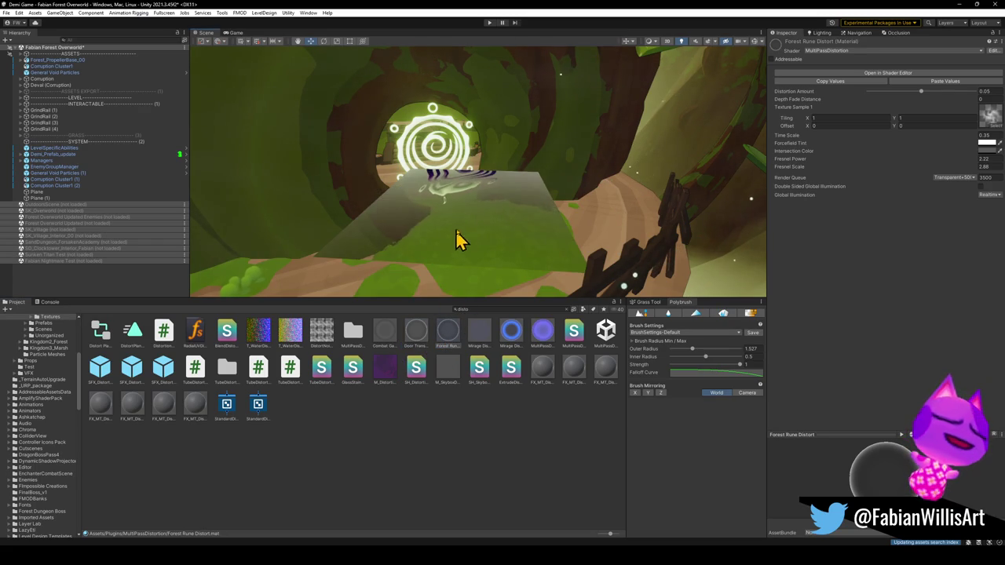
# Rotate Plane (1) upright to X 90 and move it onto the glyph.
pyautogui.click(475, 234)
pyautogui.press('e')
pyautogui.moveTo(471, 203); pyautogui.dragTo(463, 279)
pyautogui.press('w')
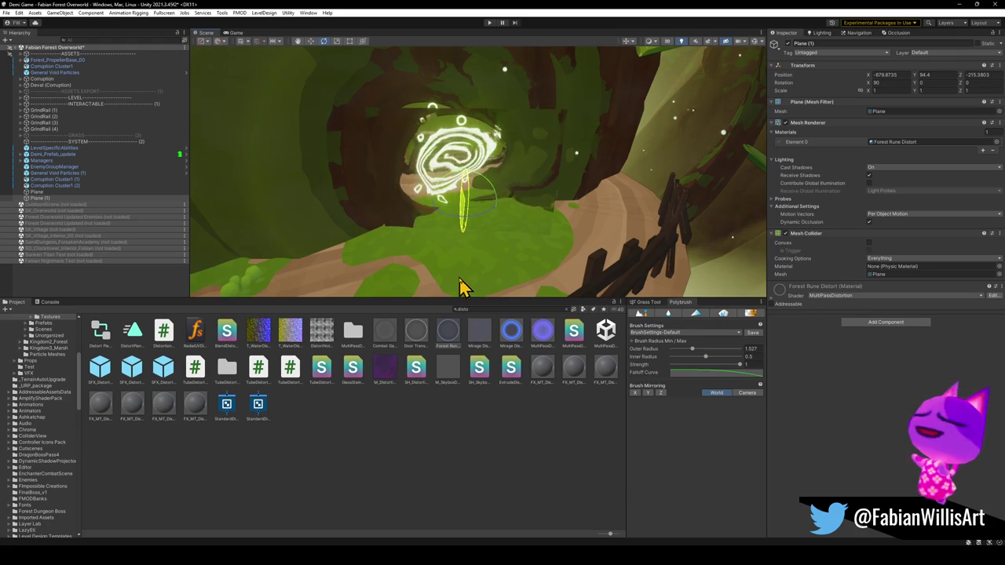
pyautogui.moveTo(463, 211)
pyautogui.mouseDown()
pyautogui.moveTo(464, 193)
pyautogui.moveTo(448, 186)
pyautogui.moveTo(470, 199)
pyautogui.moveTo(426, 196)
pyautogui.moveTo(444, 197)
pyautogui.mouseUp()
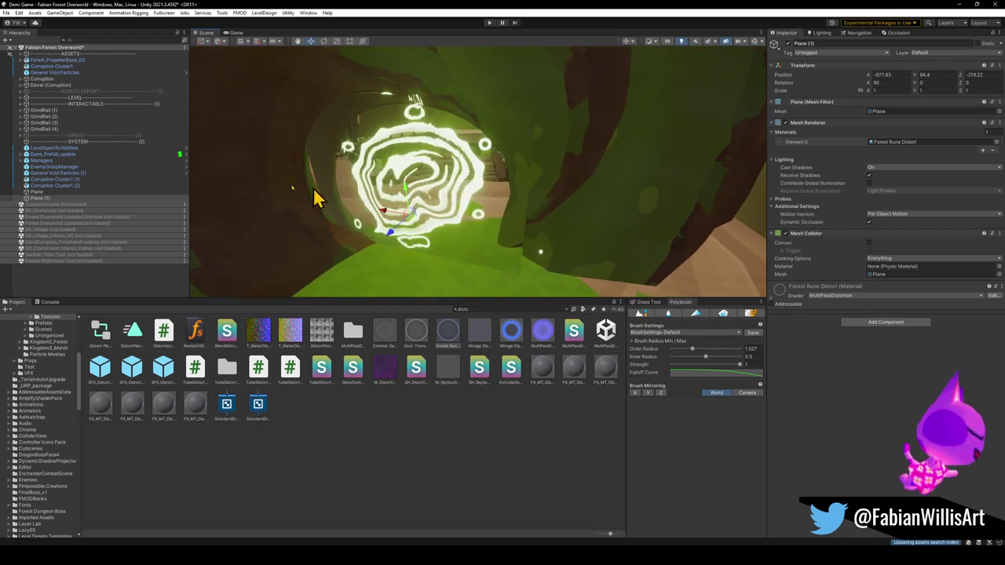
pyautogui.click(77, 192)
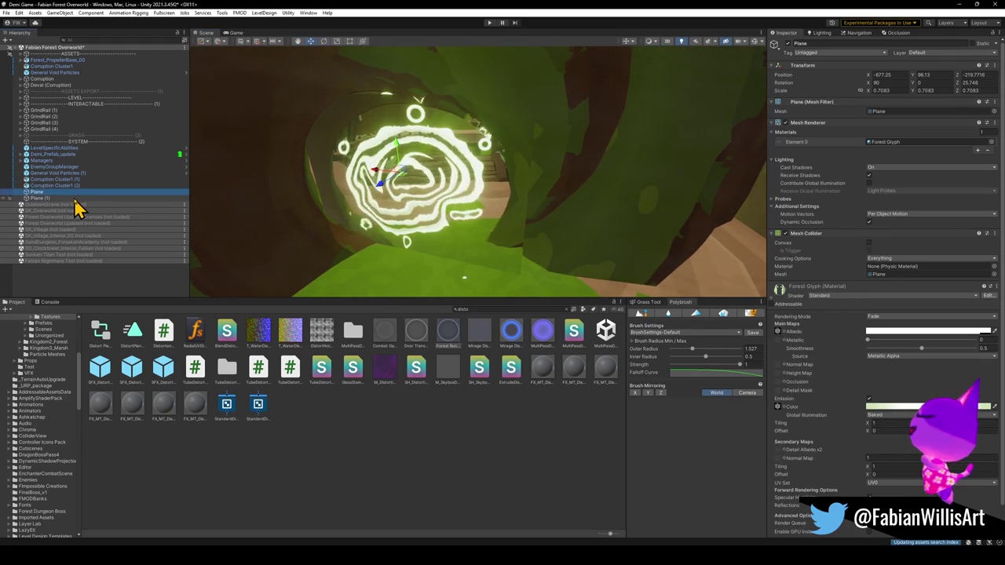
# Parent Plane (1) under the glyph's Plane and zero its rotation.
pyautogui.click(75, 199)
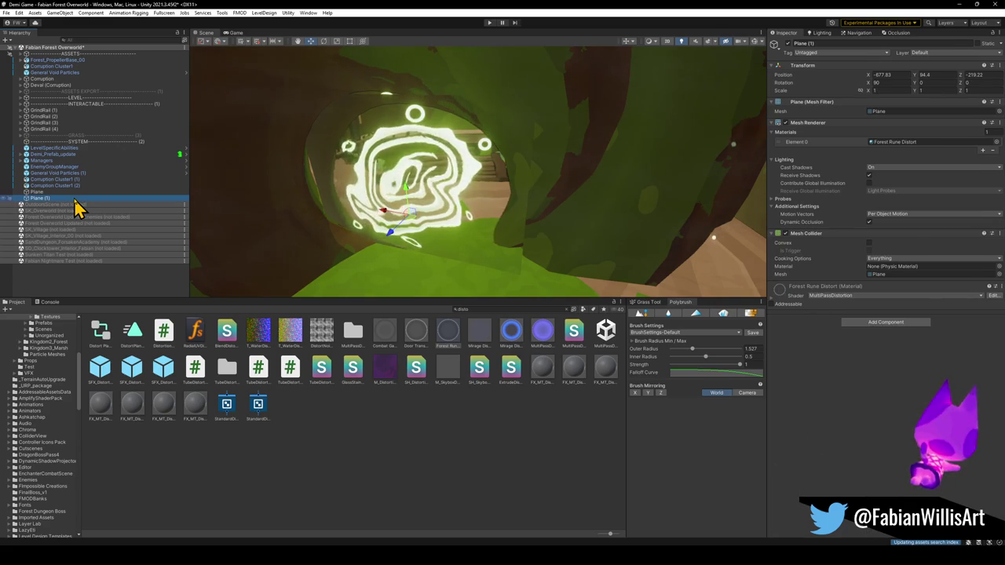
pyautogui.moveTo(50, 202); pyautogui.dragTo(43, 192)
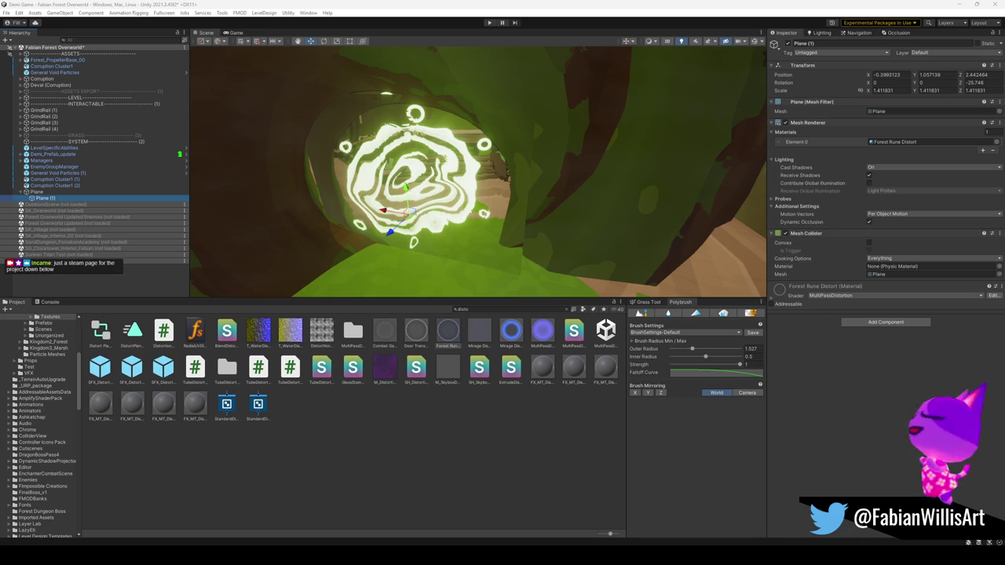
pyautogui.press('alt')
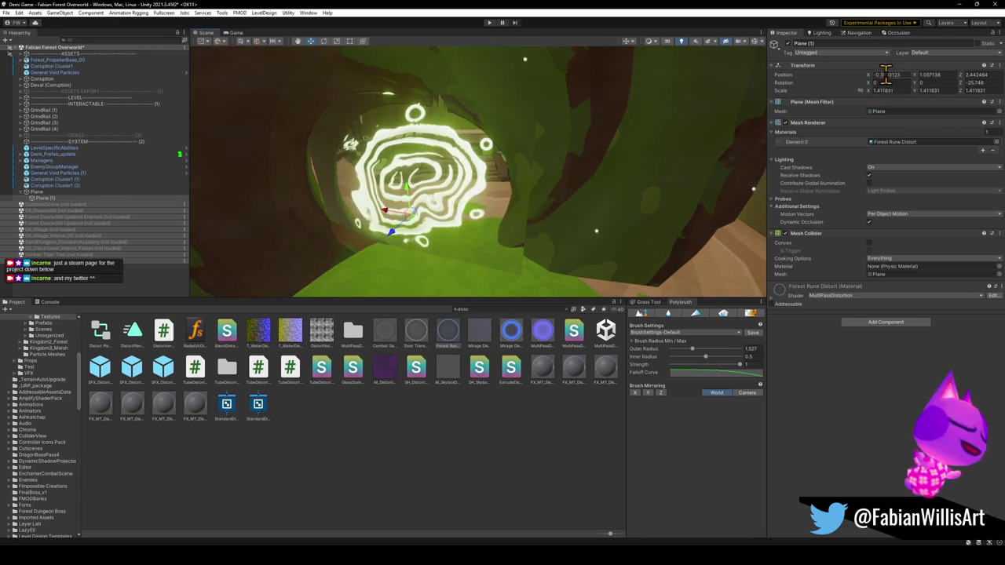
pyautogui.write('0')
pyautogui.press('Return')
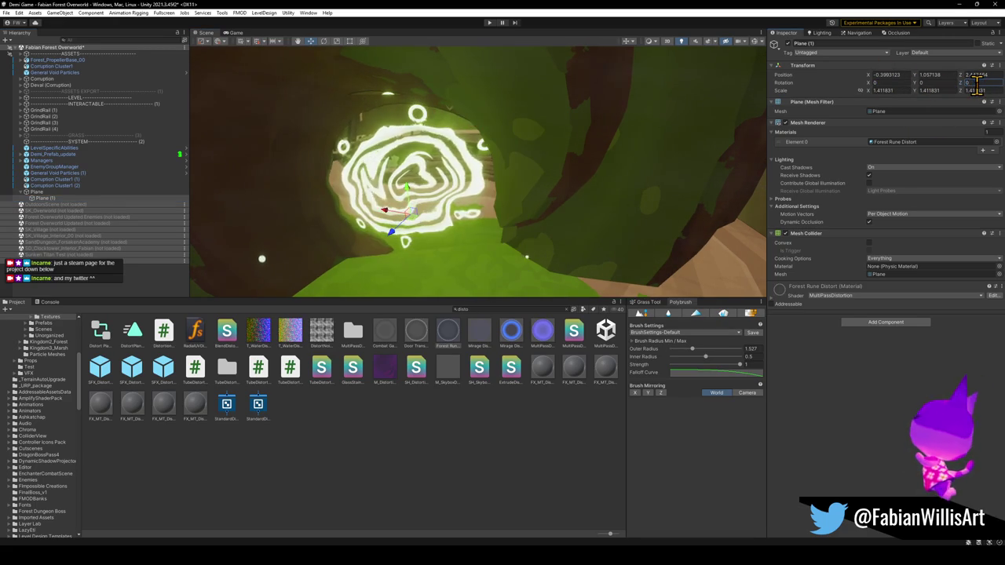
# Set Plane (1)'s position to 0, 0.56, 0 and frame the view on it.
pyautogui.moveTo(392, 212)
pyautogui.mouseDown()
pyautogui.moveTo(478, 164)
pyautogui.moveTo(526, 184)
pyautogui.moveTo(482, 162)
pyautogui.moveTo(486, 140)
pyautogui.moveTo(510, 146)
pyautogui.mouseUp()
pyautogui.click(879, 75)
pyautogui.press('Tab')
pyautogui.write('0')
pyautogui.press('Tab')
pyautogui.write('0')
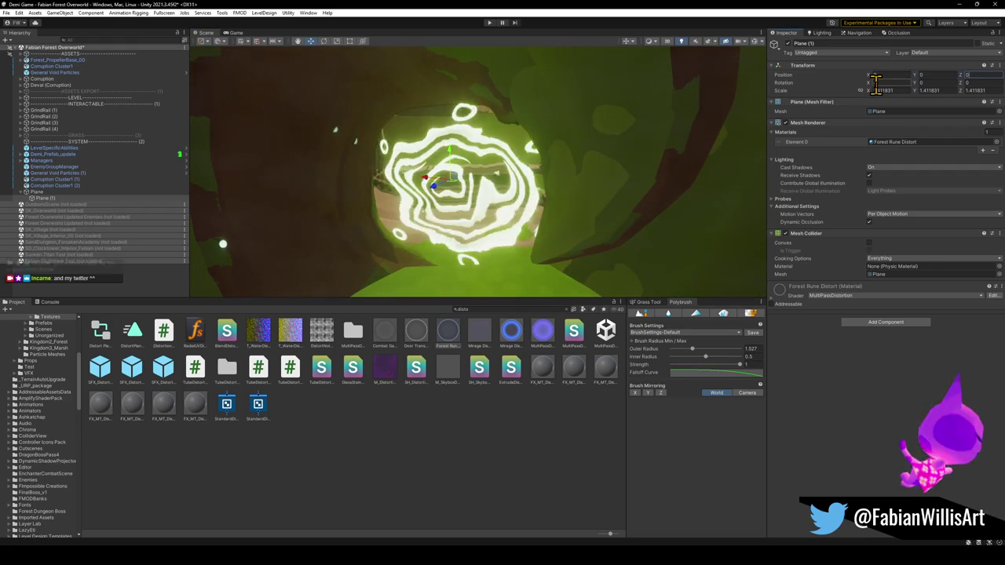
pyautogui.moveTo(691, 181)
pyautogui.mouseDown()
pyautogui.moveTo(455, 170)
pyautogui.moveTo(572, 193)
pyautogui.moveTo(623, 191)
pyautogui.moveTo(523, 192)
pyautogui.moveTo(478, 209)
pyautogui.moveTo(492, 222)
pyautogui.moveTo(534, 221)
pyautogui.moveTo(473, 215)
pyautogui.moveTo(497, 191)
pyautogui.mouseUp()
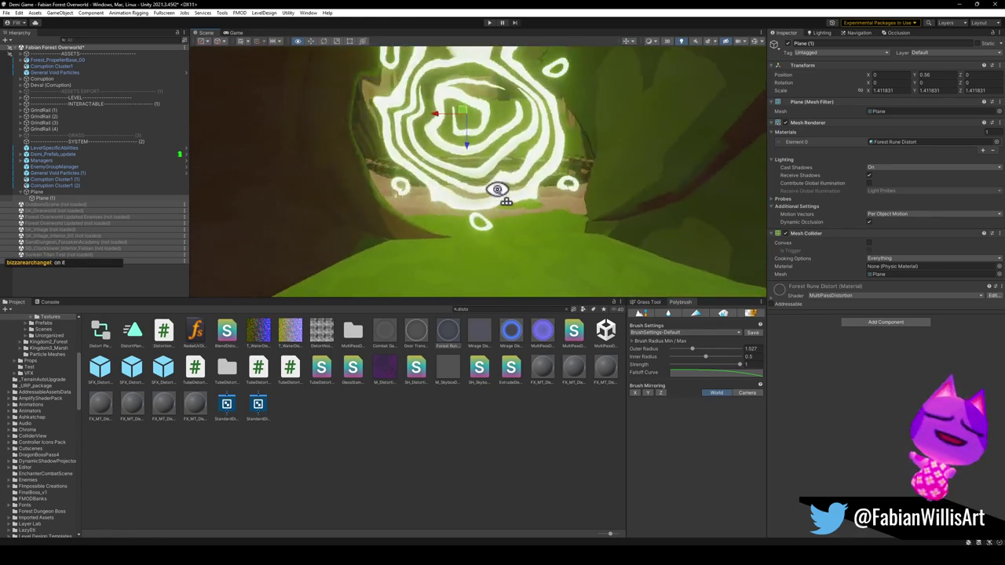
pyautogui.scroll(-5, 505, 197)
pyautogui.press('f')
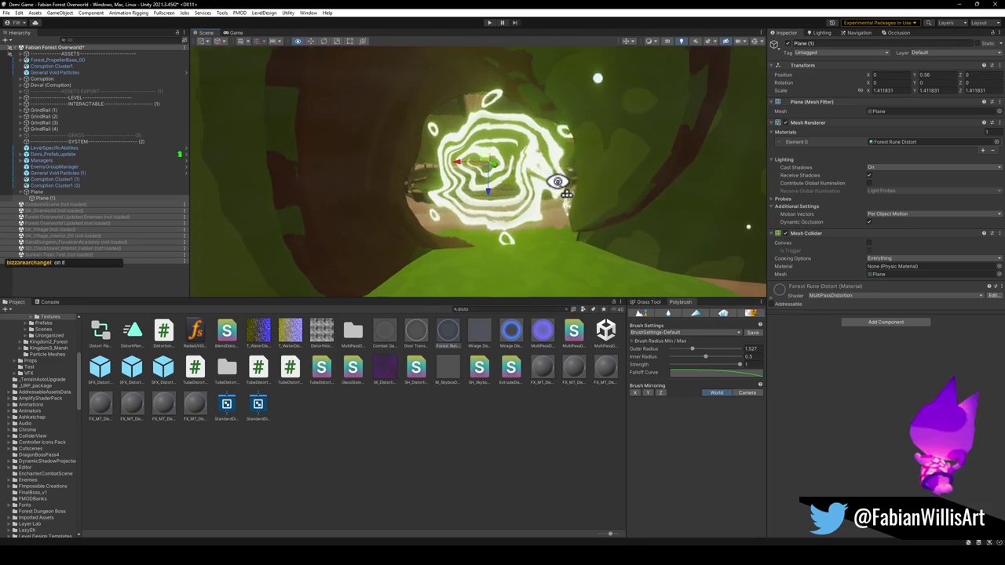
pyautogui.click(773, 303)
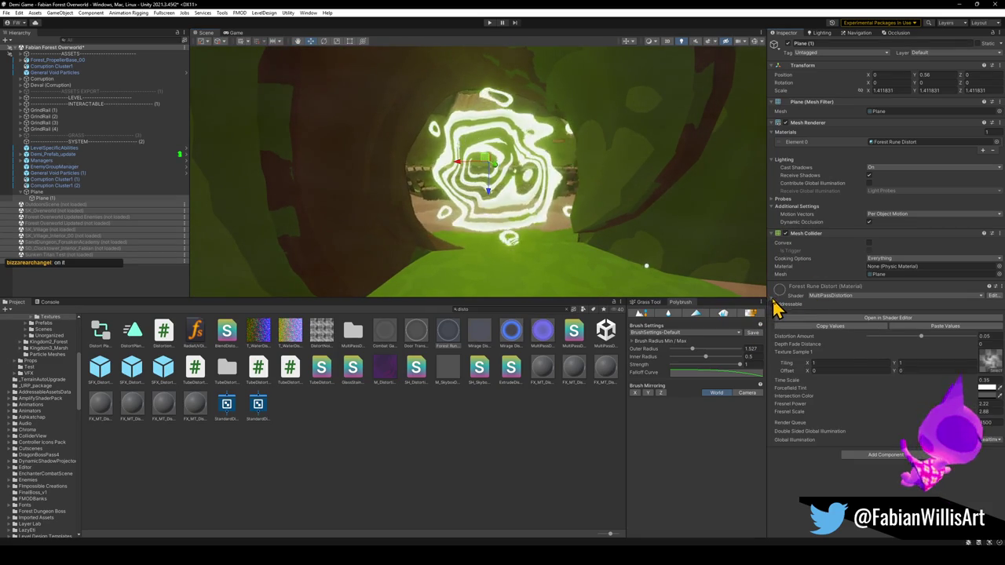
# Try portal_ring_twist, portal_soft, portal_glow and a low-poly texture on Forest Rune Distort.
pyautogui.click(995, 371)
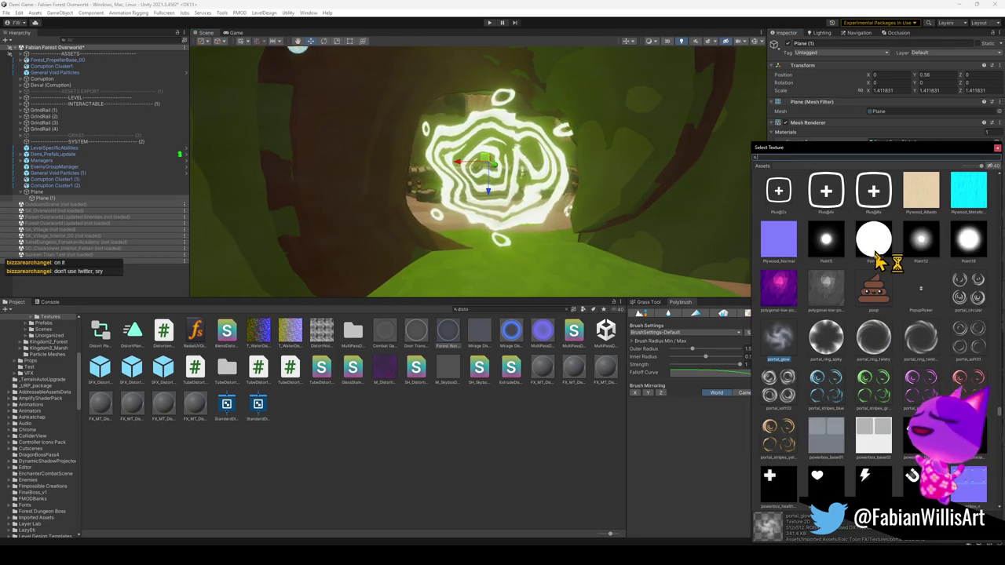
pyautogui.click(919, 343)
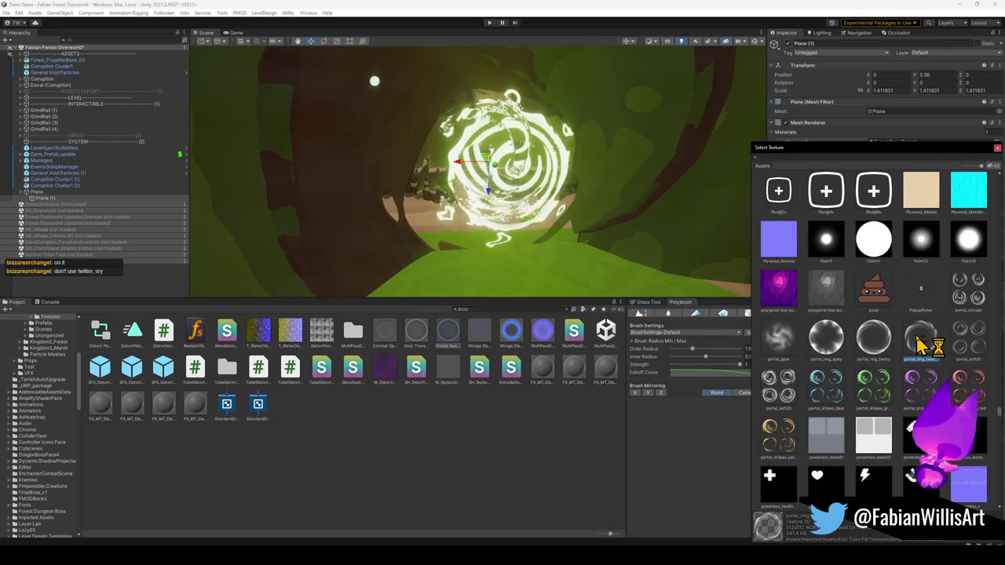
pyautogui.click(964, 349)
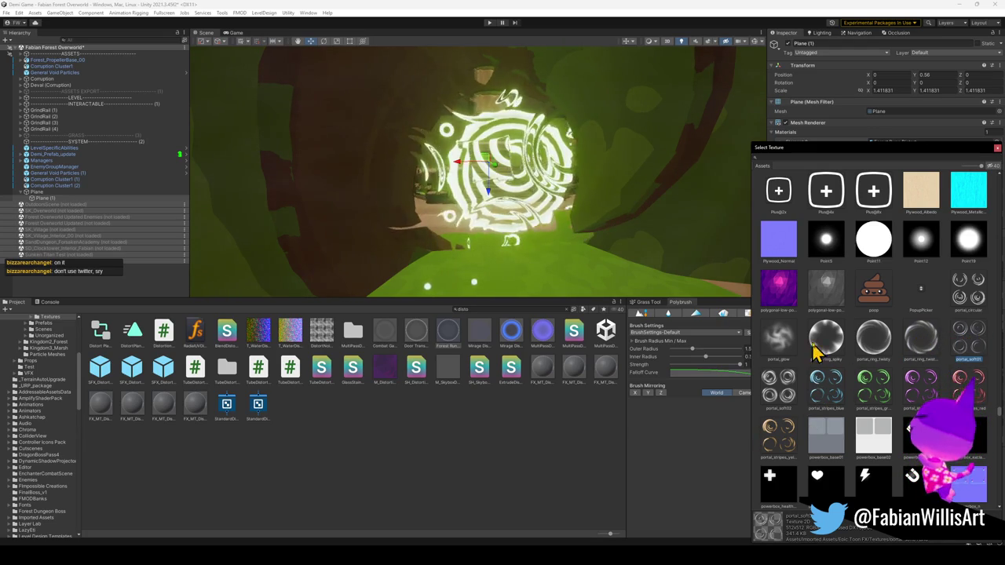
pyautogui.click(781, 346)
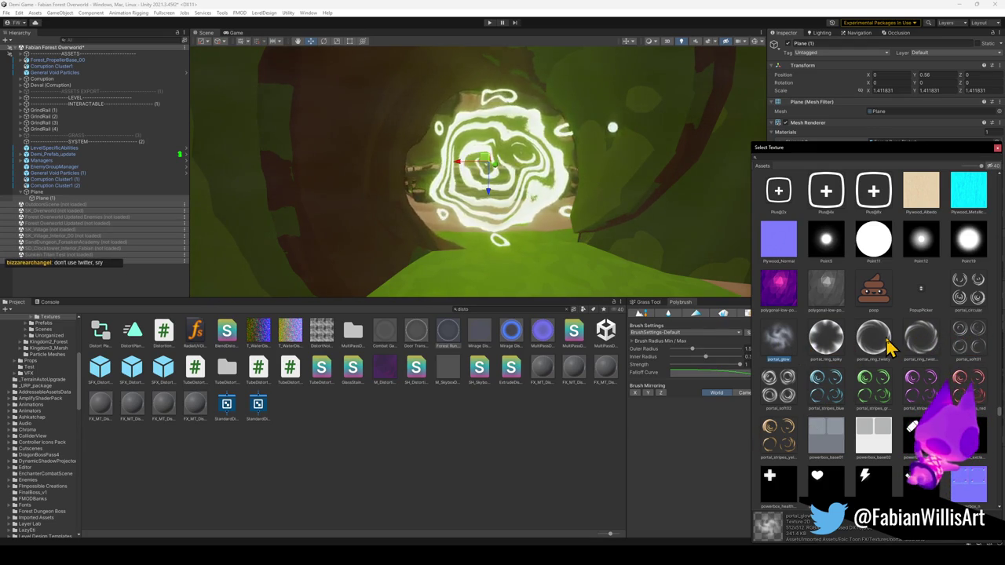
pyautogui.click(919, 343)
pyautogui.click(828, 297)
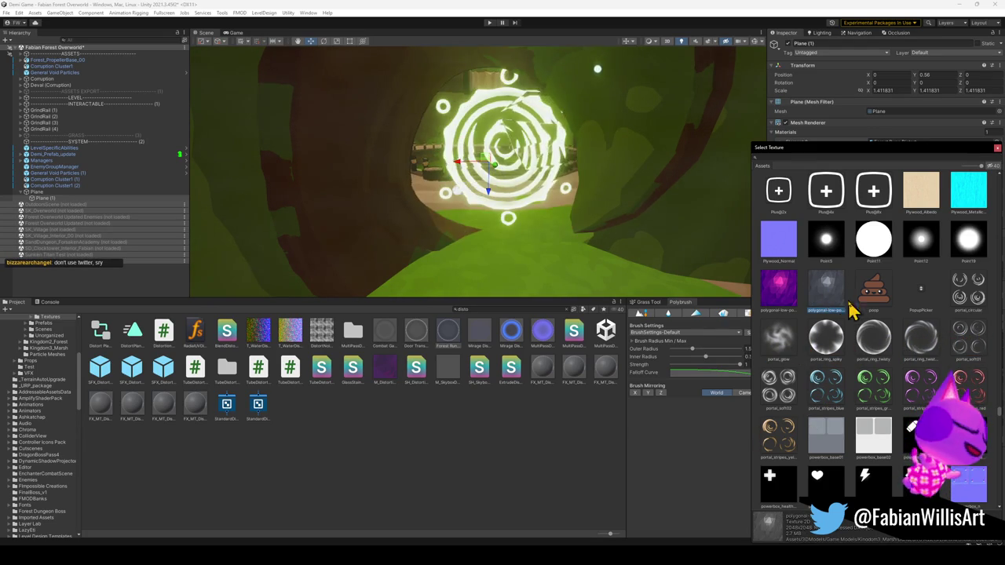
pyautogui.click(921, 339)
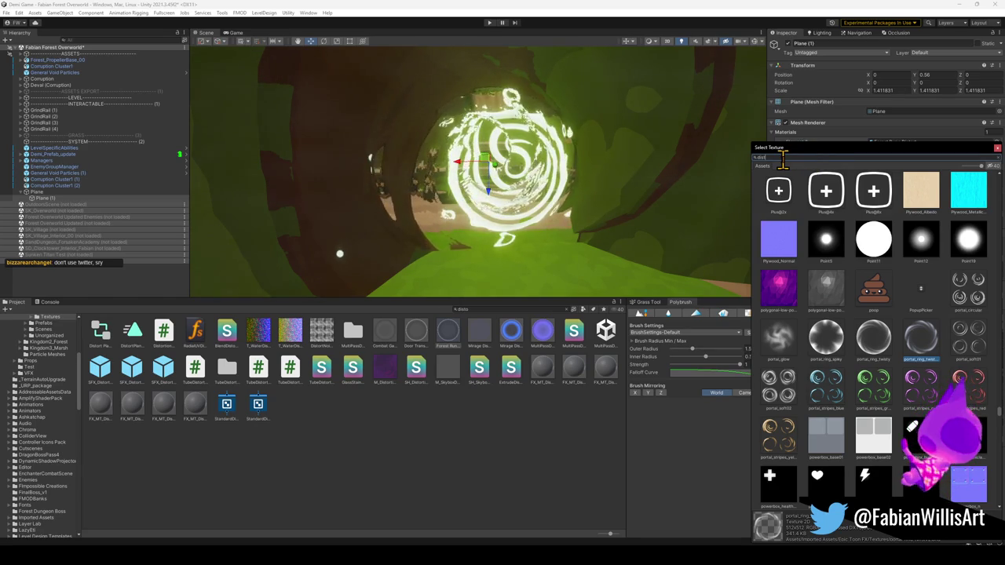
pyautogui.write('port')
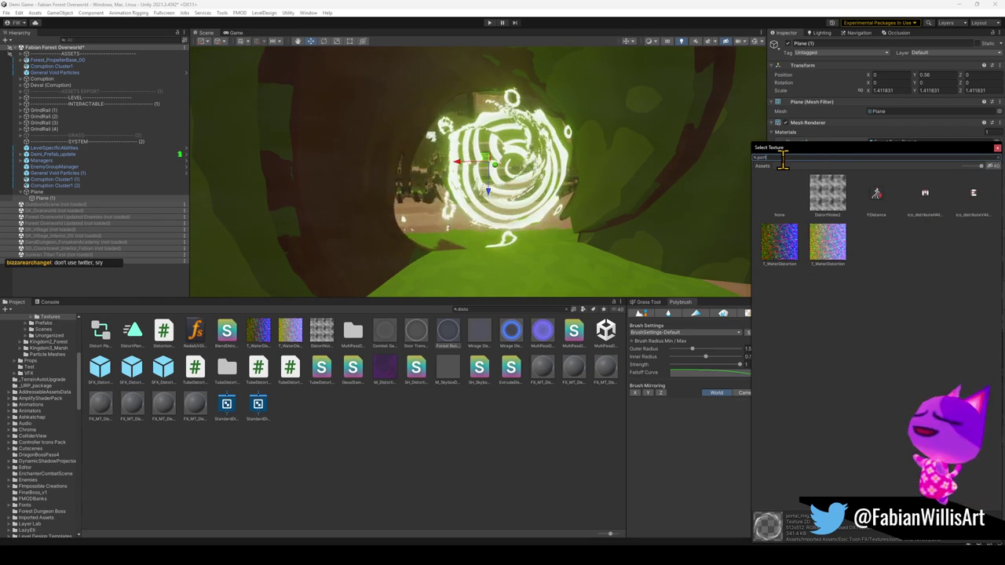
# Assign portal_ring_twisty as the rune material's first texture sample.
pyautogui.write('al')
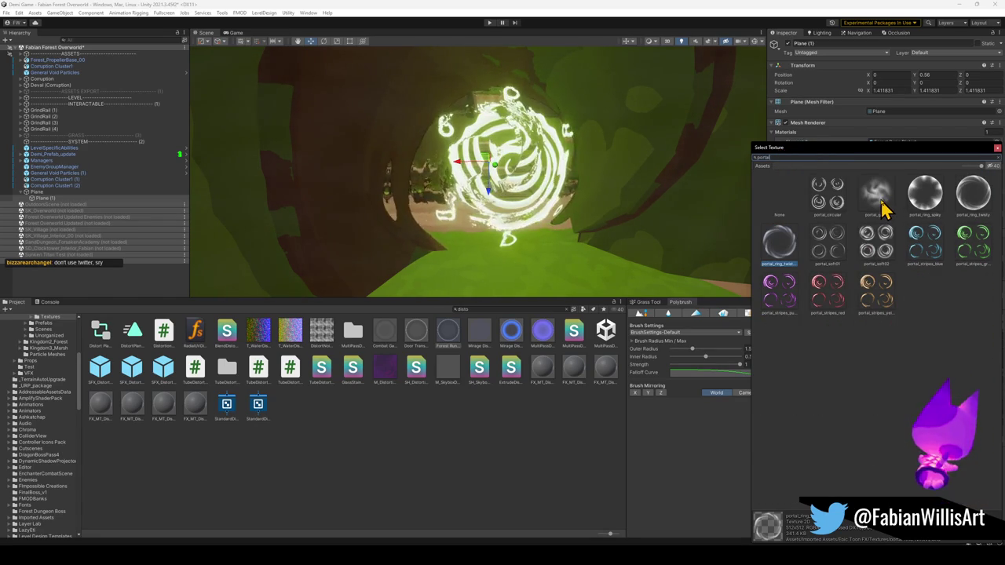
pyautogui.click(785, 246)
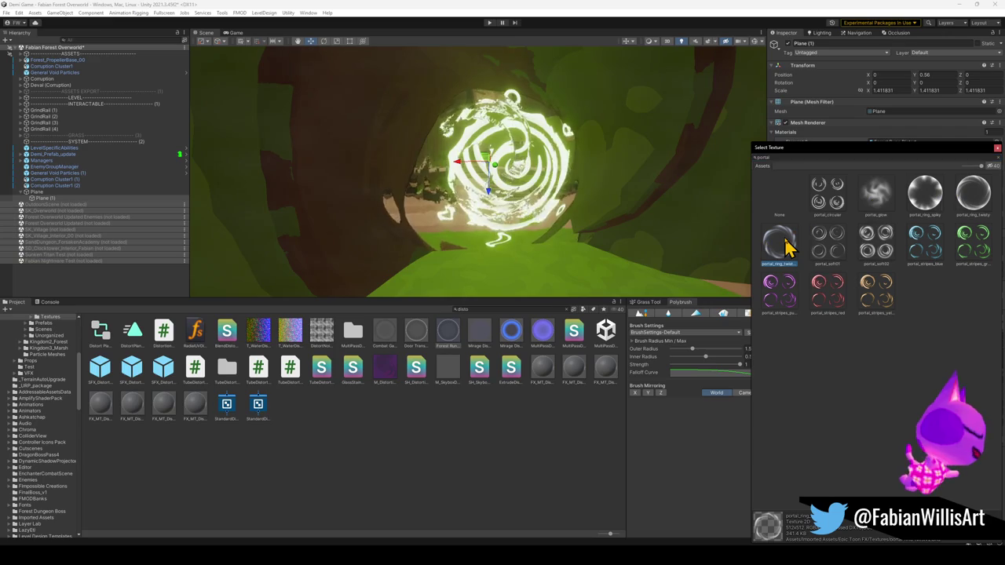
pyautogui.click(986, 208)
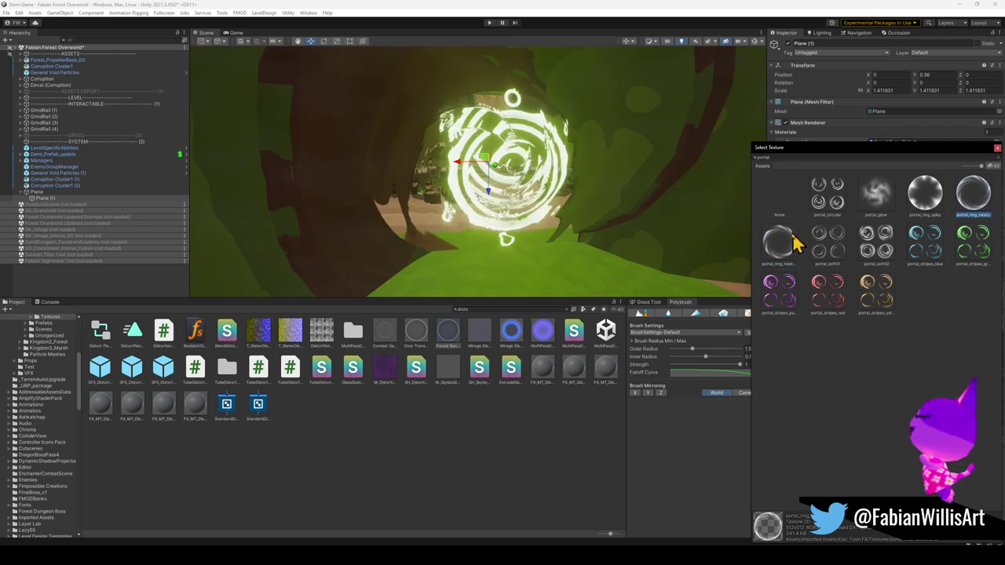
pyautogui.doubleClick(785, 254)
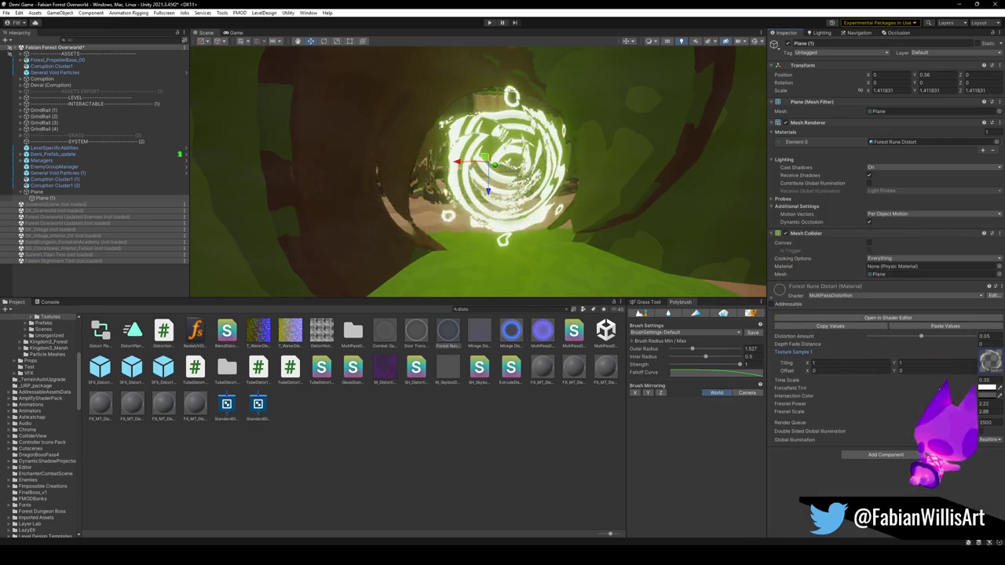
# Set Distortion Amount to 0.05, tweak the swirl Time Scale, and check the tint colour.
pyautogui.moveTo(895, 338)
pyautogui.mouseDown()
pyautogui.moveTo(867, 336)
pyautogui.moveTo(889, 338)
pyautogui.mouseUp()
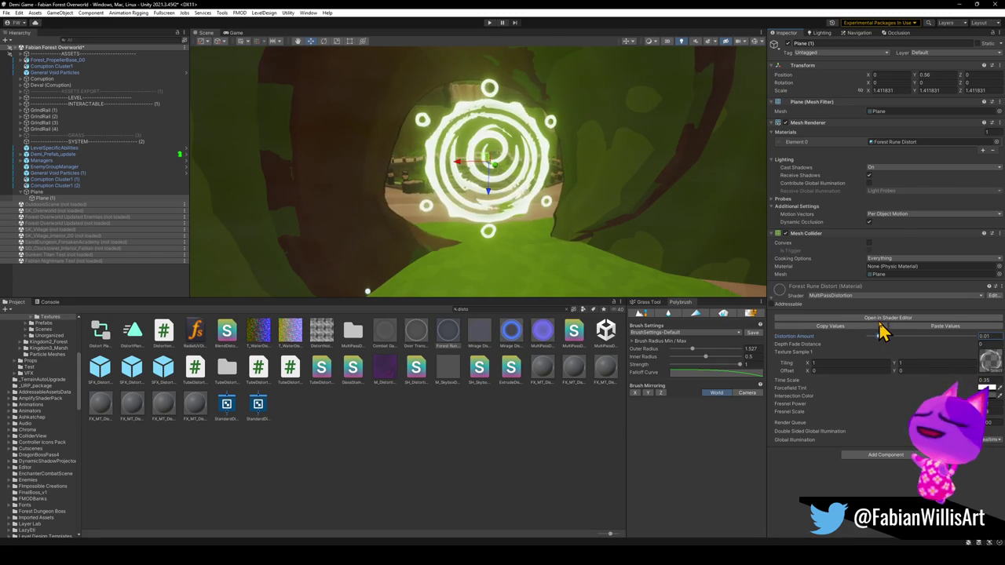
pyautogui.moveTo(880, 334); pyautogui.dragTo(921, 336)
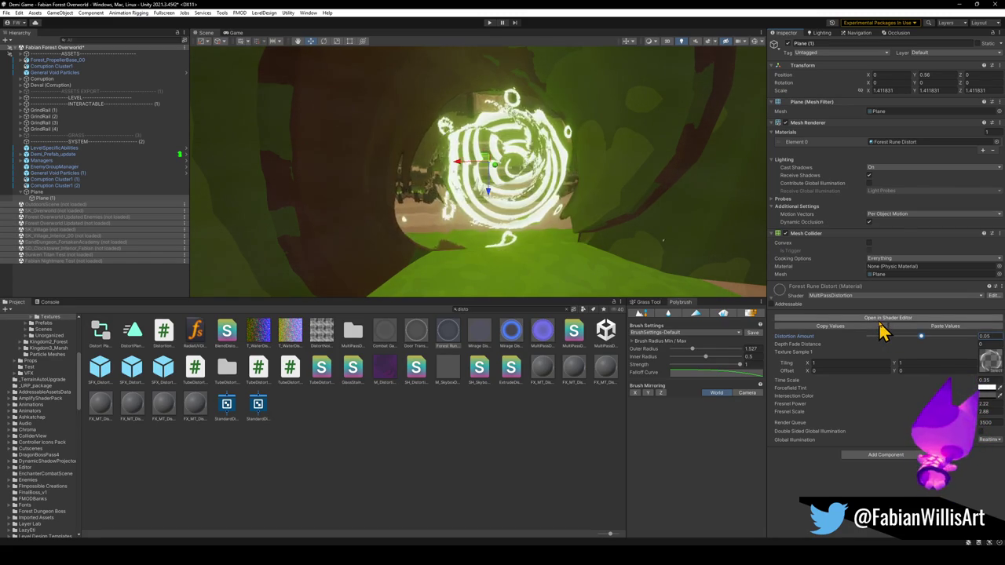
pyautogui.moveTo(971, 384); pyautogui.dragTo(968, 386)
pyautogui.click(988, 395)
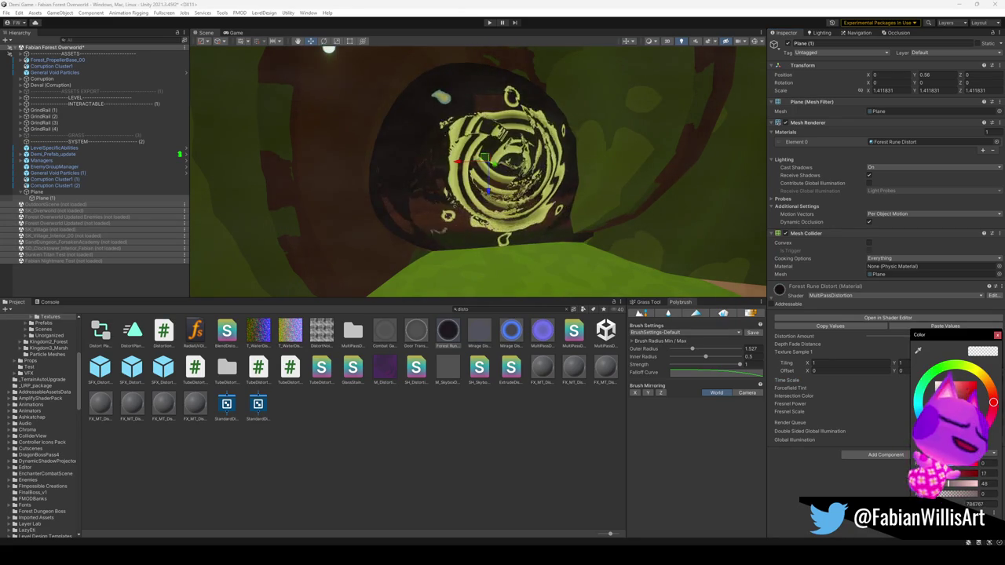
pyautogui.click(988, 390)
pyautogui.click(988, 389)
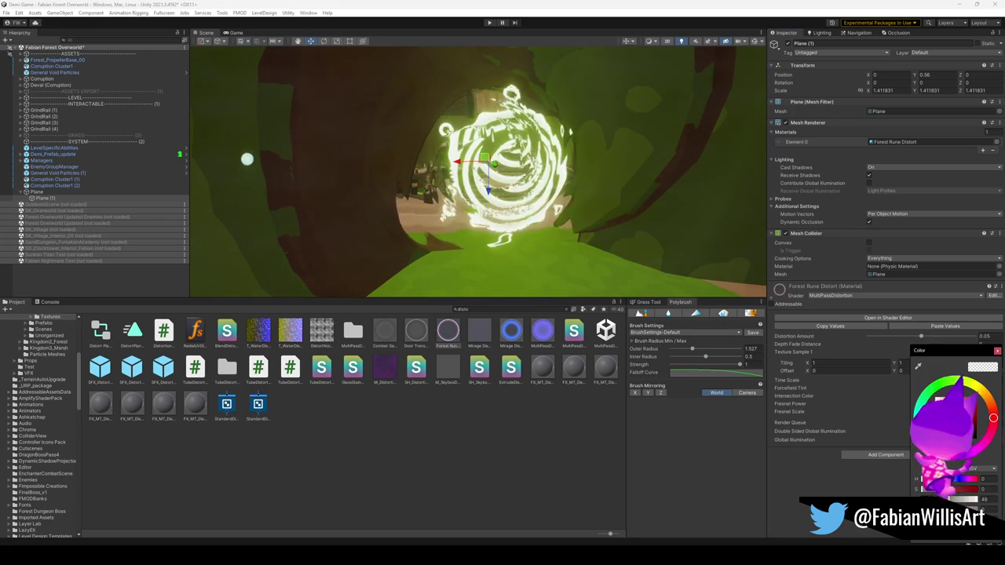
pyautogui.press('Escape')
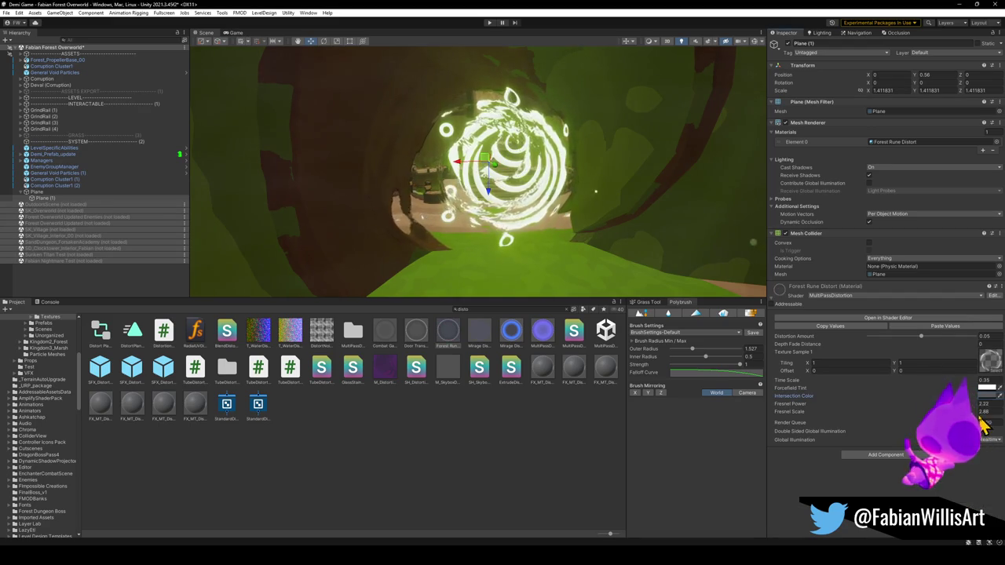
# Adjust Fresnel Power, Fresnel Scale and Depth Fade, then shift the plane sideways along X.
pyautogui.click(983, 404)
pyautogui.click(983, 412)
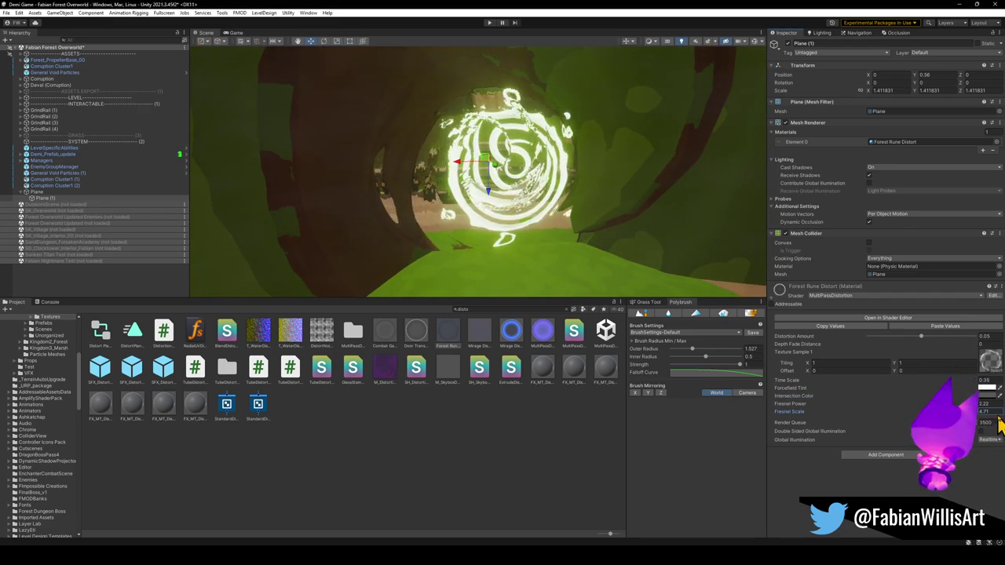
pyautogui.moveTo(977, 353)
pyautogui.mouseDown()
pyautogui.moveTo(989, 353)
pyautogui.moveTo(968, 353)
pyautogui.moveTo(987, 350)
pyautogui.mouseUp()
pyautogui.moveTo(475, 164)
pyautogui.mouseDown()
pyautogui.moveTo(478, 197)
pyautogui.moveTo(471, 173)
pyautogui.moveTo(494, 175)
pyautogui.moveTo(498, 162)
pyautogui.moveTo(531, 195)
pyautogui.moveTo(658, 199)
pyautogui.moveTo(567, 207)
pyautogui.mouseUp()
pyautogui.hotkey('ctrl', 'z')
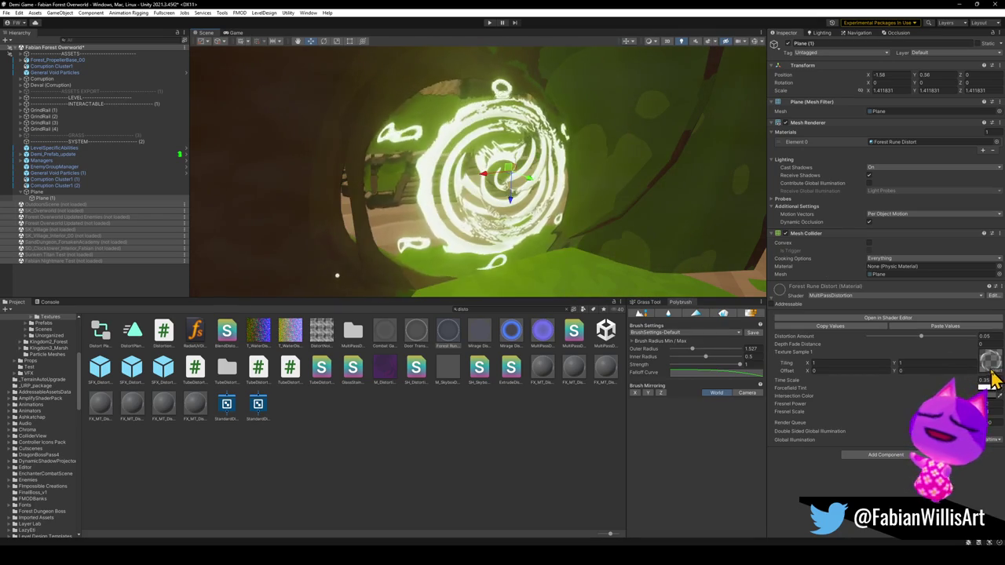
# Swap Texture Sample 1 to portal_glow and lower Distortion Amount to about 0.0122.
pyautogui.click(987, 360)
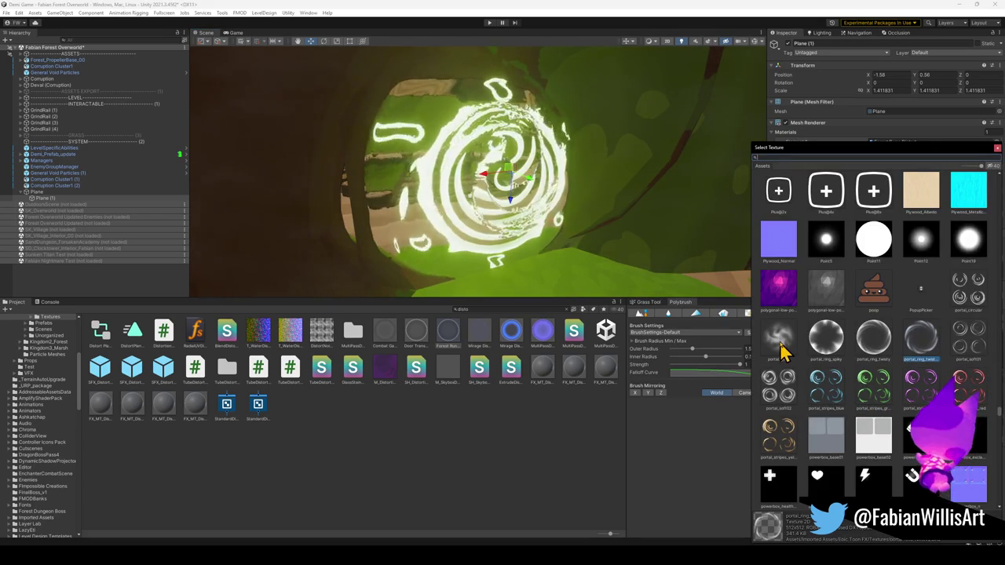
pyautogui.click(778, 336)
pyautogui.press('Return')
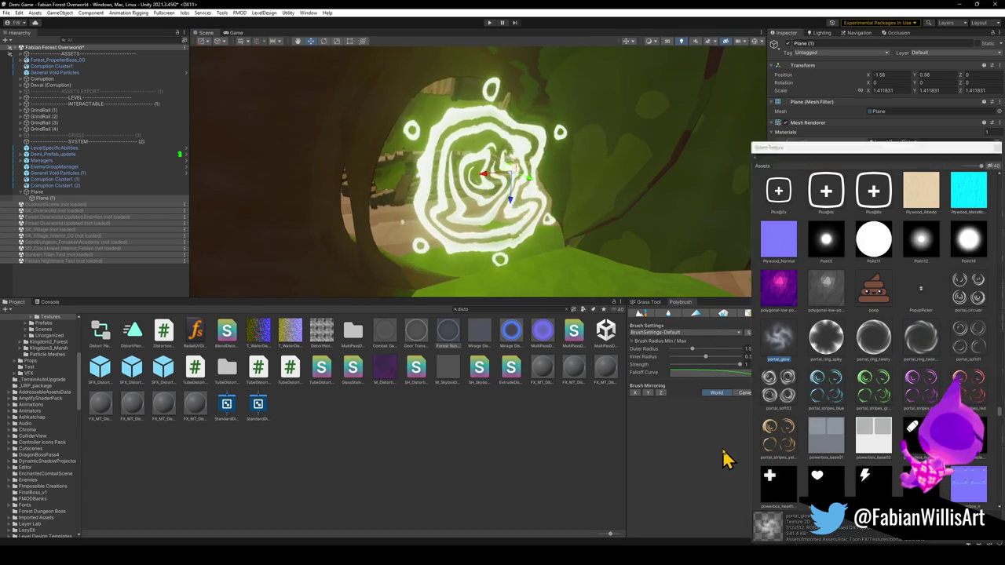
pyautogui.moveTo(925, 345)
pyautogui.mouseDown()
pyautogui.moveTo(876, 350)
pyautogui.moveTo(881, 343)
pyautogui.mouseUp()
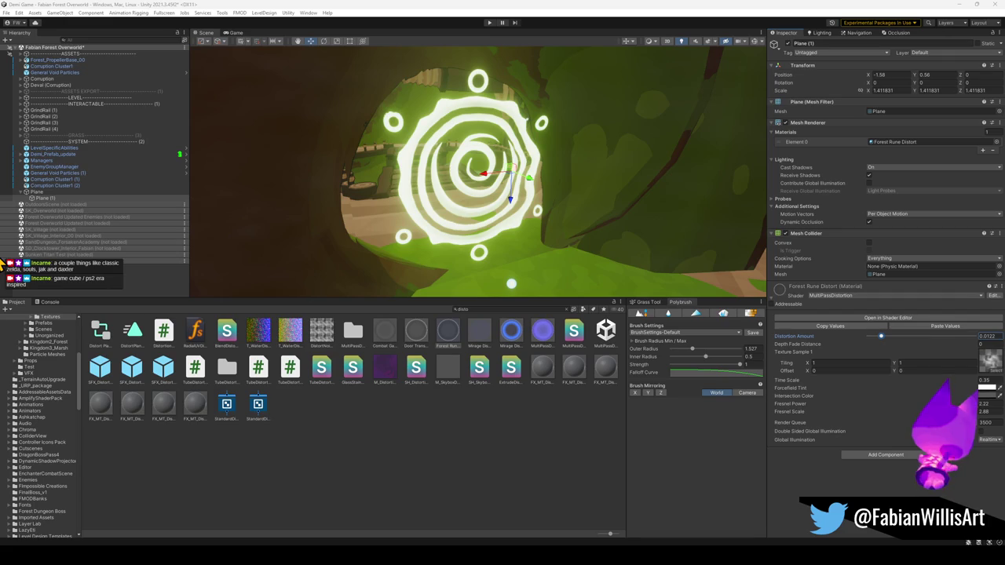
# Recentre the rune plane by setting Position X and Y to 0.
pyautogui.moveTo(571, 213)
pyautogui.mouseDown()
pyautogui.moveTo(532, 206)
pyautogui.moveTo(523, 217)
pyautogui.moveTo(522, 180)
pyautogui.moveTo(522, 195)
pyautogui.mouseUp()
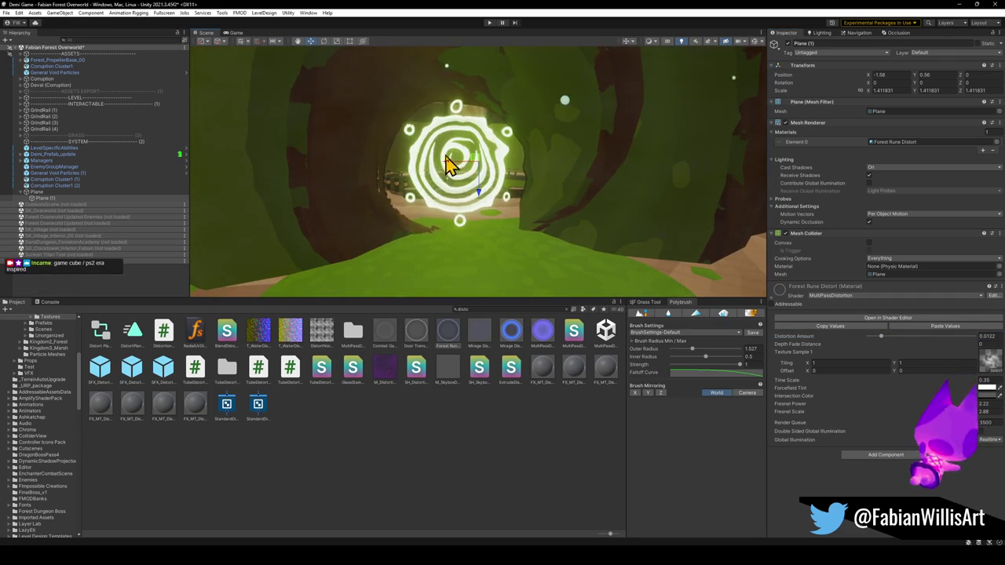
pyautogui.doubleClick(879, 74)
pyautogui.write('0')
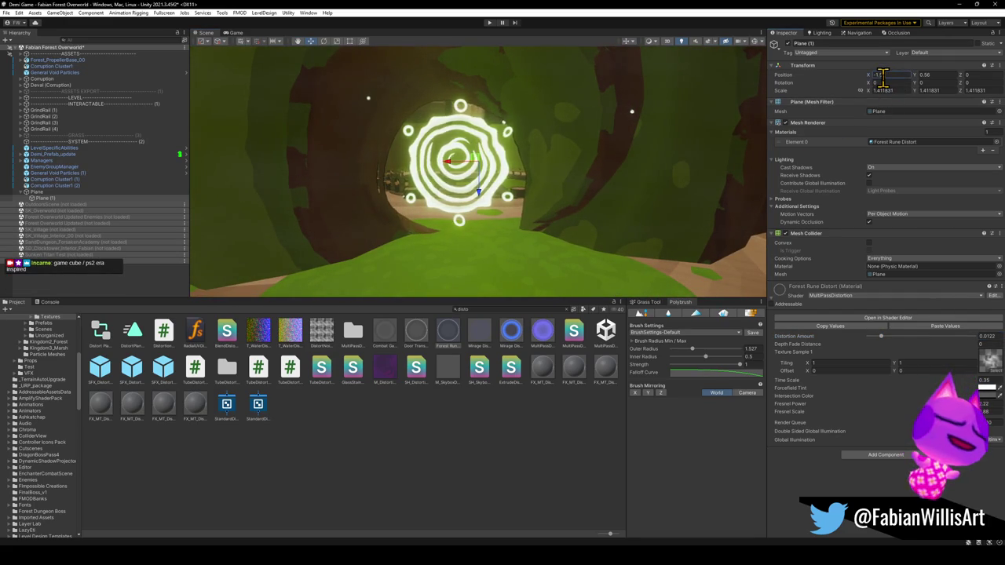
pyautogui.press('Tab')
pyautogui.write('0')
pyautogui.press('Return')
pyautogui.moveTo(547, 189)
pyautogui.mouseDown()
pyautogui.moveTo(544, 179)
pyautogui.moveTo(609, 189)
pyautogui.moveTo(561, 164)
pyautogui.moveTo(489, 174)
pyautogui.moveTo(556, 180)
pyautogui.moveTo(489, 152)
pyautogui.moveTo(580, 171)
pyautogui.mouseUp()
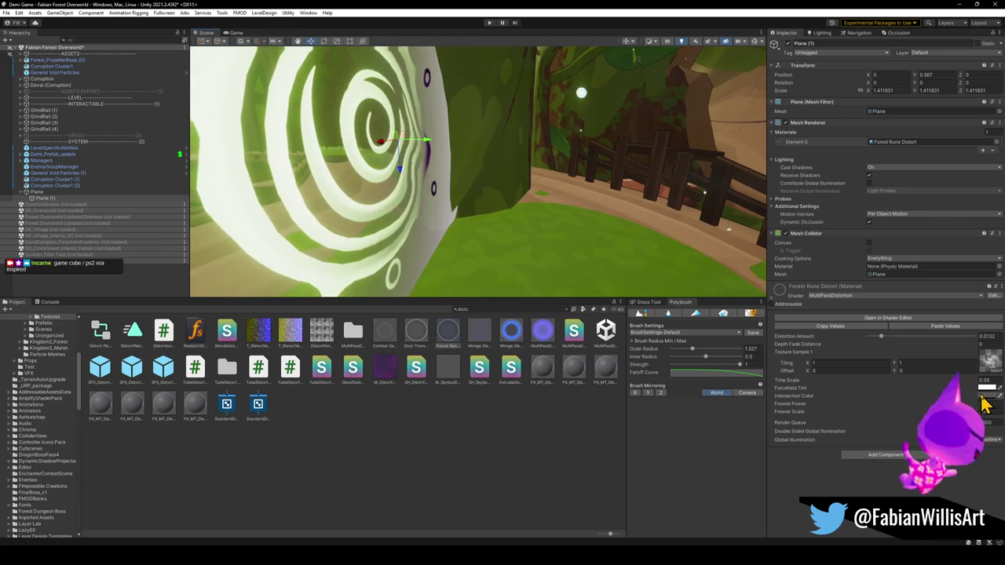
# Make the Intersection Color white and set the Fresnel values to 0.
pyautogui.click(985, 388)
pyautogui.moveTo(993, 419)
pyautogui.mouseDown()
pyautogui.moveTo(966, 424)
pyautogui.moveTo(978, 432)
pyautogui.mouseUp()
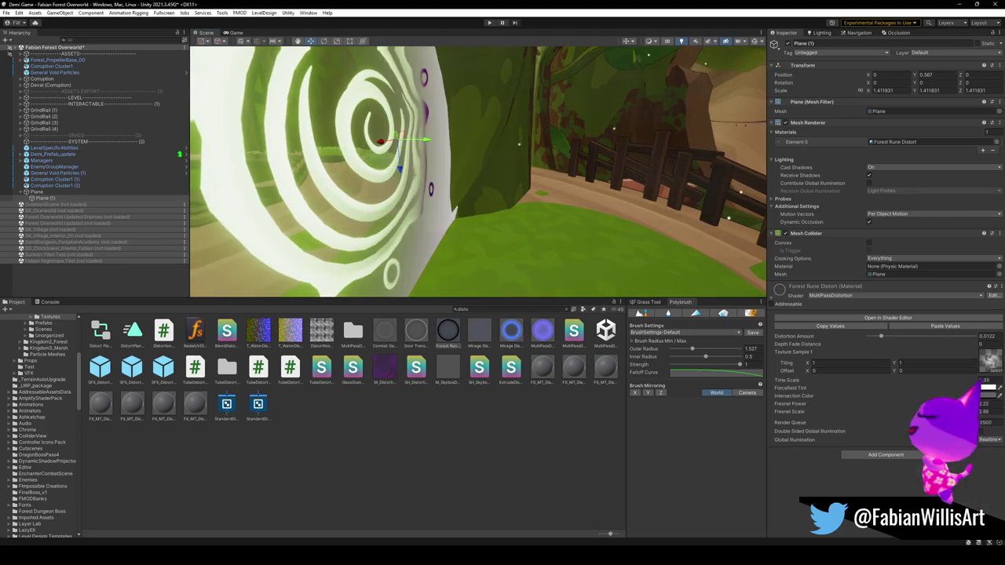
pyautogui.click(983, 411)
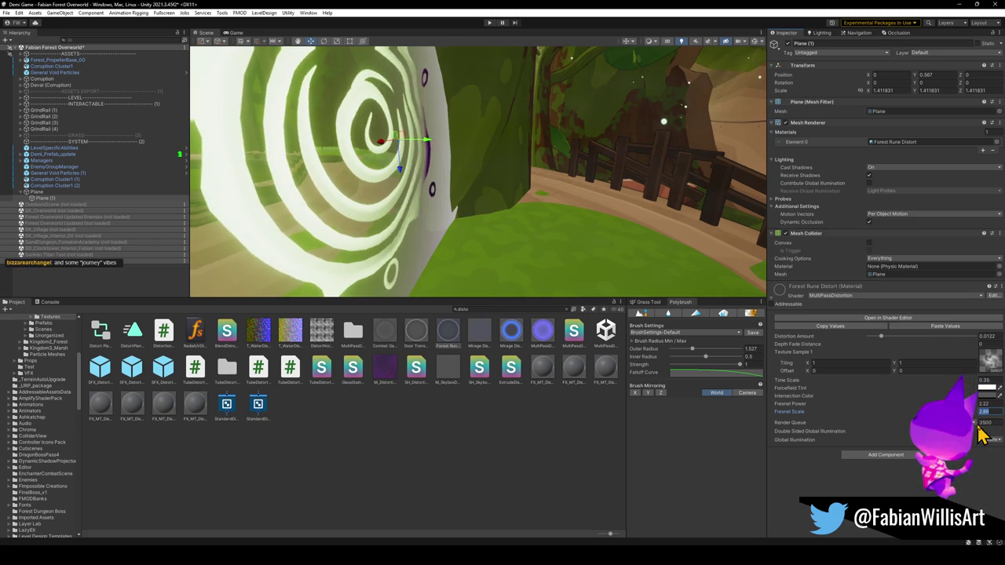
pyautogui.write('0')
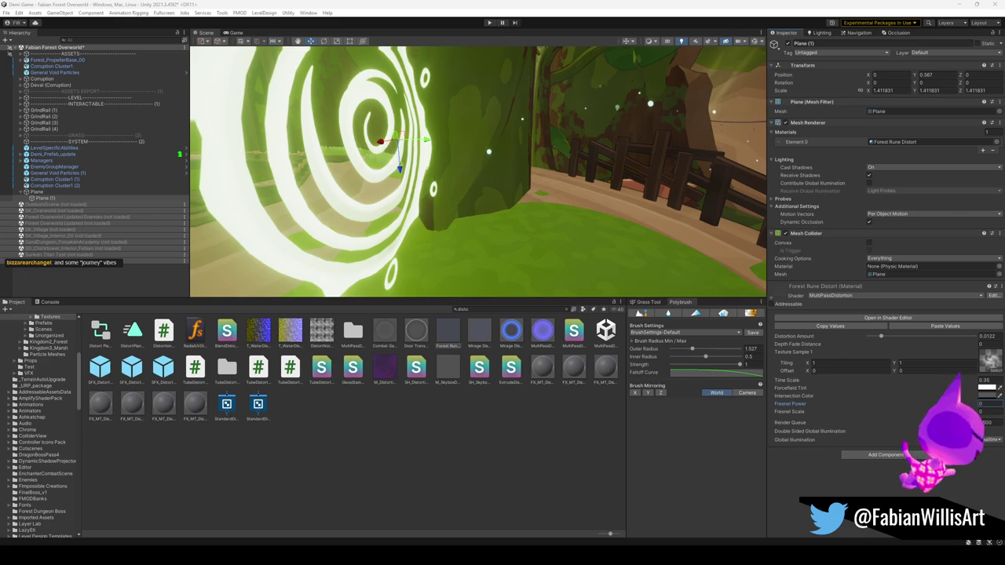
pyautogui.moveTo(560, 231)
pyautogui.mouseDown()
pyautogui.moveTo(579, 218)
pyautogui.moveTo(332, 202)
pyautogui.moveTo(509, 194)
pyautogui.mouseUp()
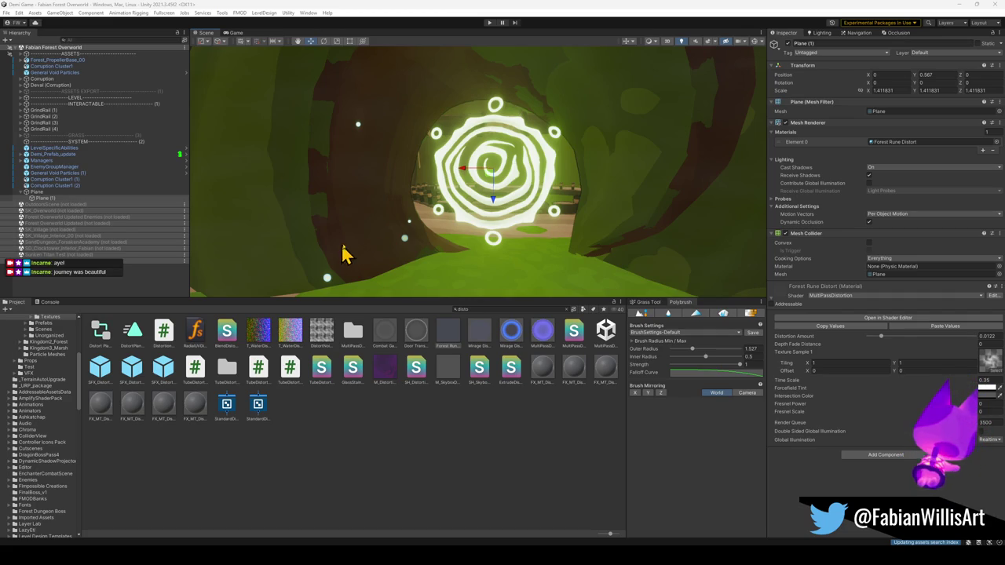
pyautogui.moveTo(482, 202)
pyautogui.mouseDown()
pyautogui.moveTo(507, 202)
pyautogui.moveTo(507, 212)
pyautogui.moveTo(557, 196)
pyautogui.moveTo(568, 206)
pyautogui.moveTo(549, 236)
pyautogui.mouseUp()
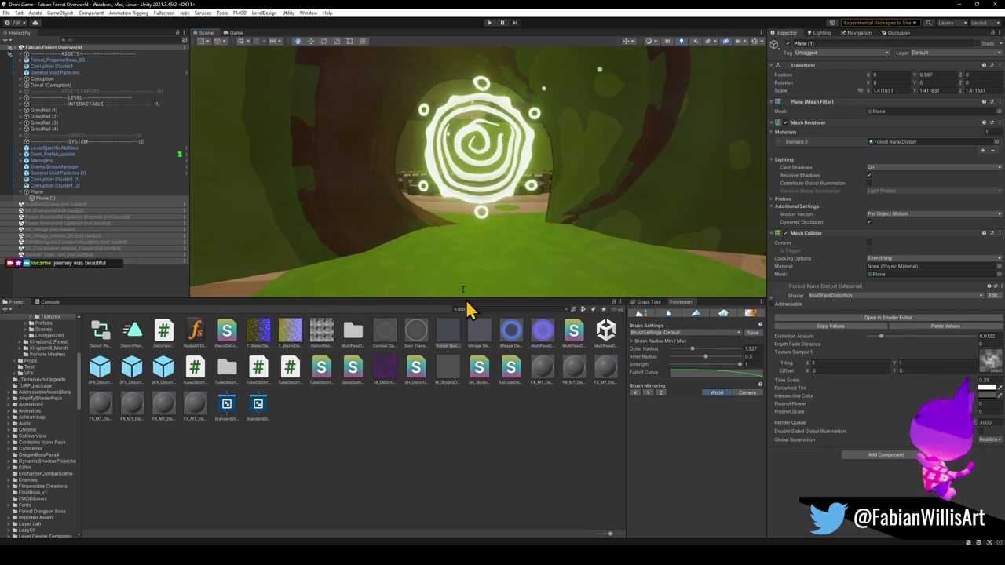
# Select the glyph's Plane in the Hierarchy to show its Forest Glyph material.
pyautogui.click(48, 193)
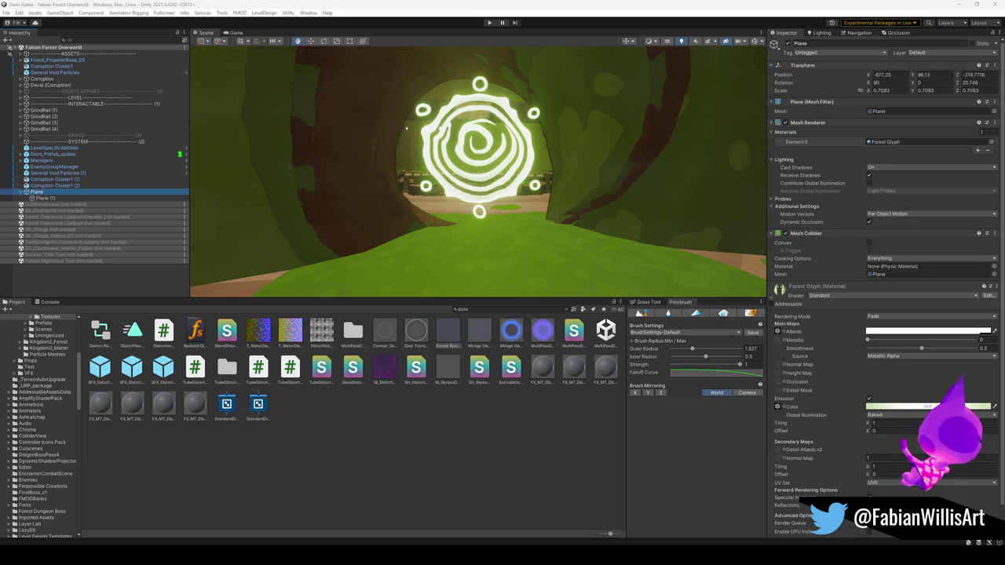
# Retint the Forest Glyph emission colour to a pale green.
pyautogui.moveTo(502, 217); pyautogui.dragTo(578, 217)
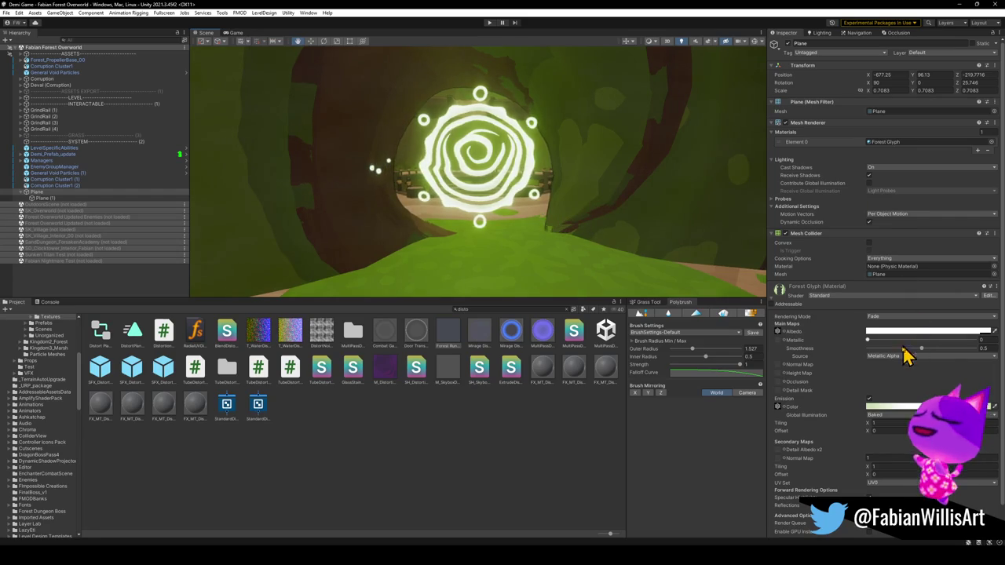
pyautogui.click(885, 405)
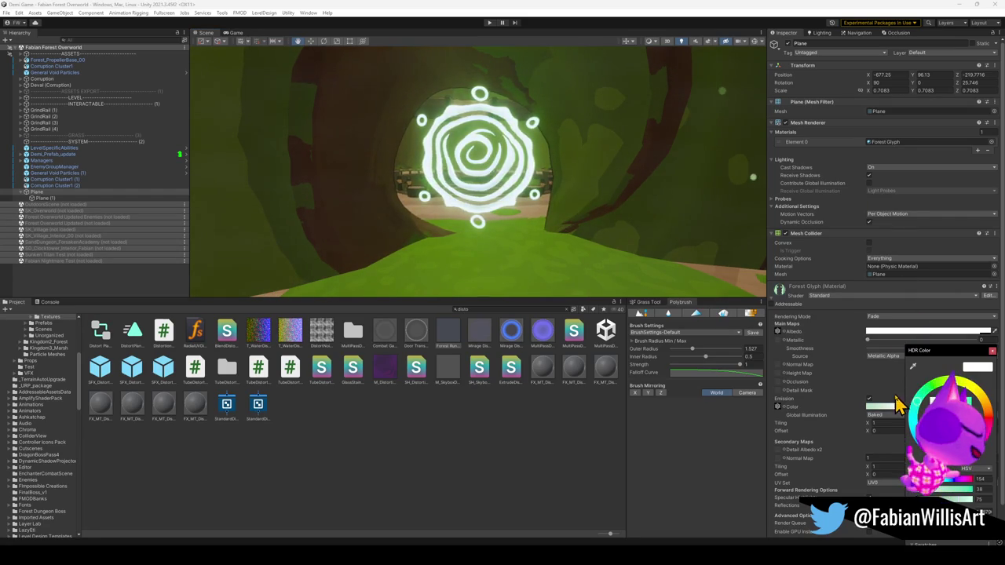
pyautogui.moveTo(967, 451)
pyautogui.mouseDown()
pyautogui.moveTo(951, 465)
pyautogui.moveTo(988, 401)
pyautogui.moveTo(963, 389)
pyautogui.moveTo(984, 404)
pyautogui.moveTo(989, 428)
pyautogui.moveTo(978, 390)
pyautogui.moveTo(950, 382)
pyautogui.mouseUp()
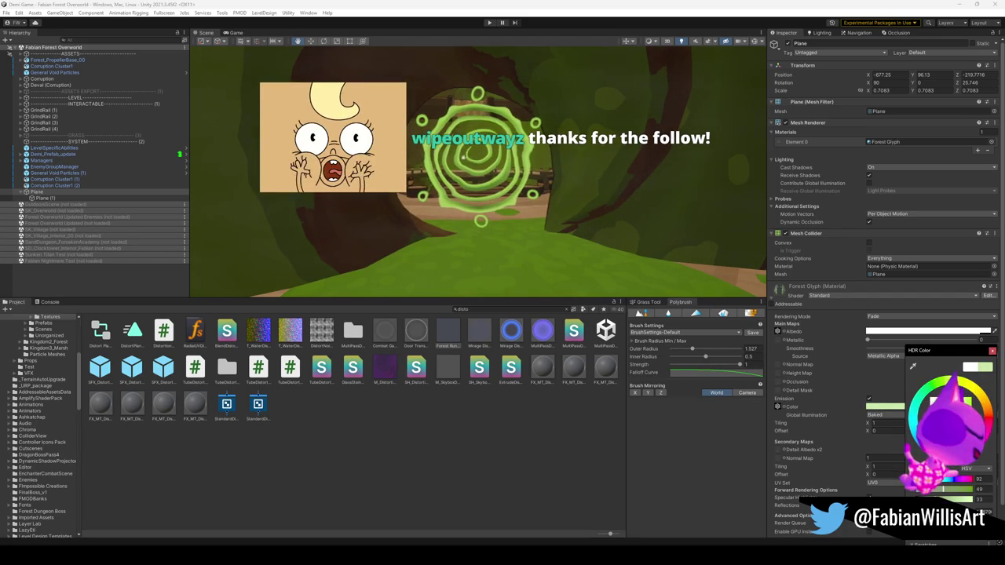
pyautogui.click(895, 331)
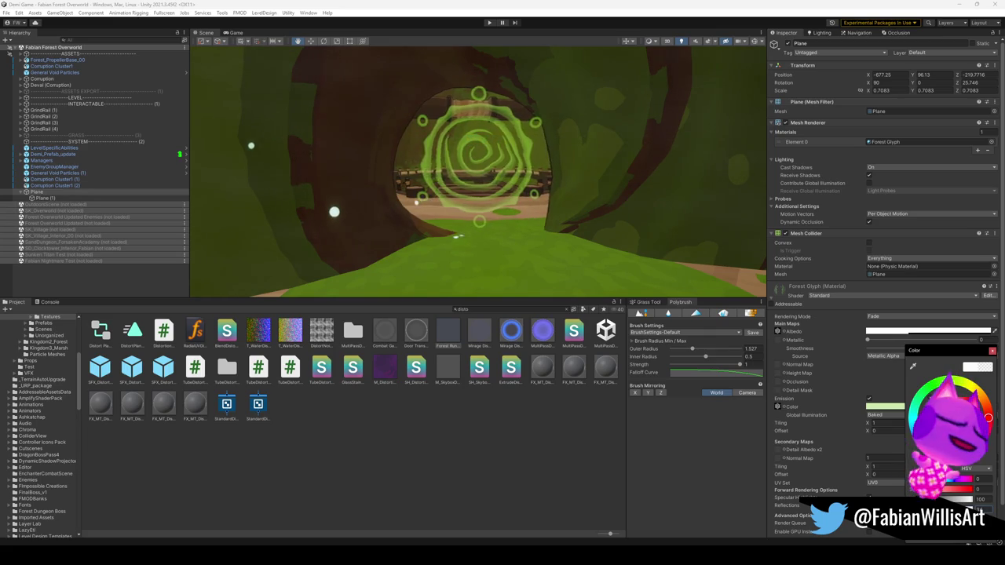
pyautogui.scroll(-5, 634, 225)
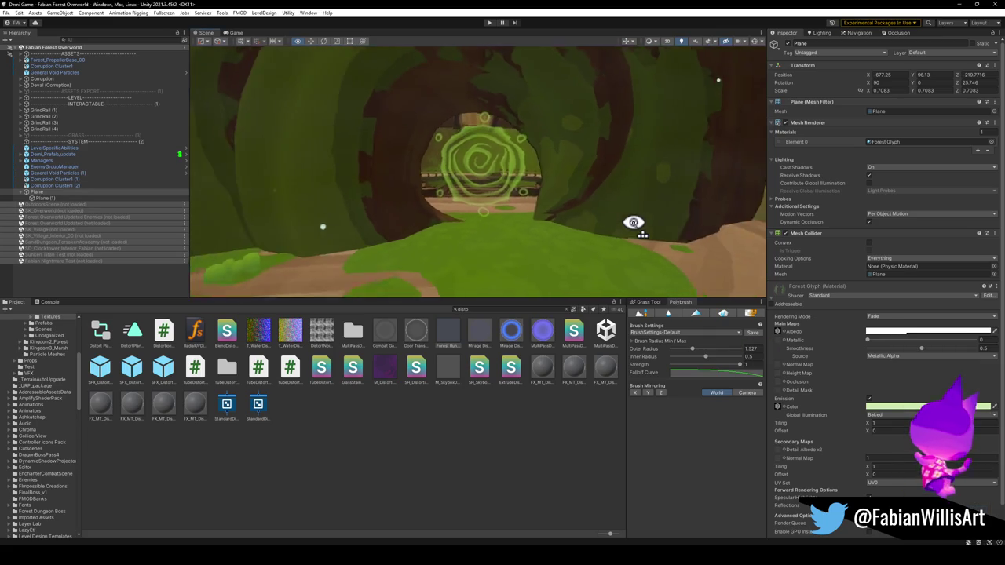
pyautogui.click(887, 406)
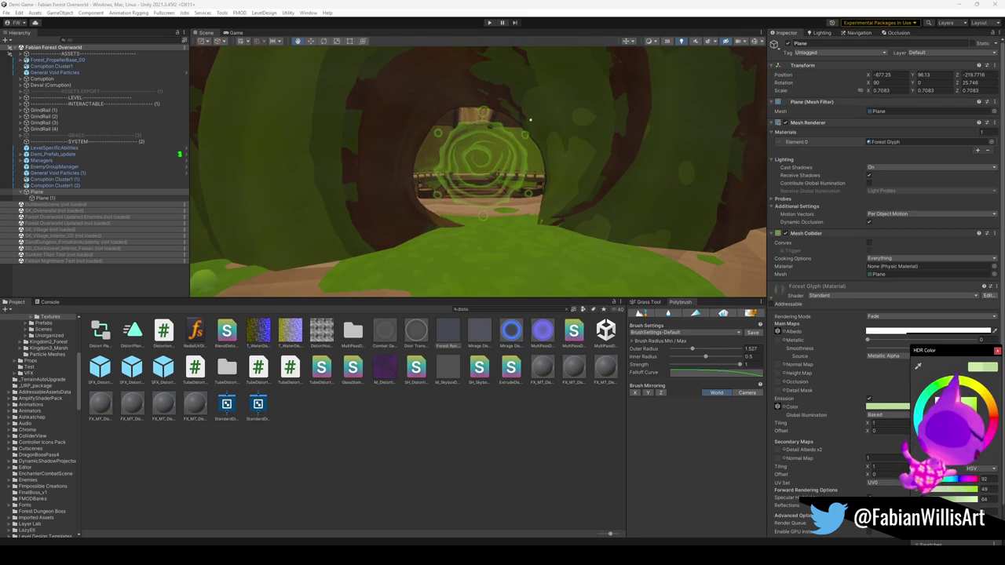
# Raise the Forest Glyph albedo alpha so the glyph shows more opaque.
pyautogui.click(885, 331)
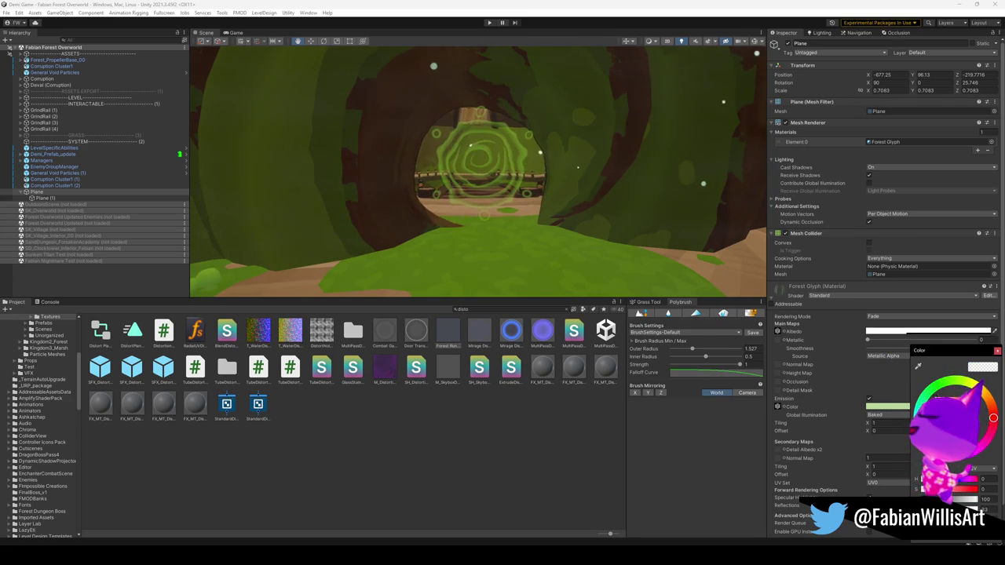
pyautogui.moveTo(954, 499); pyautogui.dragTo(977, 499)
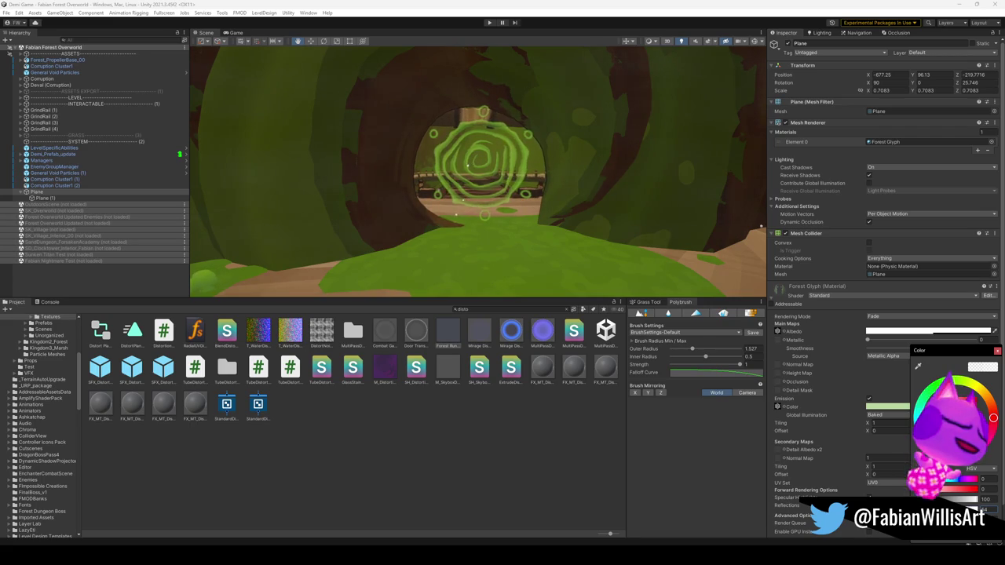
pyautogui.press('Return')
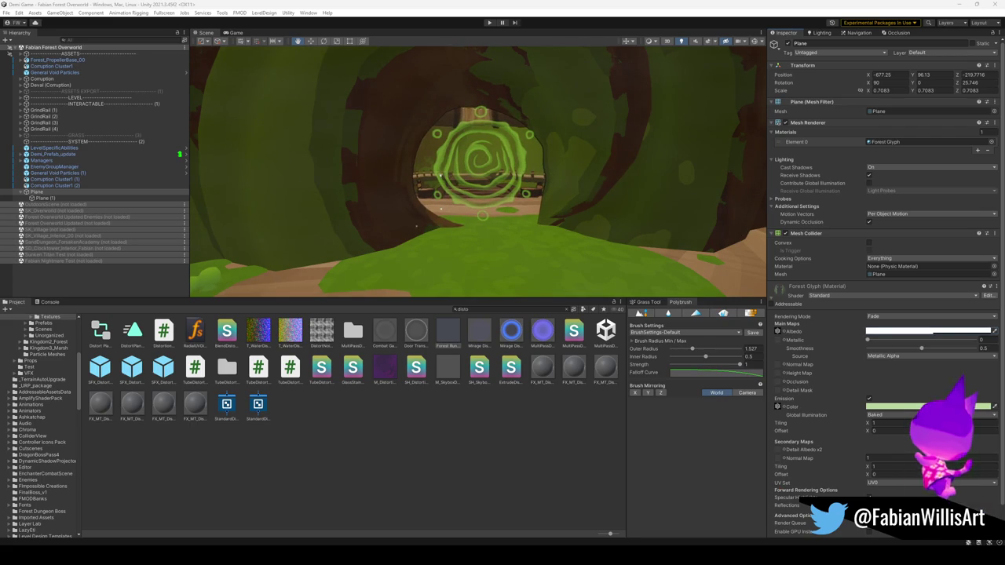
pyautogui.rightClick(610, 224)
pyautogui.press('s')
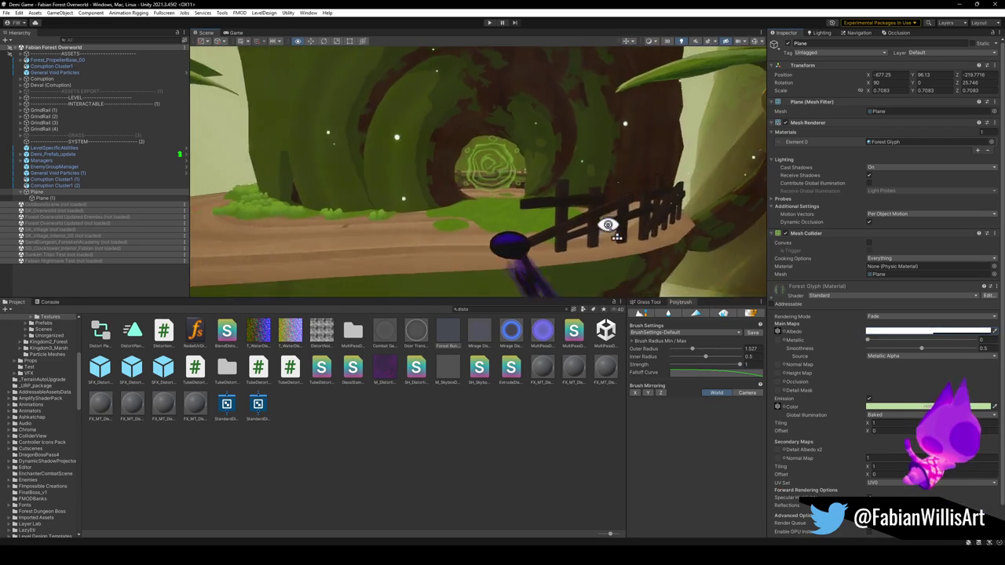
pyautogui.press('w')
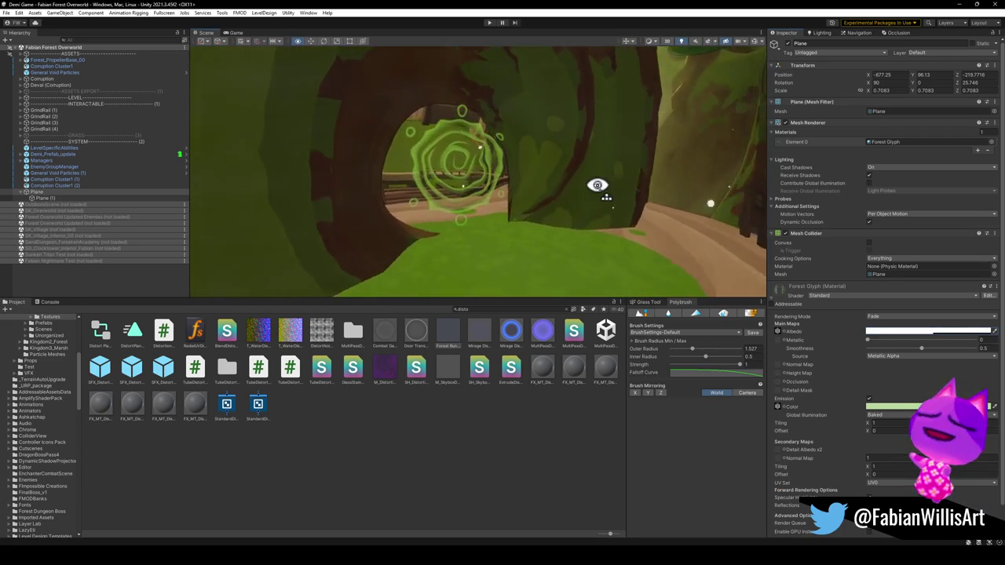
pyautogui.click(444, 333)
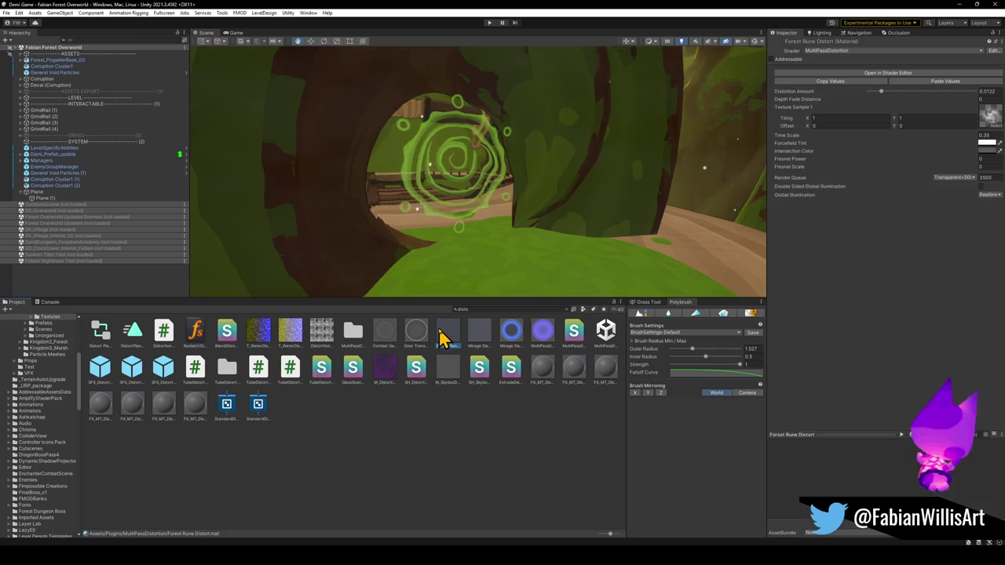
# Lower Forest Rune Distort's Distortion Amount to 0.0052, then select the glyph plane in the Hierarchy.
pyautogui.moveTo(893, 97); pyautogui.dragTo(873, 91)
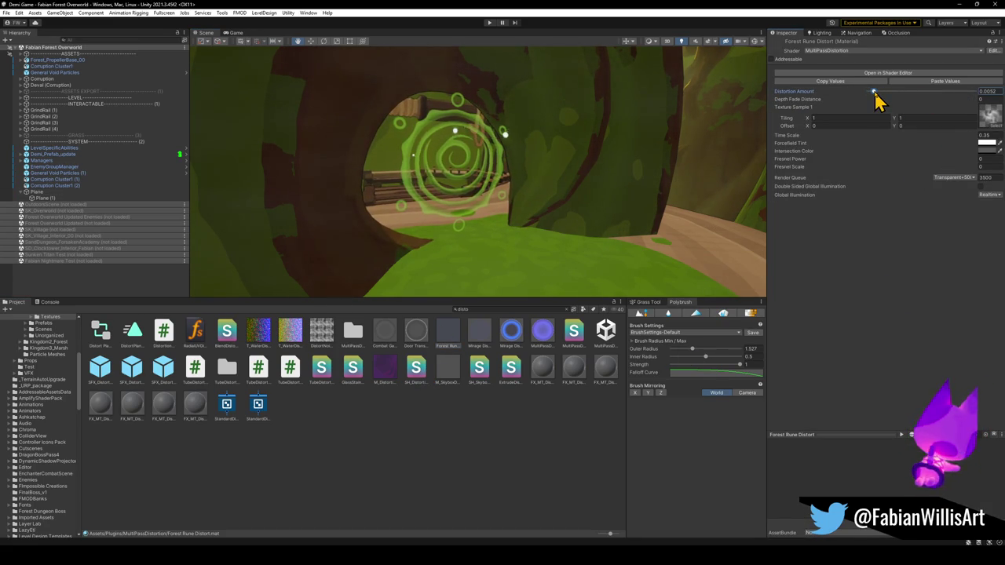
pyautogui.moveTo(510, 161)
pyautogui.mouseDown()
pyautogui.moveTo(433, 168)
pyautogui.moveTo(451, 168)
pyautogui.mouseUp()
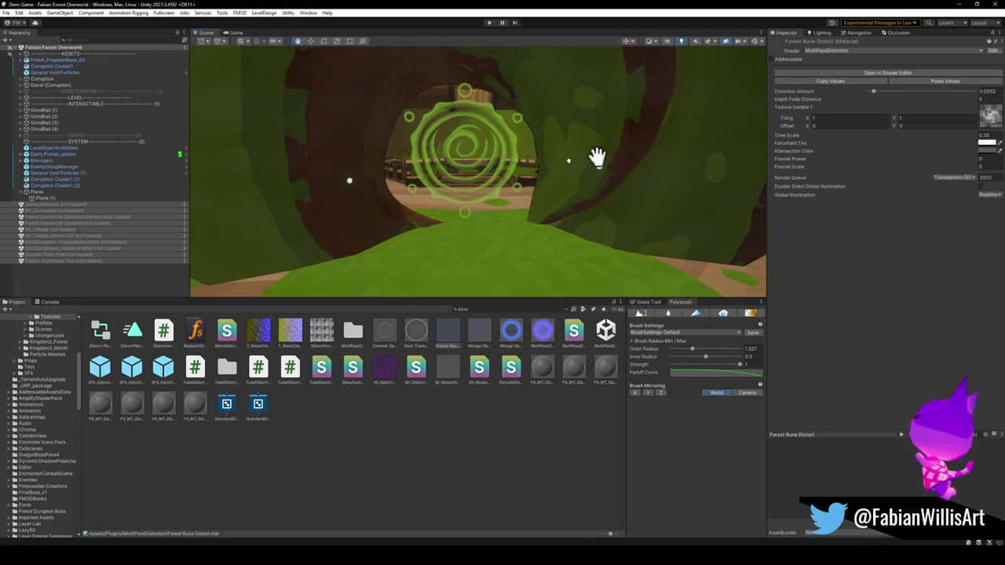
pyautogui.click(52, 198)
pyautogui.click(39, 192)
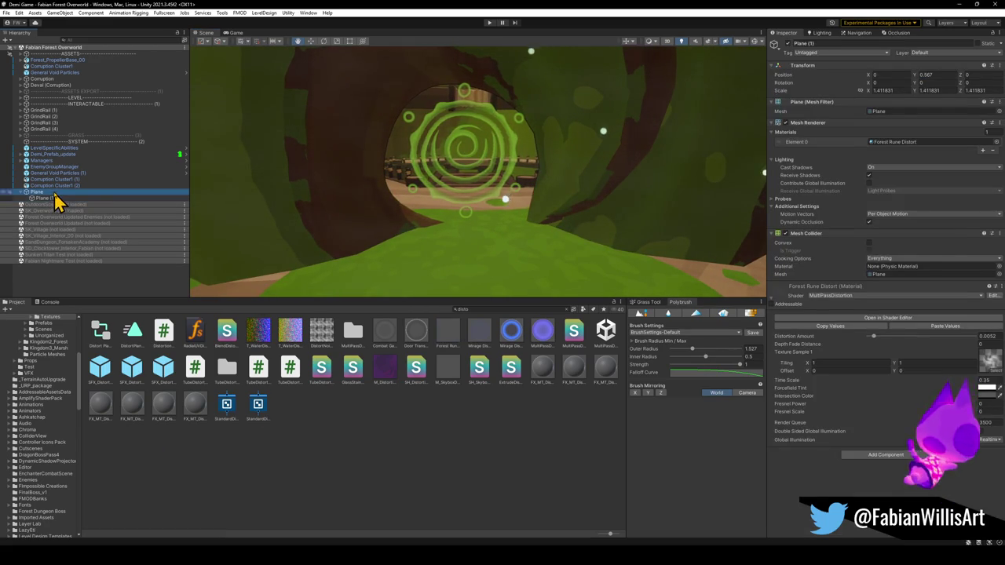
# Lower the Forest Glyph albedo alpha, check its green Emission colour, and fly closer to the glyph.
pyautogui.click(926, 331)
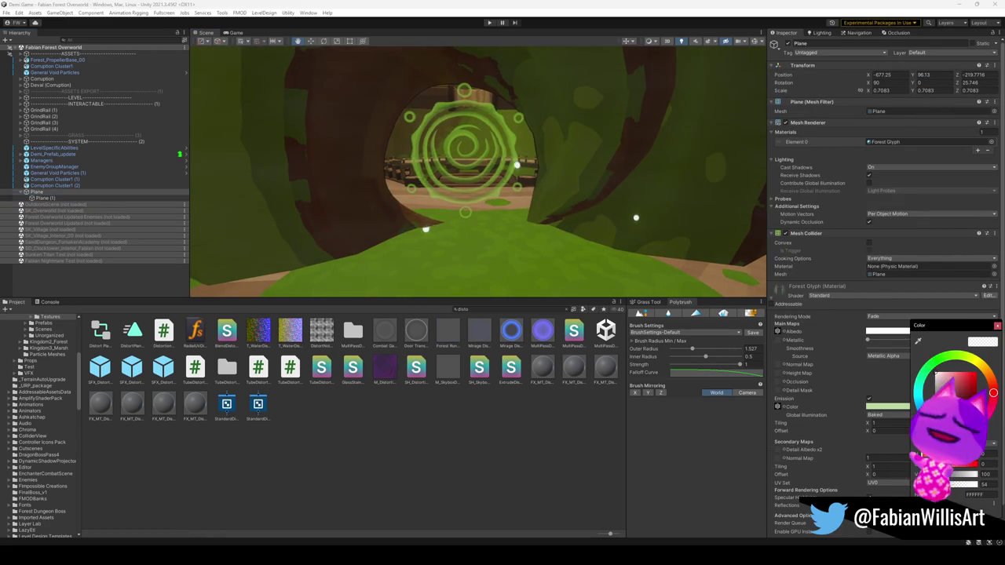
pyautogui.moveTo(964, 496)
pyautogui.mouseDown()
pyautogui.moveTo(944, 495)
pyautogui.moveTo(960, 492)
pyautogui.moveTo(948, 486)
pyautogui.moveTo(939, 495)
pyautogui.moveTo(965, 501)
pyautogui.mouseUp()
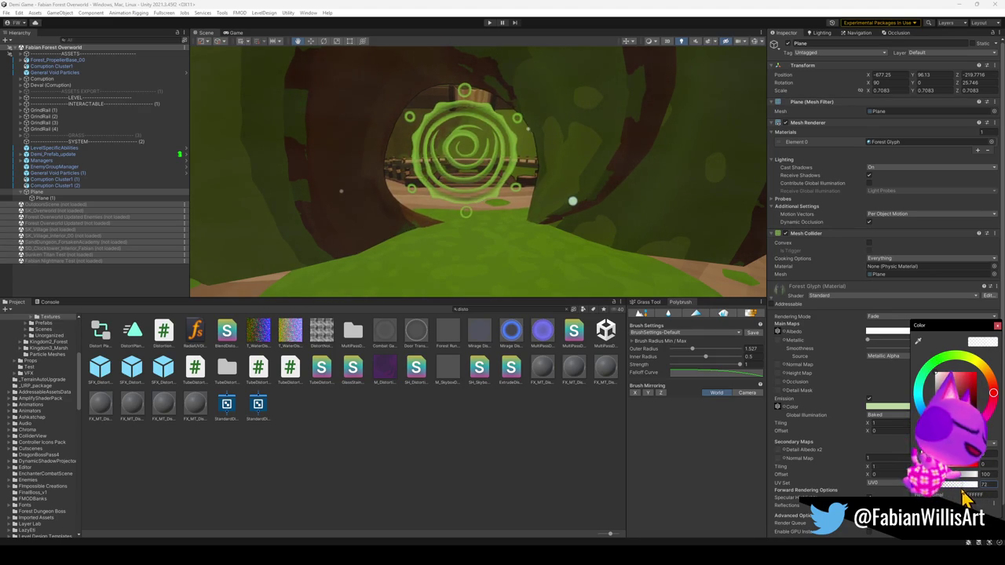
pyautogui.click(206, 245)
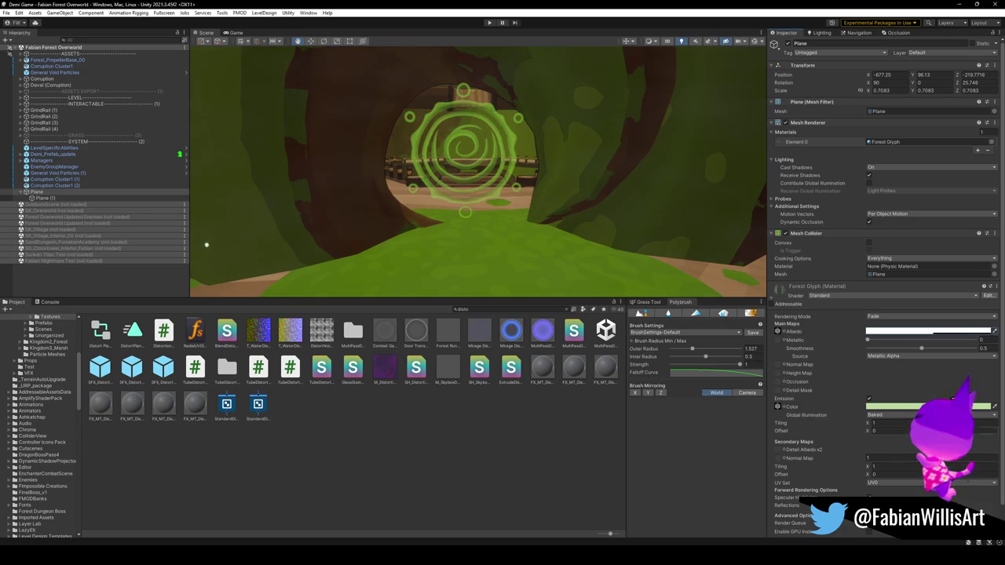
pyautogui.click(887, 406)
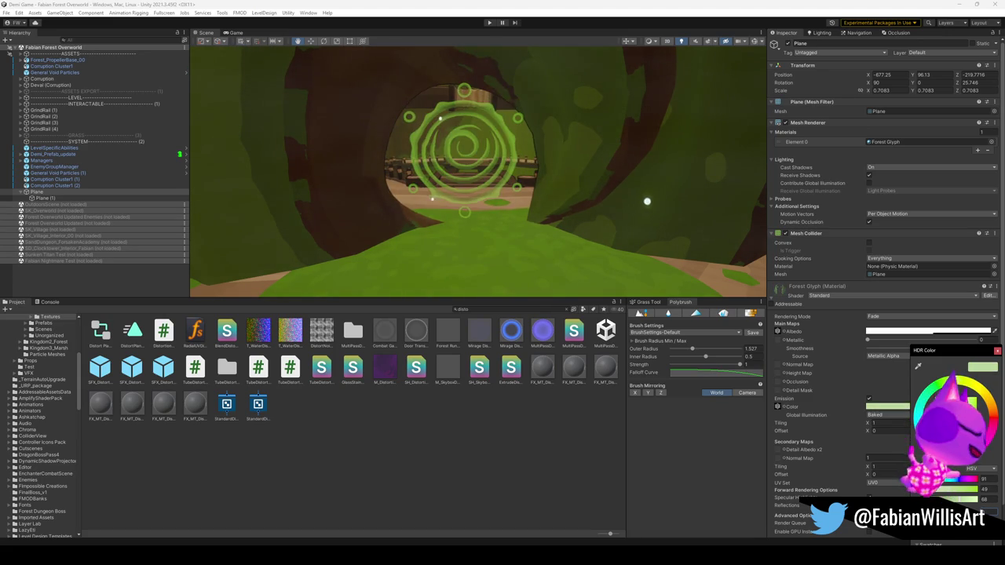
pyautogui.press('Escape')
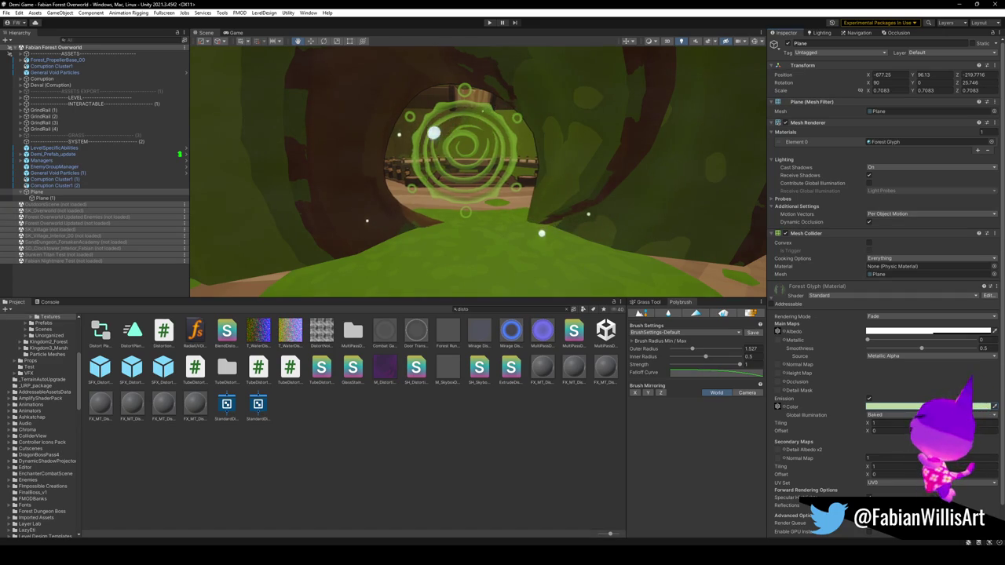
pyautogui.moveTo(456, 209); pyautogui.dragTo(574, 210)
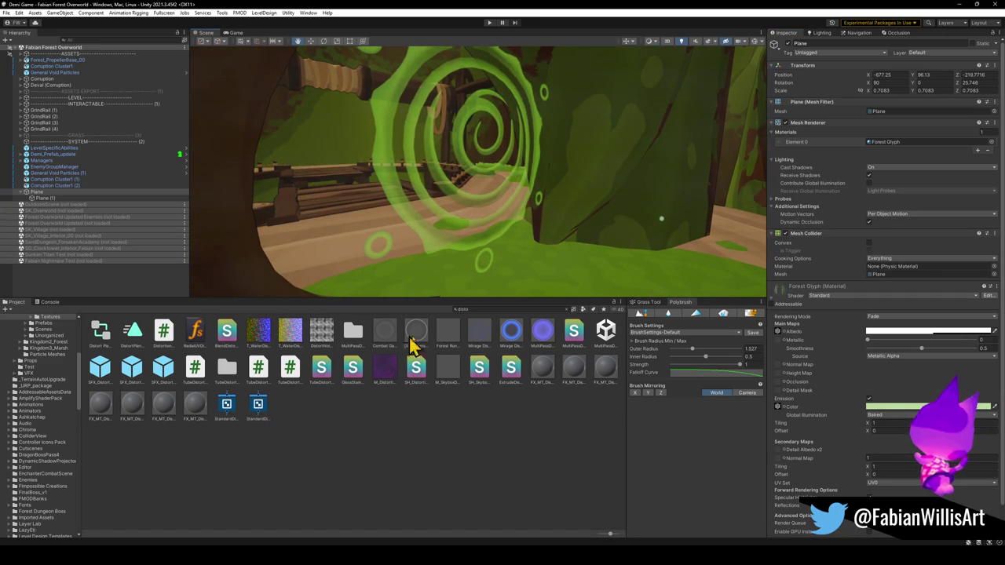
# Test raising Forest Rune Distort's Distortion Amount, then undo it back to 0.0052.
pyautogui.click(448, 338)
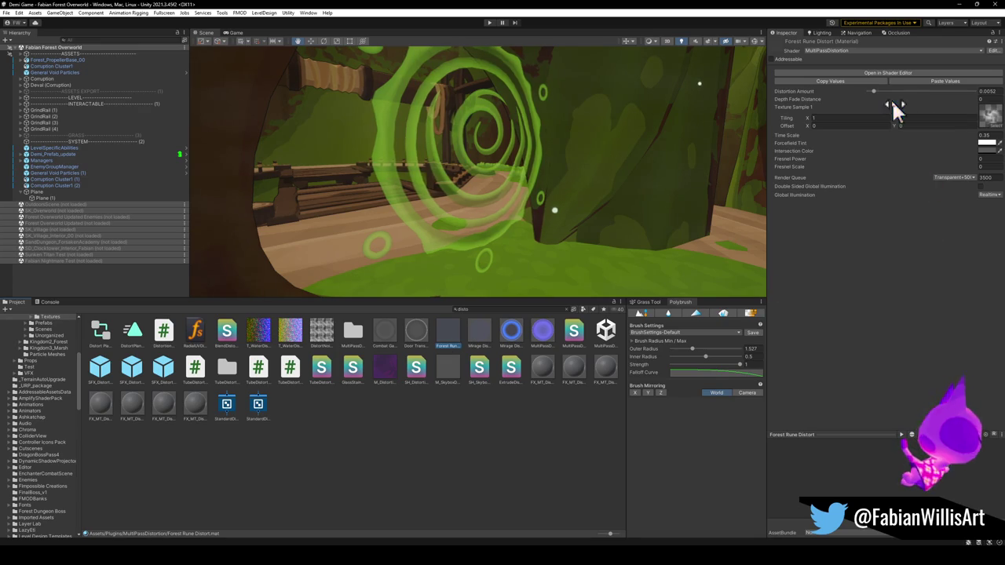
pyautogui.moveTo(874, 97)
pyautogui.mouseDown()
pyautogui.moveTo(972, 102)
pyautogui.moveTo(952, 96)
pyautogui.mouseUp()
pyautogui.moveTo(518, 165); pyautogui.dragTo(557, 162)
pyautogui.hotkey('ctrl', 'z')
pyautogui.hotkey('ctrl', 'z')
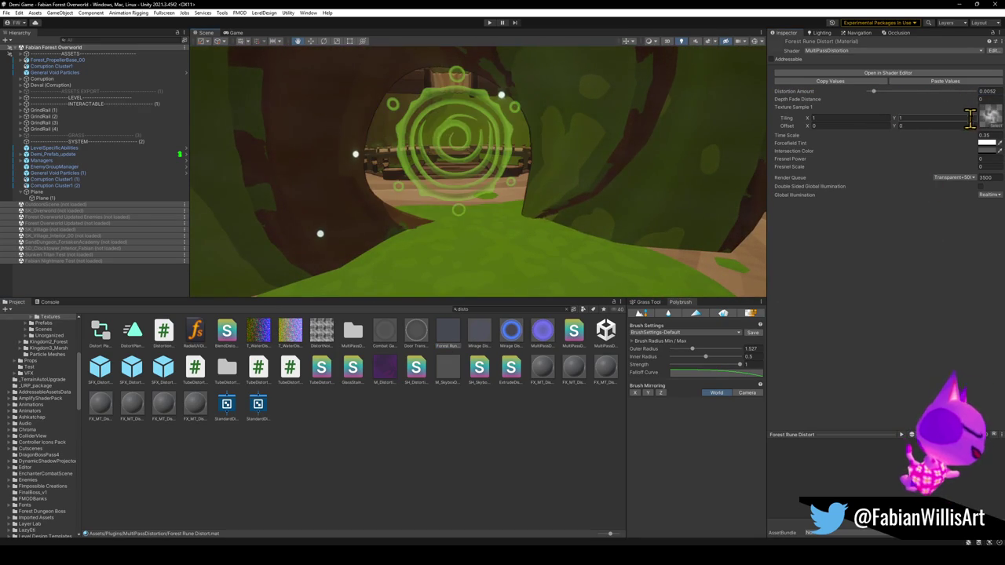
# Try the portal textures as the distortion sample and settle on portal_soft01.
pyautogui.click(988, 127)
pyautogui.click(920, 315)
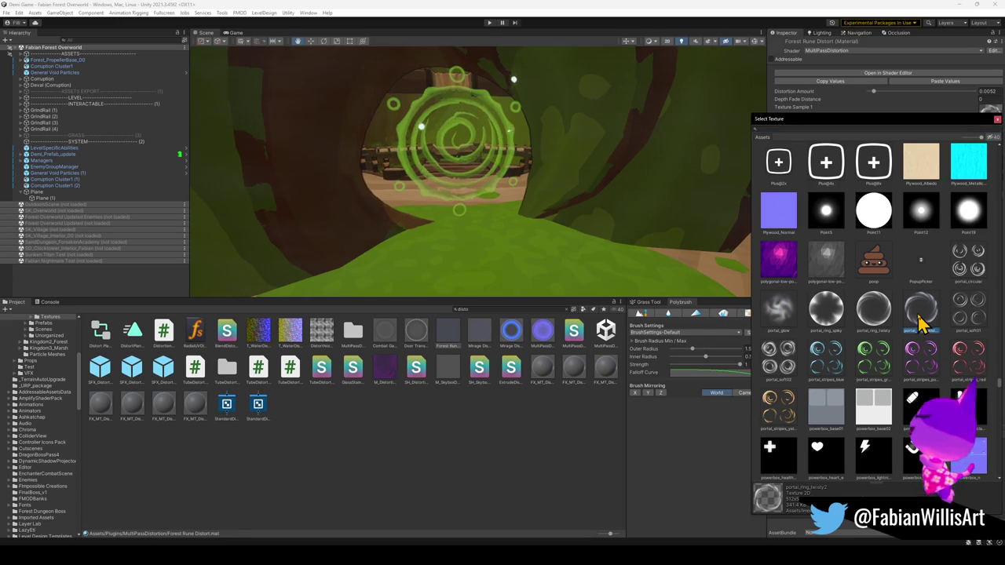
pyautogui.click(886, 320)
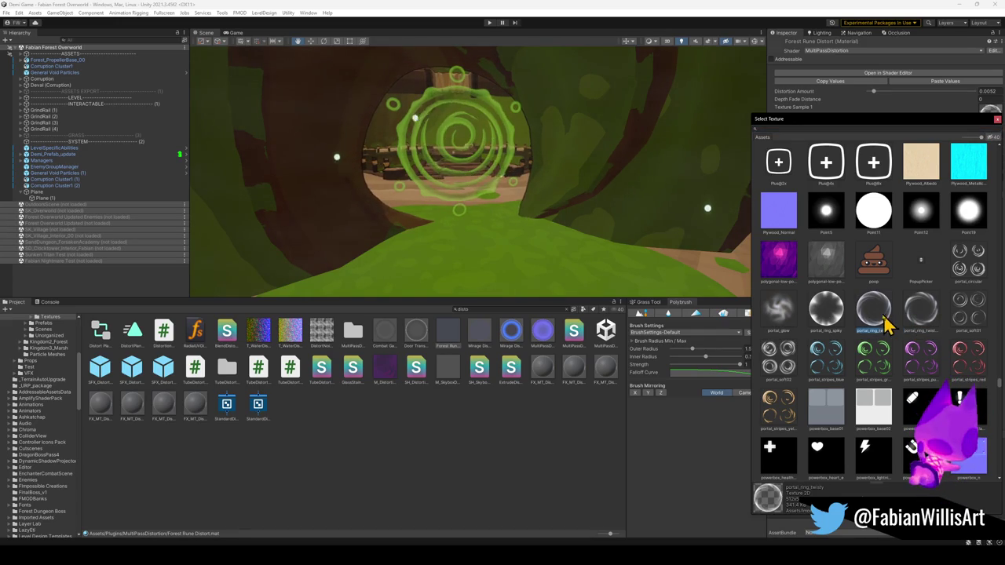
pyautogui.click(789, 318)
pyautogui.click(824, 314)
pyautogui.click(874, 314)
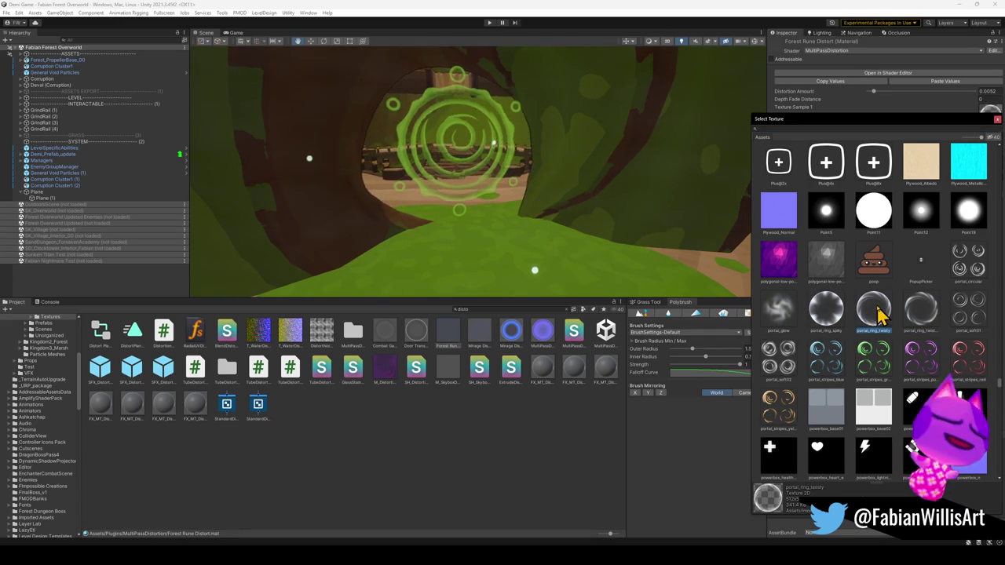
pyautogui.click(919, 314)
pyautogui.click(966, 316)
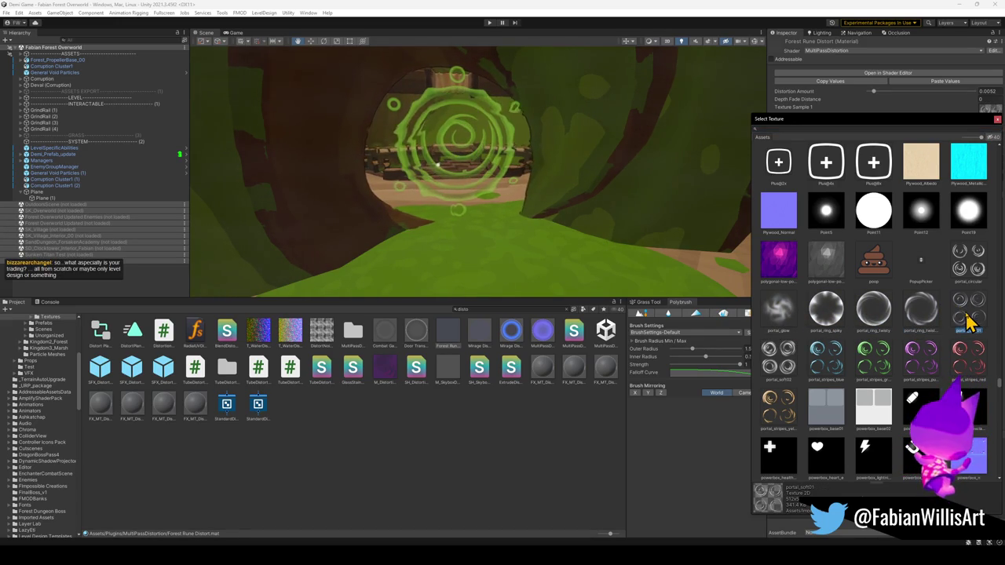
pyautogui.doubleClick(966, 320)
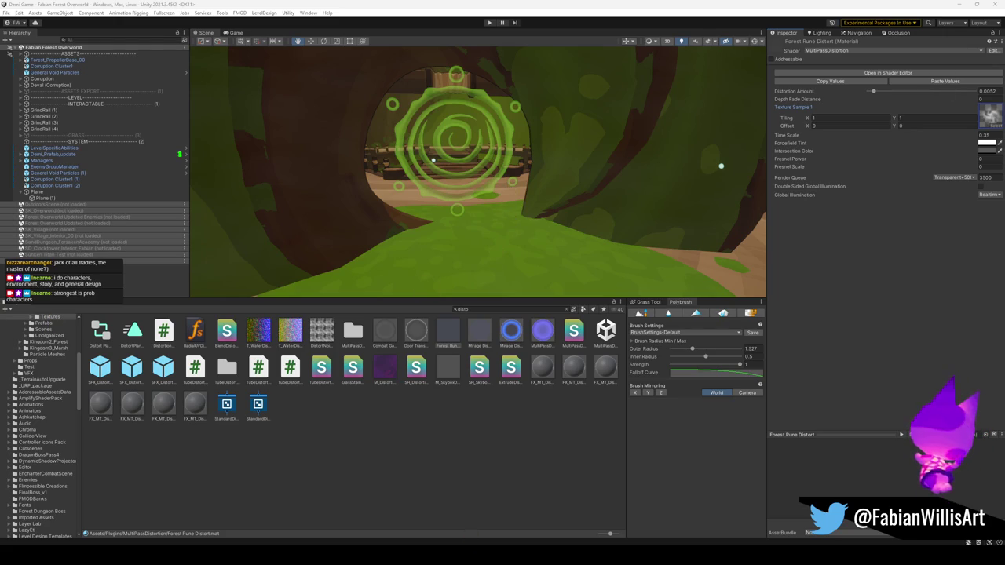
pyautogui.moveTo(503, 556)
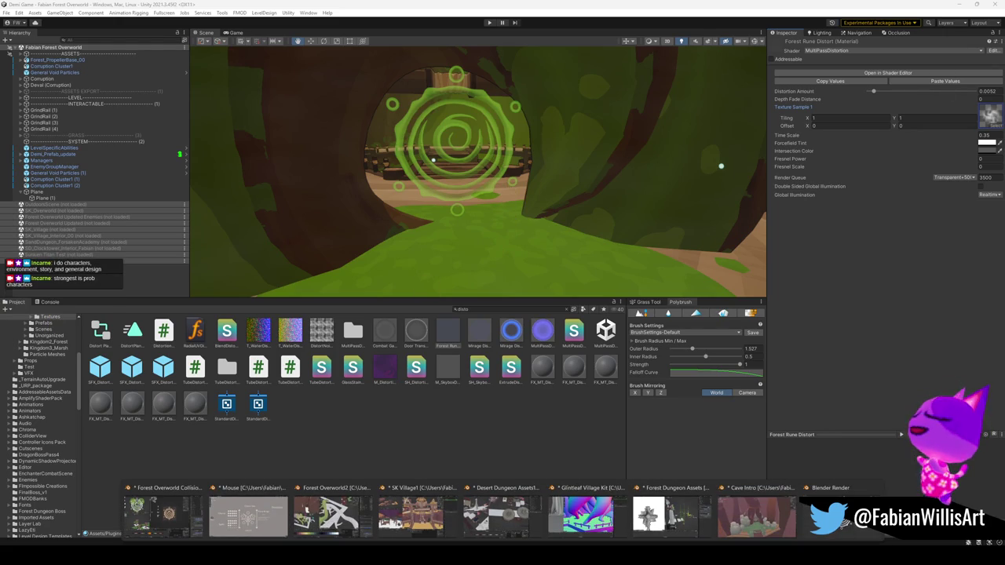
# Switch to Blender's Mouse.blend and zoom into a perspective view of the mouse characters.
pyautogui.click(235, 514)
pyautogui.scroll(-5, 533, 269)
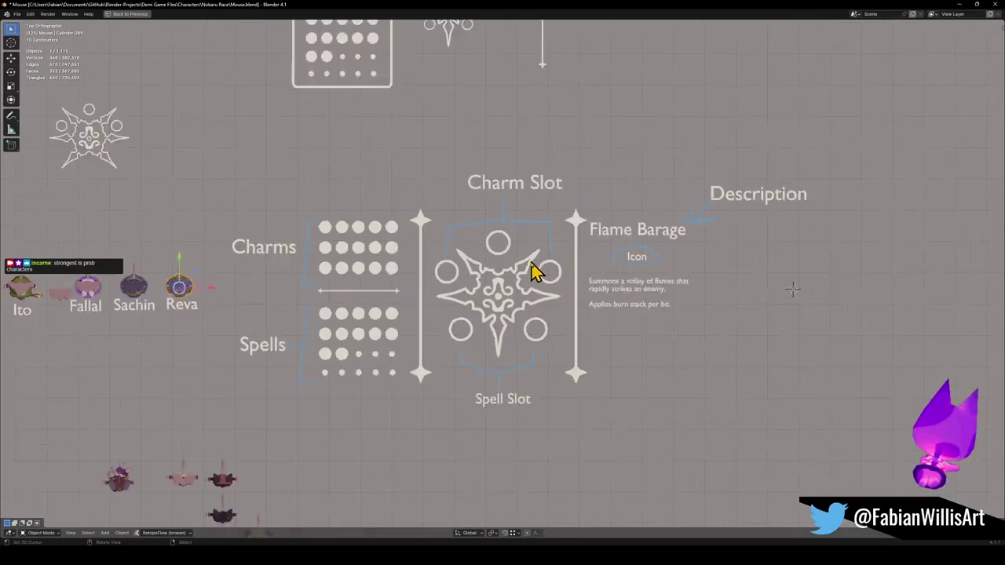
pyautogui.scroll(6, 473, 298)
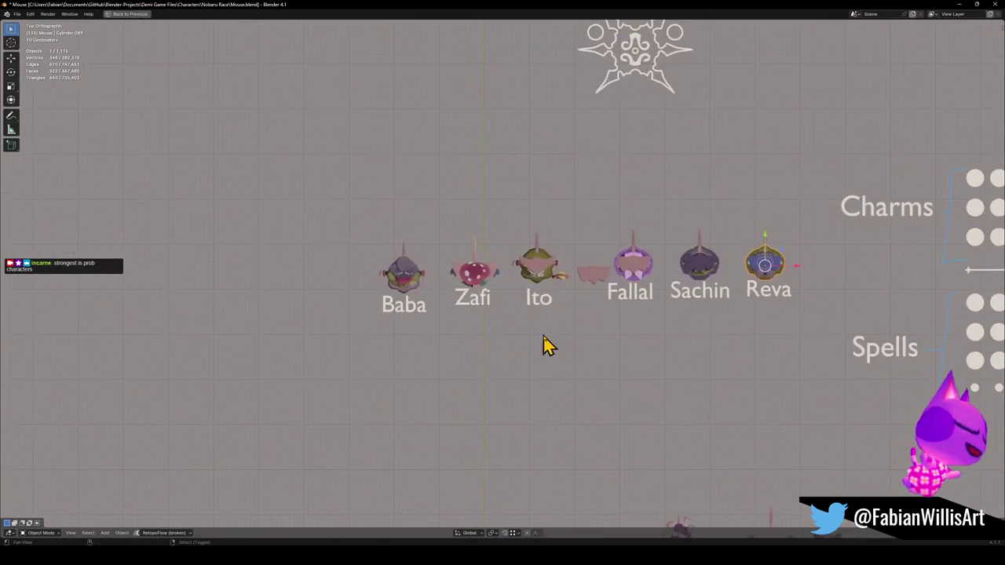
pyautogui.moveTo(547, 343); pyautogui.dragTo(550, 292)
pyautogui.scroll(3, 547, 262)
pyautogui.scroll(2, 497, 309)
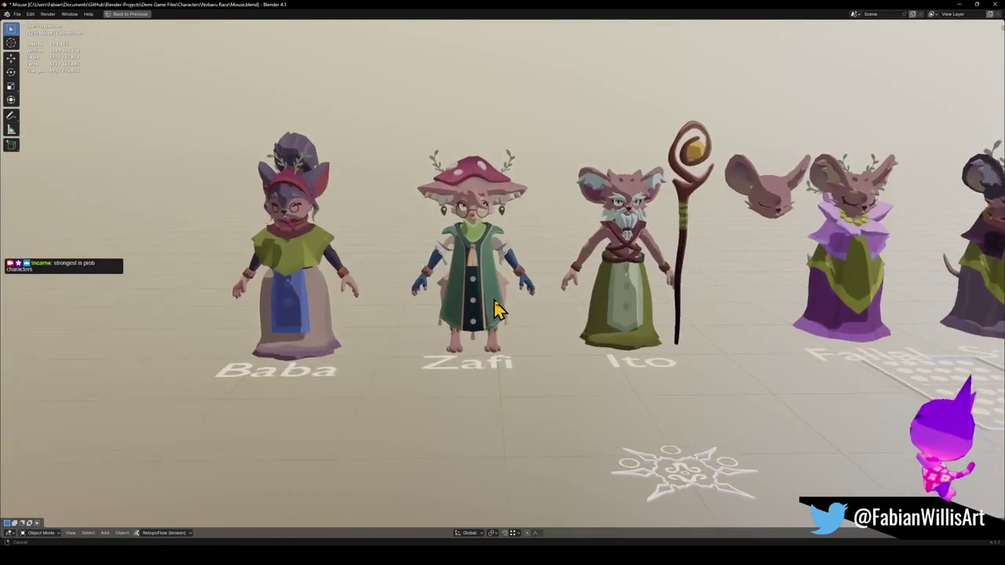
pyautogui.scroll(3, 477, 287)
pyautogui.scroll(2, 531, 341)
# Pan along the row from Baba to the blue-haired mouse, then back to Zafi and Ito.
pyautogui.moveTo(627, 377); pyautogui.dragTo(494, 340)
pyautogui.moveTo(776, 339); pyautogui.dragTo(460, 337)
pyautogui.moveTo(832, 308); pyautogui.dragTo(594, 341)
pyautogui.moveTo(781, 325); pyautogui.dragTo(635, 325)
pyautogui.moveTo(911, 291)
pyautogui.mouseDown()
pyautogui.moveTo(553, 295)
pyautogui.moveTo(855, 285)
pyautogui.moveTo(635, 274)
pyautogui.mouseUp()
pyautogui.moveTo(821, 287)
pyautogui.mouseDown()
pyautogui.moveTo(720, 288)
pyautogui.moveTo(706, 274)
pyautogui.mouseUp()
pyautogui.scroll(-2, 703, 275)
pyautogui.moveTo(442, 303); pyautogui.dragTo(601, 314)
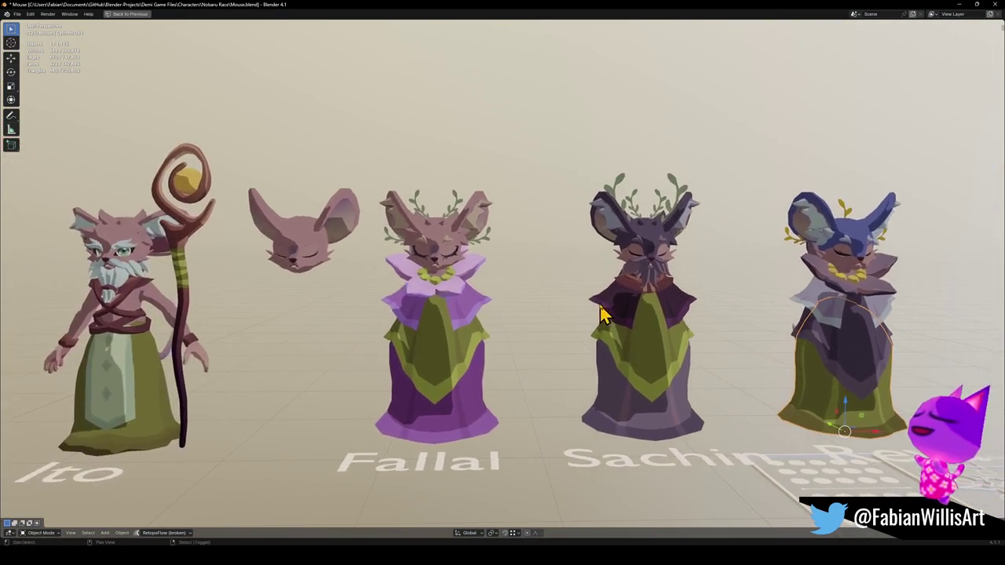
pyautogui.scroll(1, 525, 318)
pyautogui.moveTo(525, 318); pyautogui.dragTo(664, 321)
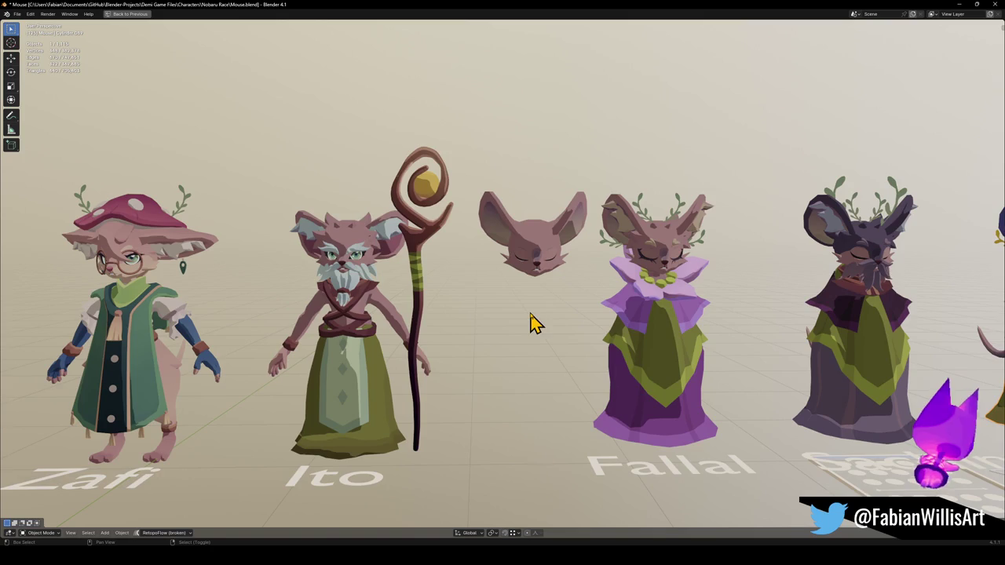
pyautogui.moveTo(516, 330); pyautogui.dragTo(733, 330)
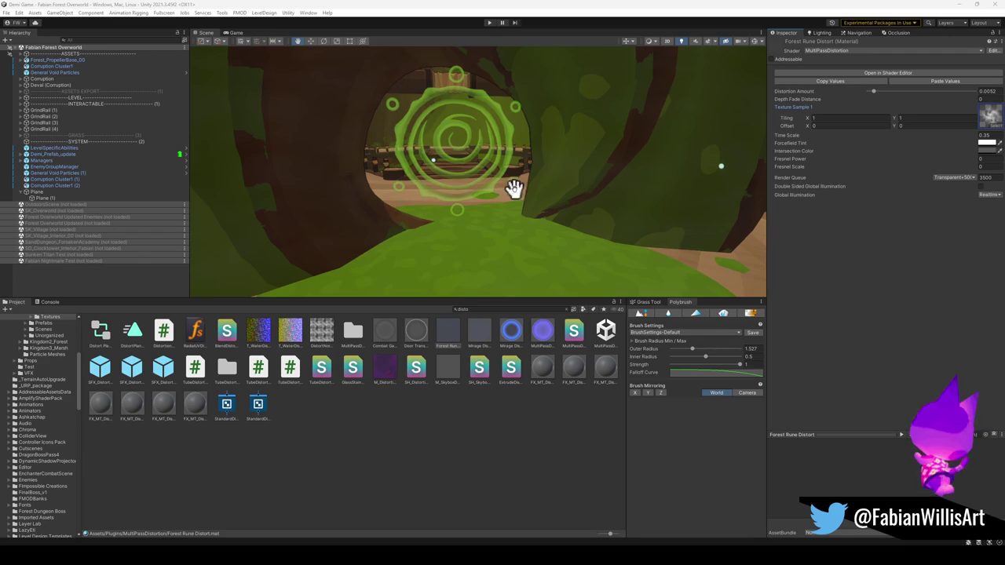
# Orbit the Unity Scene view around the spiral rune portal and focus the Project search field.
pyautogui.moveTo(592, 173)
pyautogui.mouseDown()
pyautogui.moveTo(538, 200)
pyautogui.moveTo(574, 202)
pyautogui.moveTo(529, 193)
pyautogui.moveTo(575, 189)
pyautogui.moveTo(399, 184)
pyautogui.moveTo(447, 193)
pyautogui.moveTo(396, 193)
pyautogui.mouseUp()
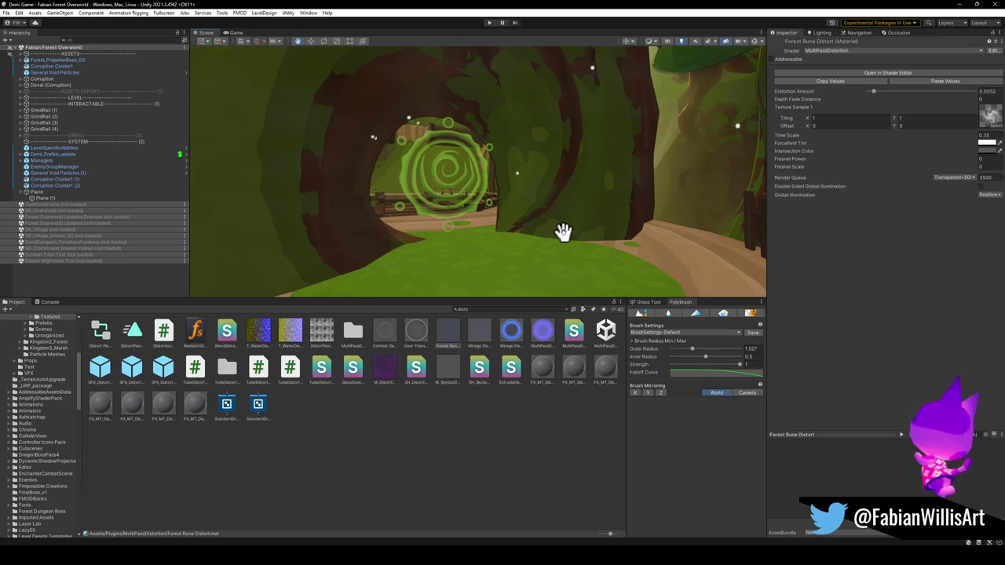
pyautogui.click(518, 309)
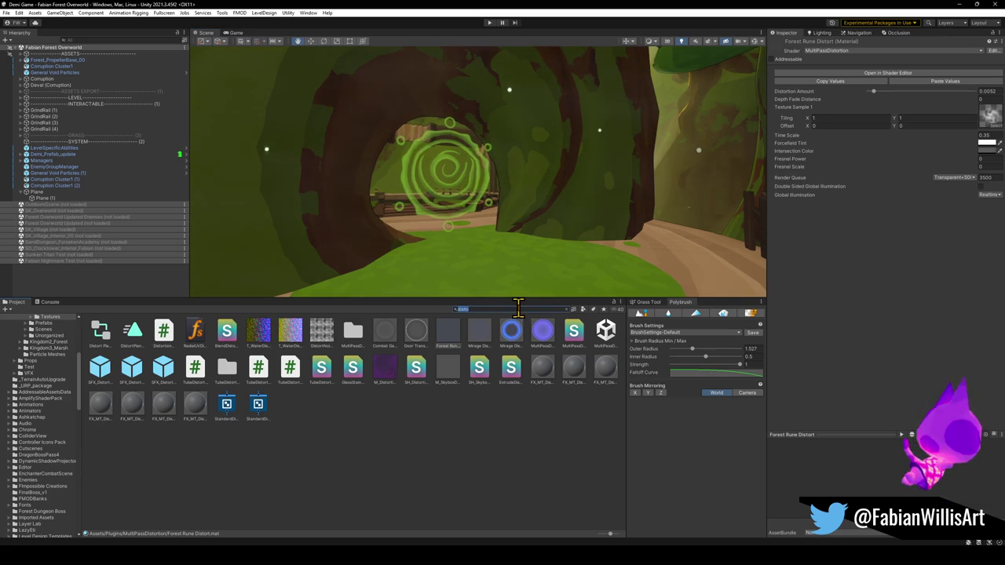
# Search the Project for 'halo' and apply the Wanderer-Light Plane-Halo3 material to the portal.
pyautogui.write('hallo')
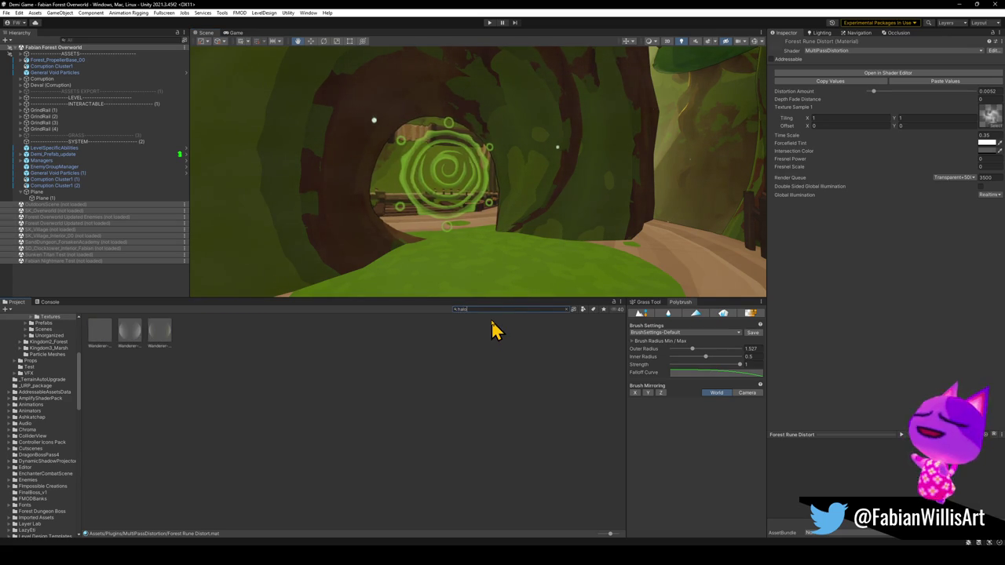
pyautogui.moveTo(161, 339)
pyautogui.mouseDown()
pyautogui.moveTo(431, 196)
pyautogui.moveTo(424, 216)
pyautogui.mouseUp()
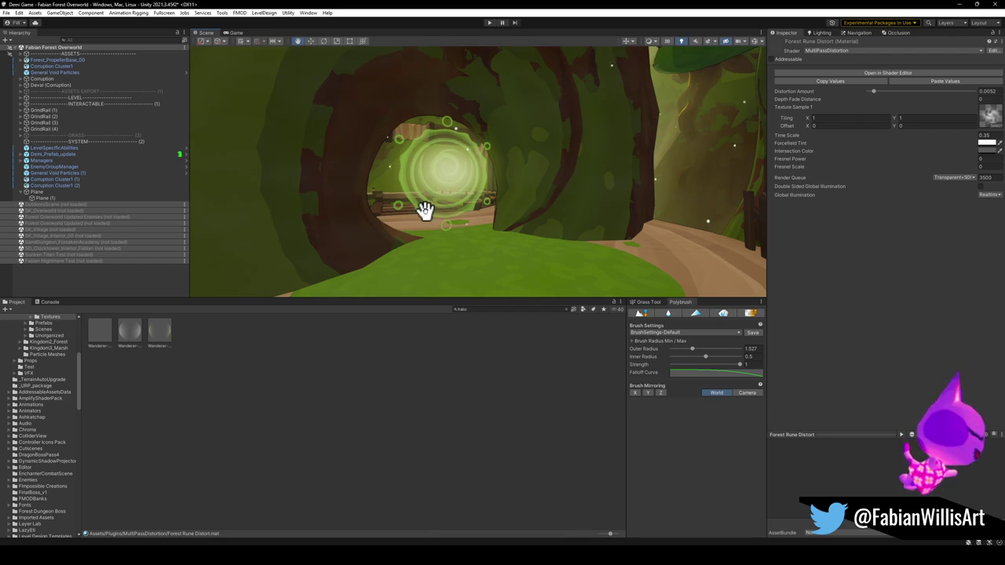
pyautogui.moveTo(511, 190); pyautogui.dragTo(287, 281)
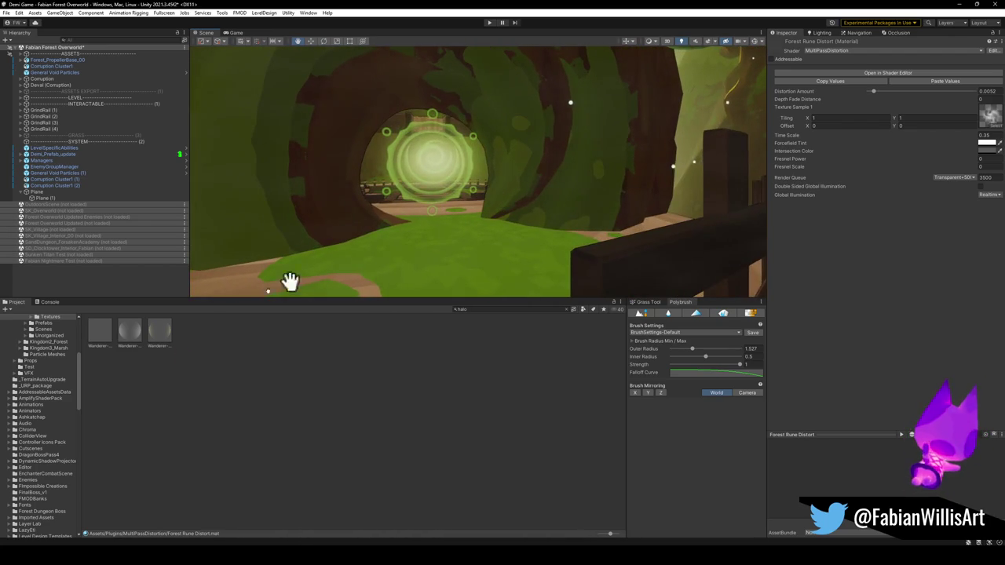
pyautogui.click(161, 334)
pyautogui.moveTo(171, 341)
pyautogui.mouseDown()
pyautogui.moveTo(444, 152)
pyautogui.moveTo(150, 359)
pyautogui.mouseUp()
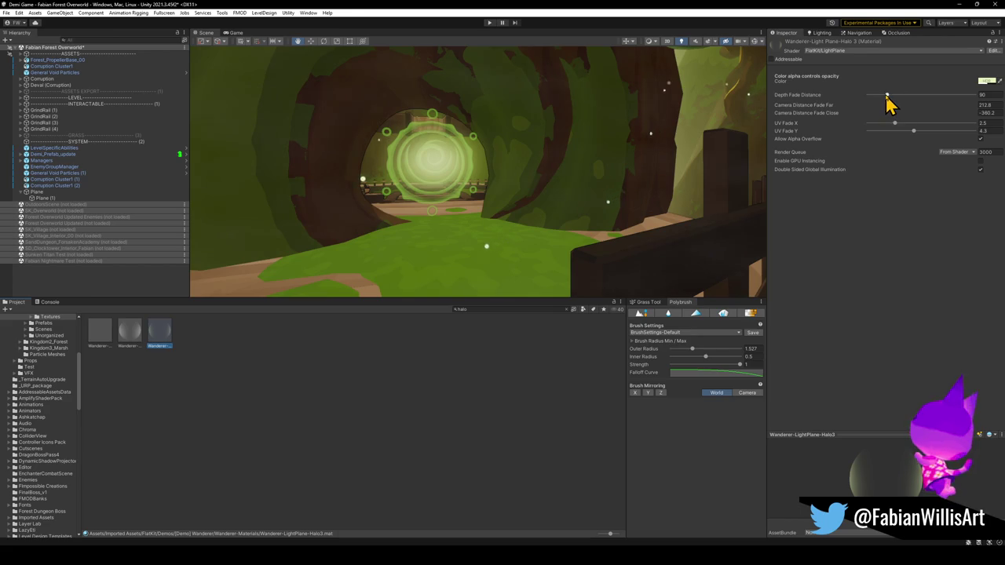
# Adjust the halo's fade settings, keeping UV fades at 2.5 and 4.3, then reselect Forest Rune Distort.
pyautogui.click(887, 95)
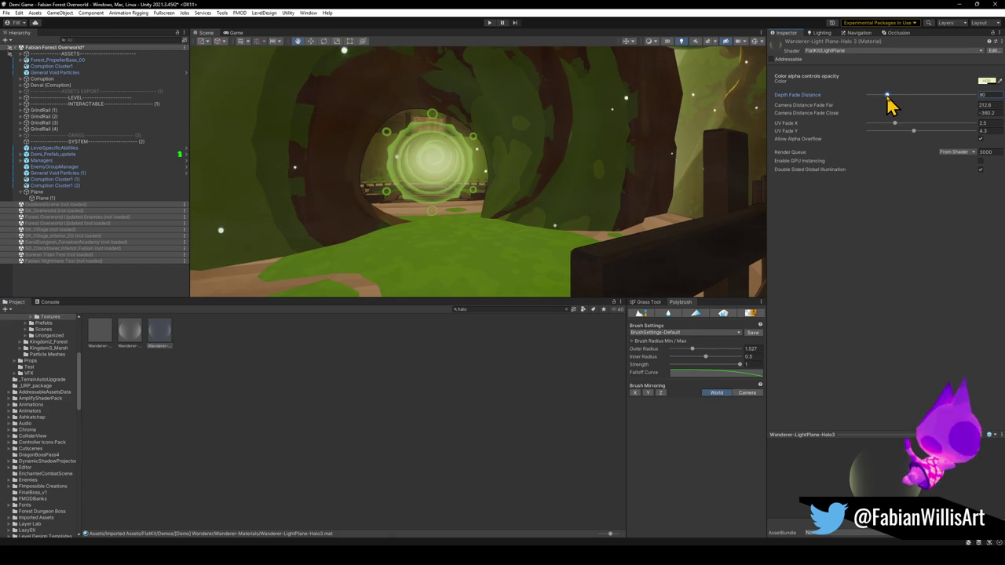
pyautogui.moveTo(903, 126)
pyautogui.mouseDown()
pyautogui.moveTo(868, 124)
pyautogui.moveTo(947, 141)
pyautogui.moveTo(861, 132)
pyautogui.moveTo(908, 139)
pyautogui.mouseUp()
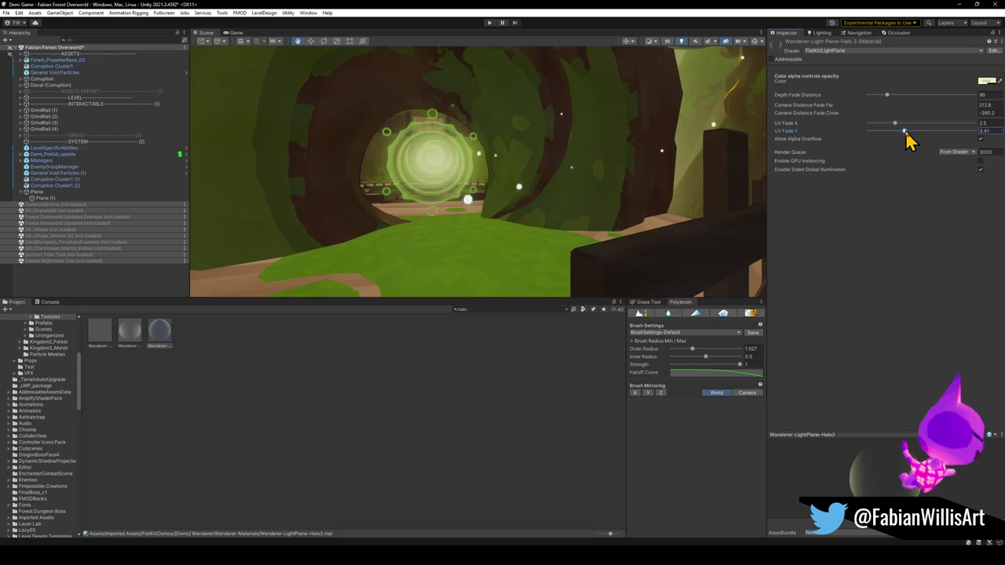
pyautogui.click(976, 115)
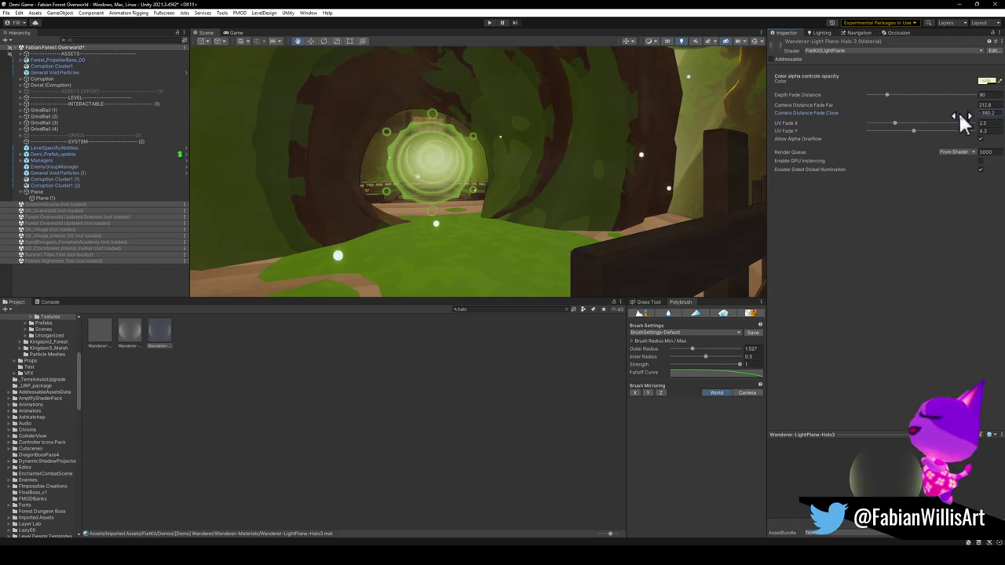
pyautogui.moveTo(971, 108)
pyautogui.mouseDown()
pyautogui.moveTo(724, 115)
pyautogui.moveTo(718, 101)
pyautogui.moveTo(953, 112)
pyautogui.mouseUp()
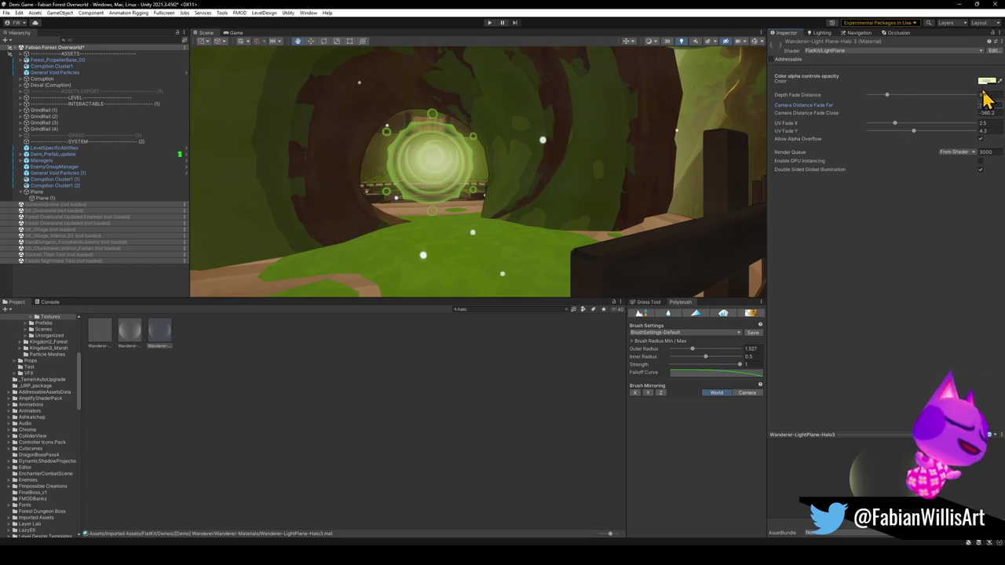
pyautogui.moveTo(465, 134); pyautogui.dragTo(508, 140)
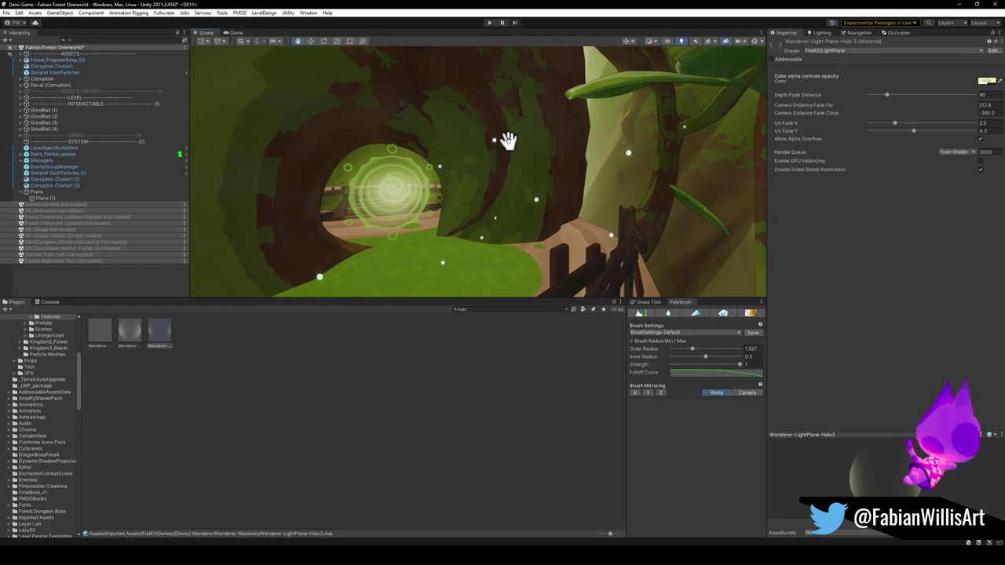
pyautogui.click(459, 199)
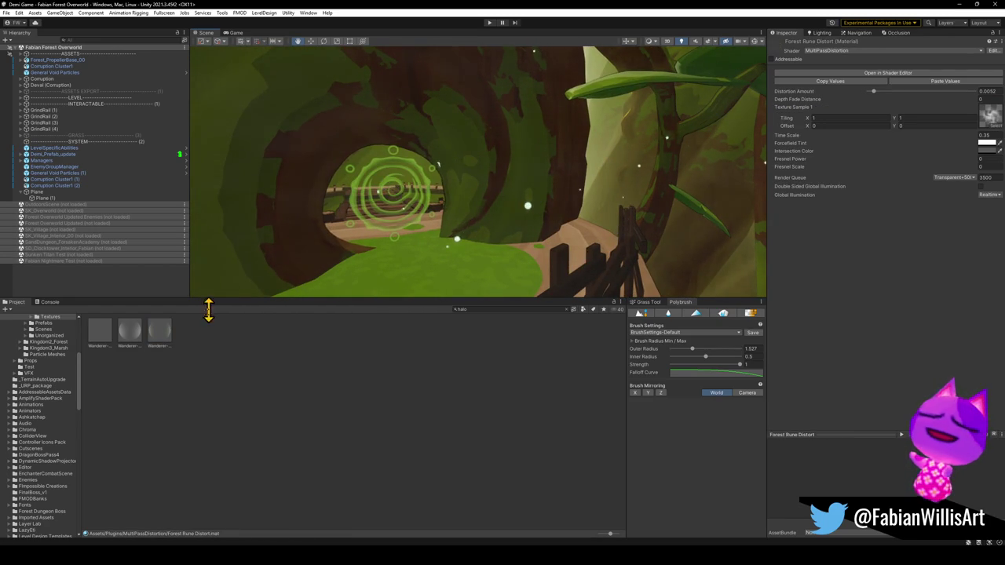
# Fly the Scene camera up close to the green spiral rune portal in the tunnel.
pyautogui.moveTo(139, 336)
pyautogui.mouseDown()
pyautogui.moveTo(404, 204)
pyautogui.moveTo(389, 204)
pyautogui.moveTo(398, 253)
pyautogui.moveTo(467, 234)
pyautogui.mouseUp()
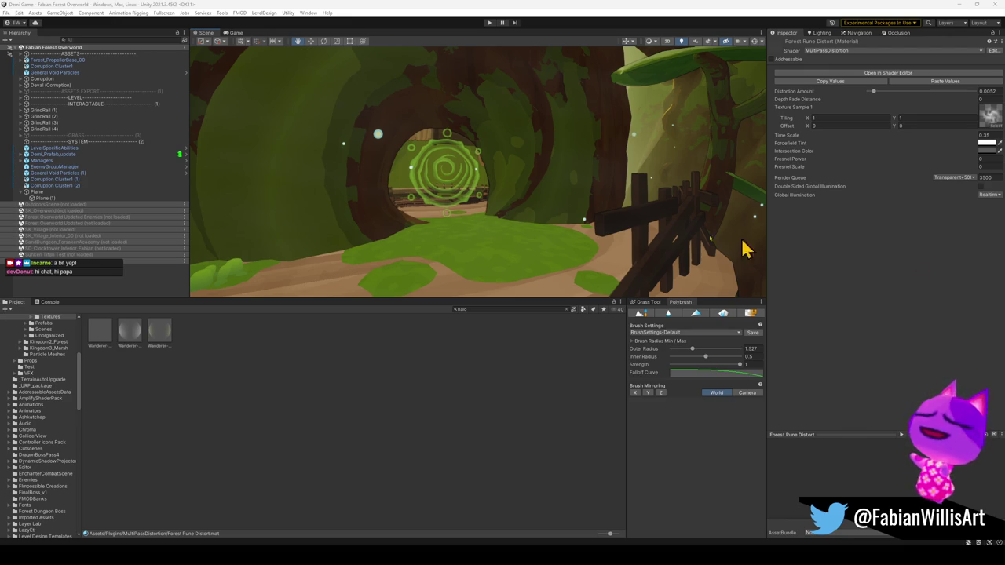
pyautogui.moveTo(513, 175); pyautogui.dragTo(543, 173)
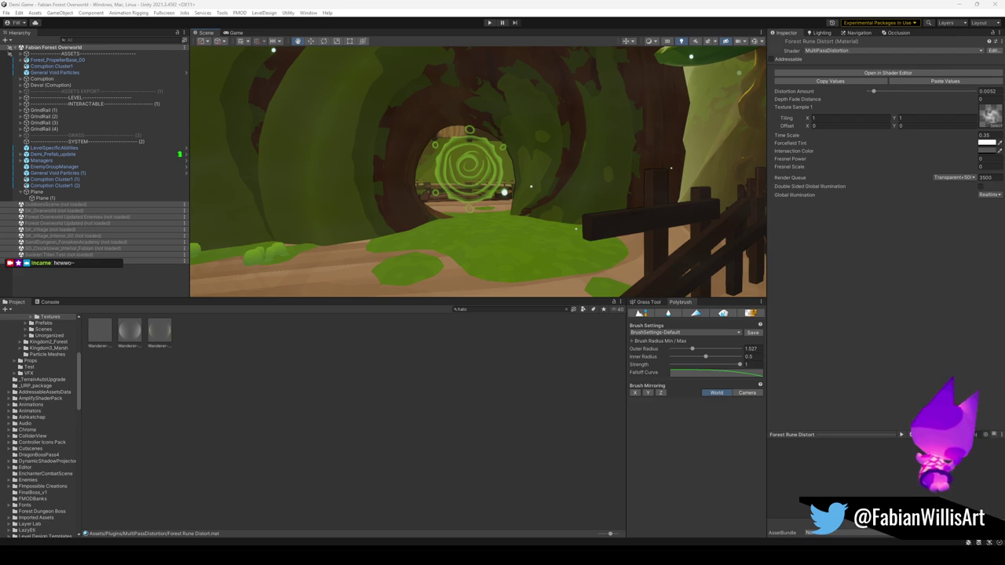
pyautogui.moveTo(536, 175)
pyautogui.mouseDown()
pyautogui.moveTo(534, 186)
pyautogui.moveTo(548, 186)
pyautogui.mouseUp()
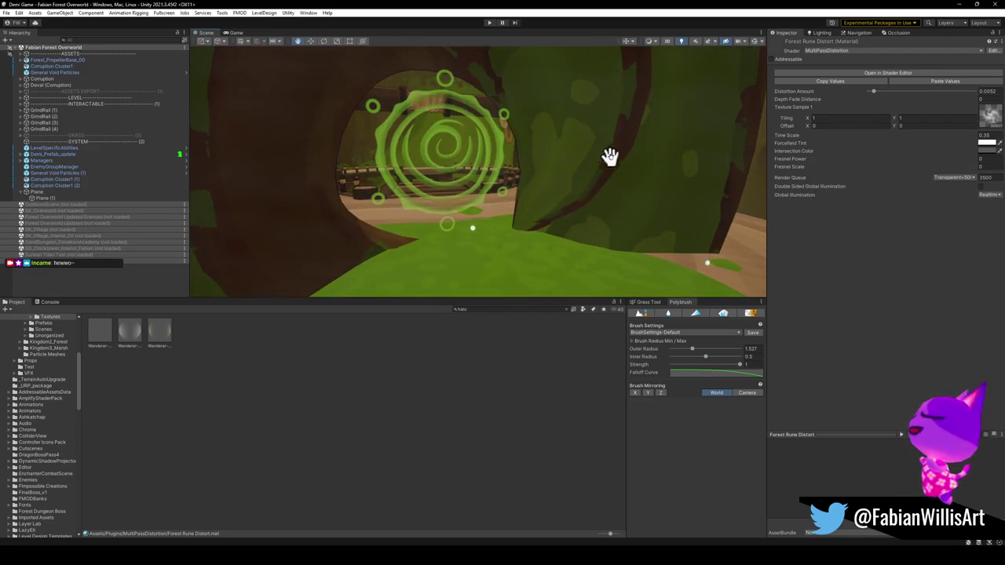
# Select Plane (1), raise its Distortion Amount and edit its Time Scale value.
pyautogui.click(366, 192)
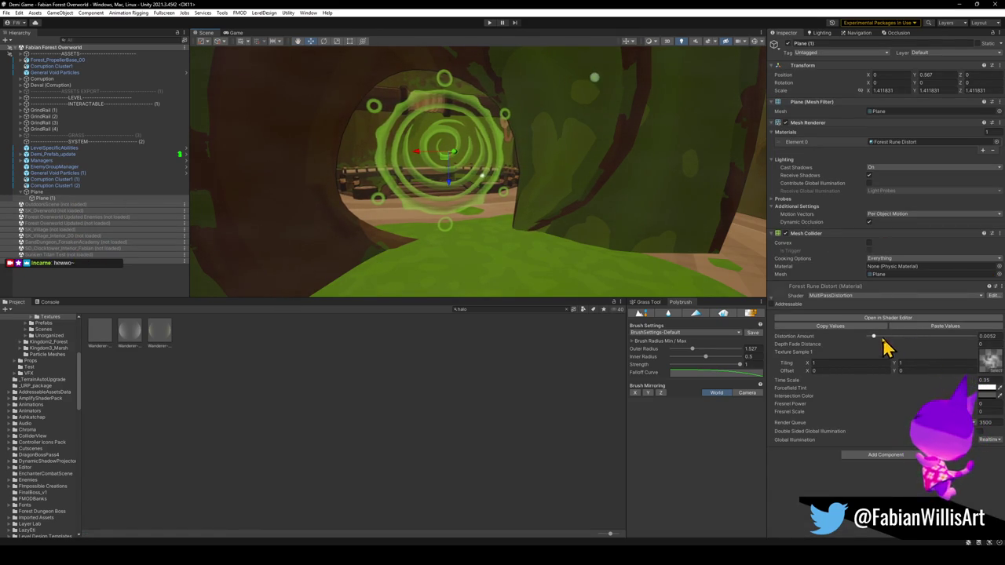
pyautogui.moveTo(873, 337); pyautogui.dragTo(890, 336)
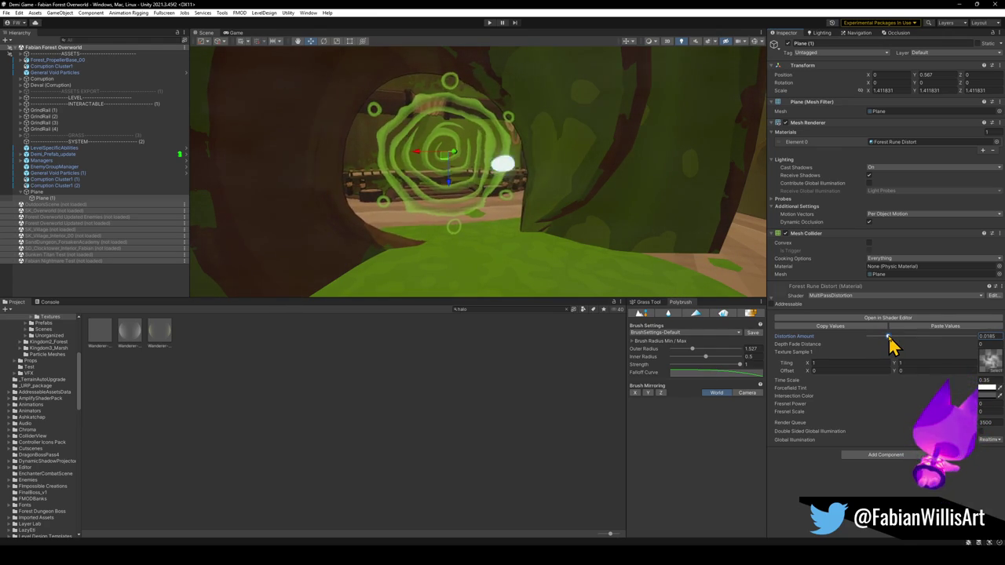
pyautogui.click(981, 382)
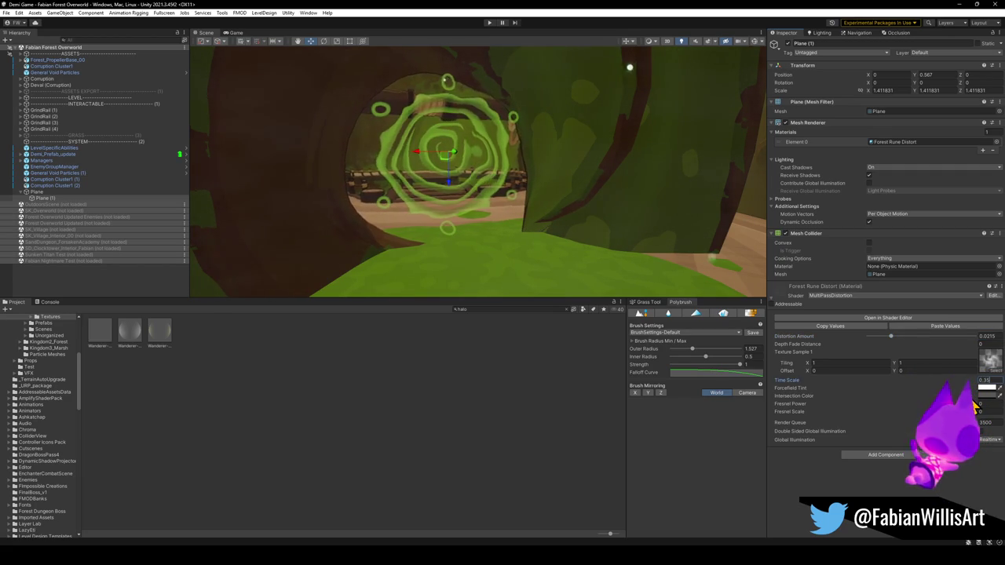
pyautogui.write('0.30')
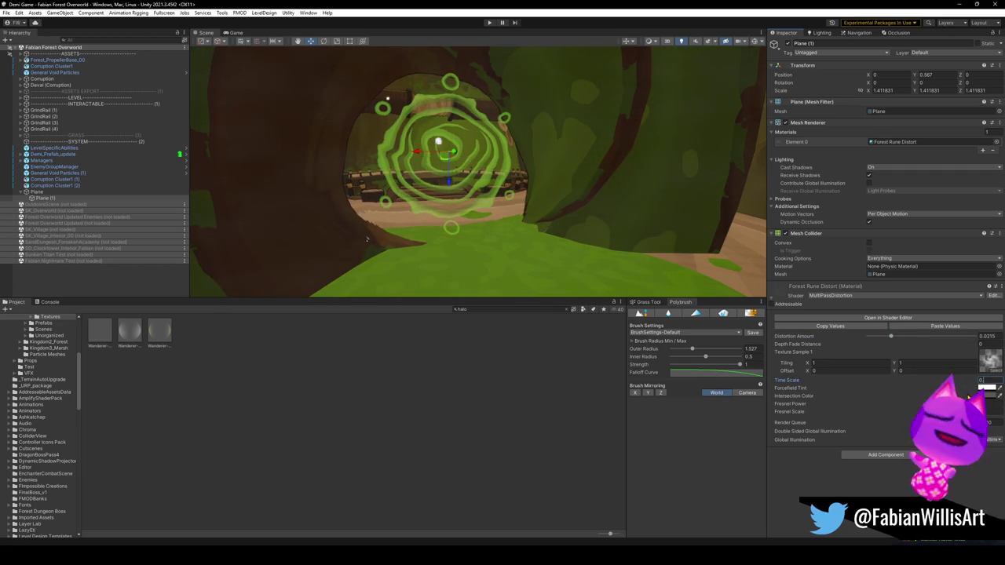
pyautogui.write('.1')
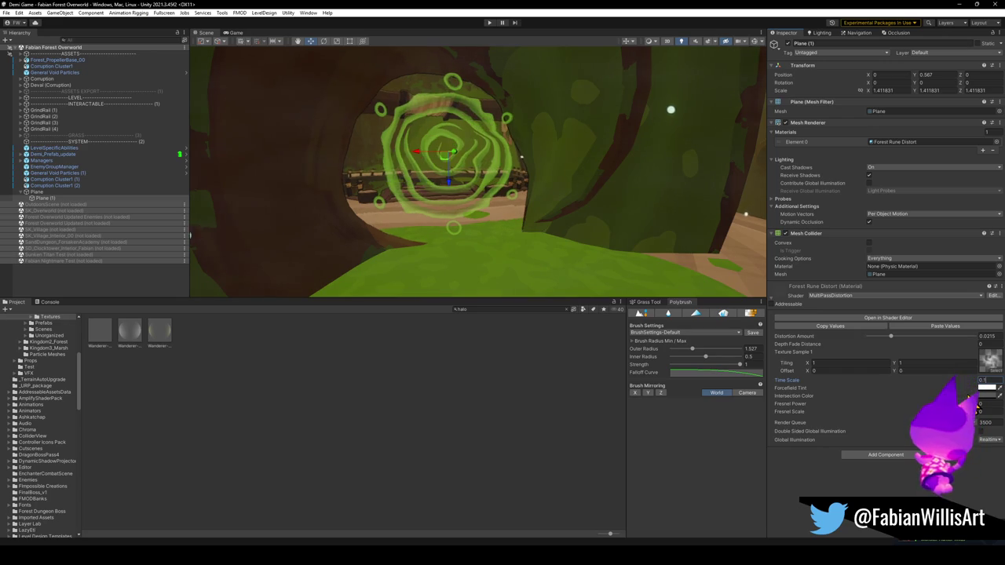
pyautogui.press('BackSpace')
pyautogui.write('2')
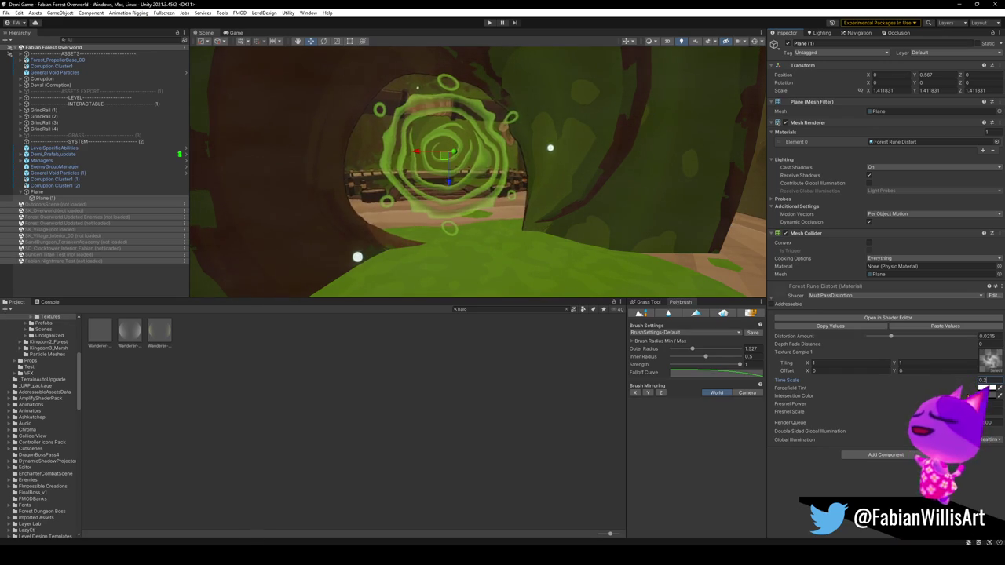
# Fine-tune the Distortion Amount to 0.0099 and re-enter the Time Scale value.
pyautogui.moveTo(891, 337); pyautogui.dragTo(881, 342)
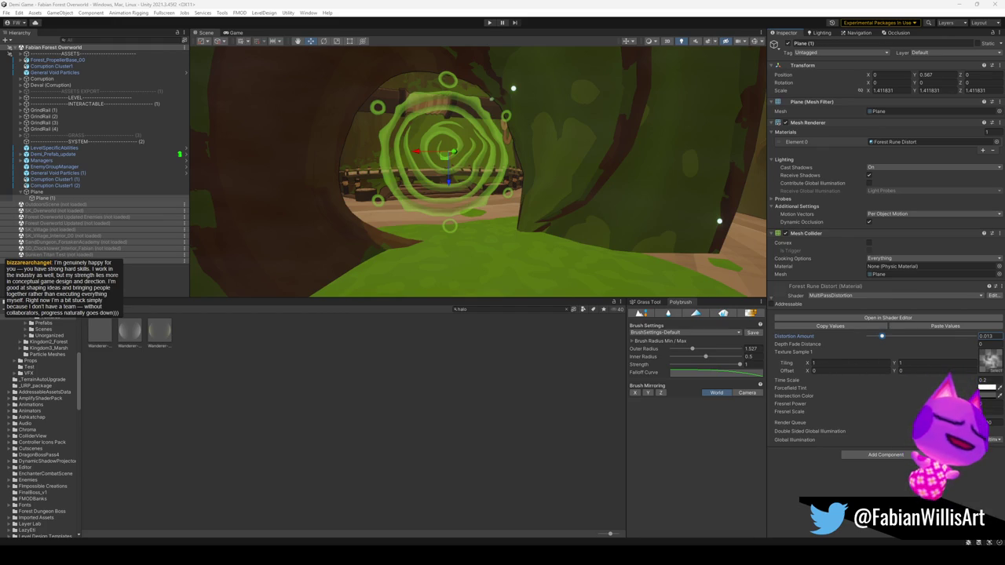
pyautogui.moveTo(538, 179)
pyautogui.mouseDown()
pyautogui.moveTo(513, 182)
pyautogui.moveTo(519, 196)
pyautogui.moveTo(526, 172)
pyautogui.moveTo(759, 240)
pyautogui.moveTo(552, 202)
pyautogui.moveTo(569, 211)
pyautogui.mouseUp()
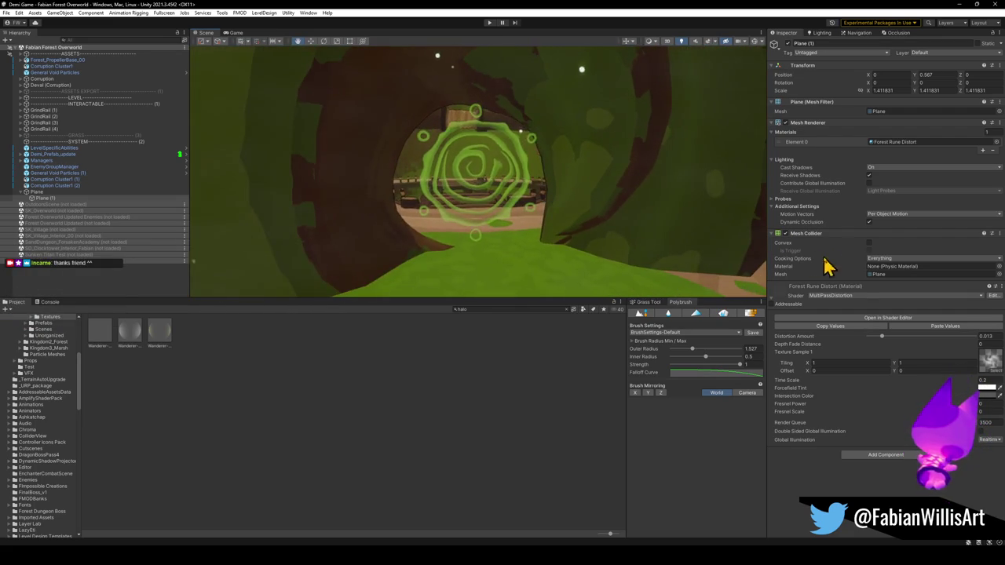
pyautogui.moveTo(881, 336); pyautogui.dragTo(878, 337)
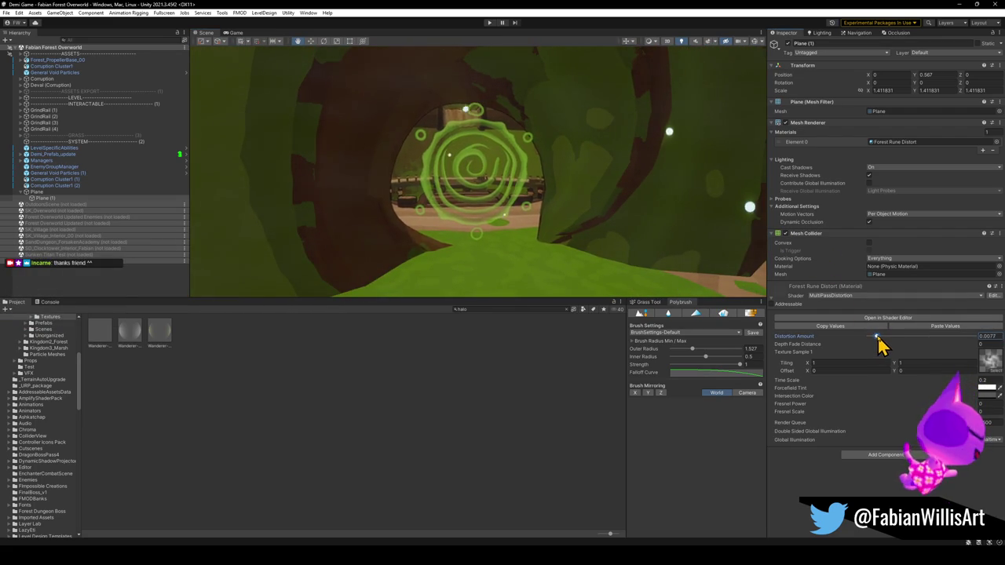
pyautogui.click(979, 385)
pyautogui.write('0.29')
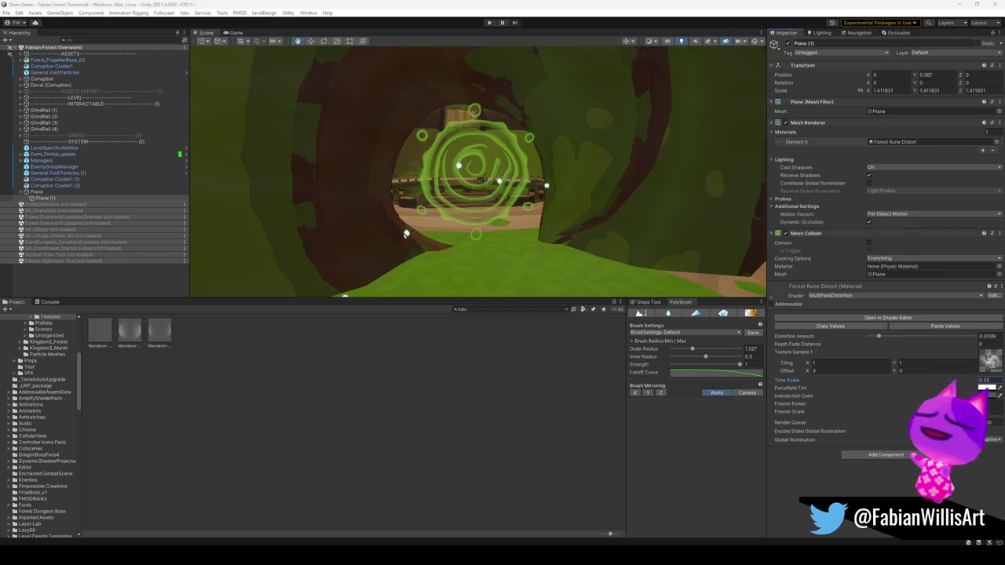
pyautogui.moveTo(523, 218); pyautogui.dragTo(557, 216)
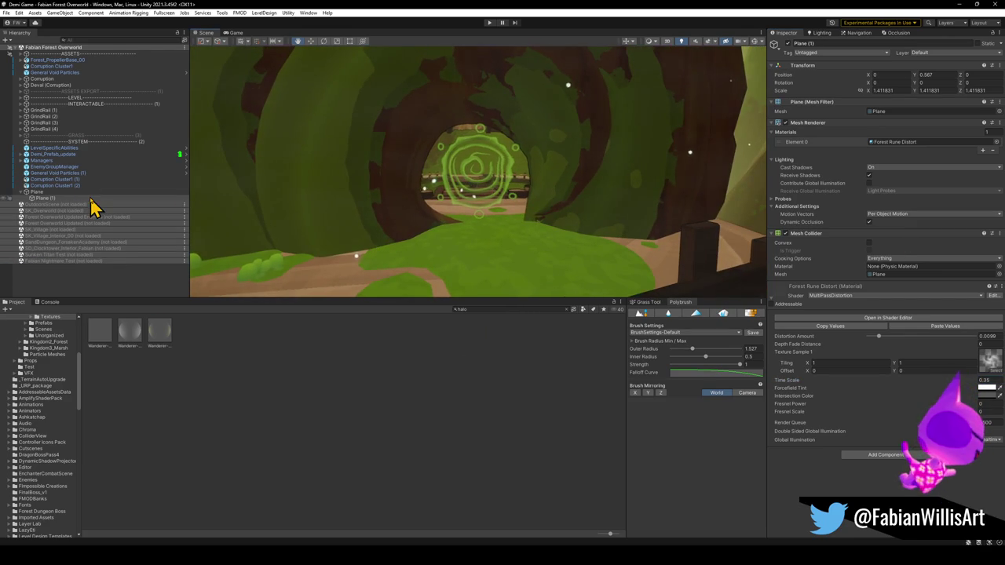
# Rename the glyph Plane object to 'Forest Rune'.
pyautogui.click(38, 193)
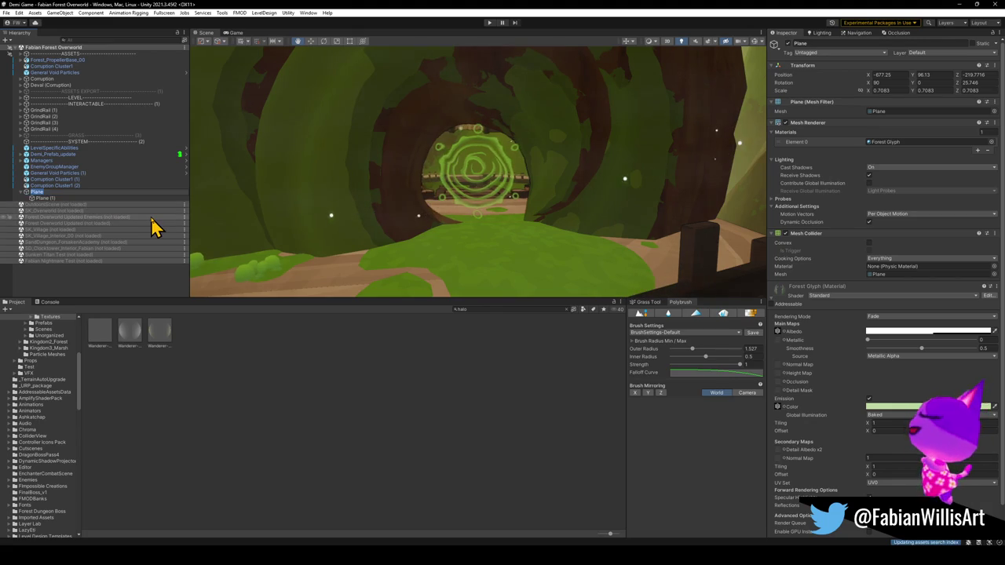
pyautogui.write('Forest Rune')
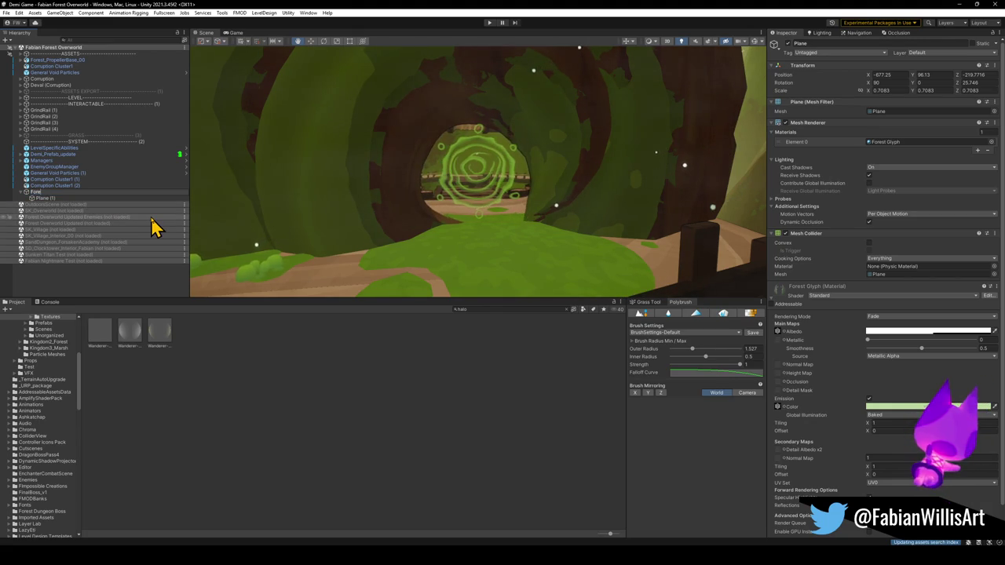
pyautogui.press('Return')
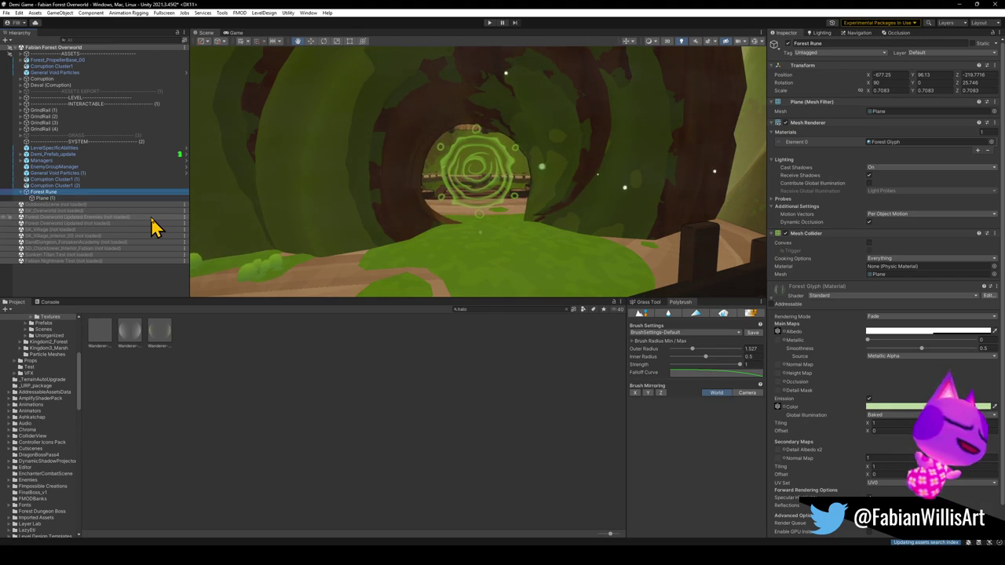
# Rename the child Plane (1) to 'Forest Rune Distort'.
pyautogui.click(45, 200)
pyautogui.press('F2')
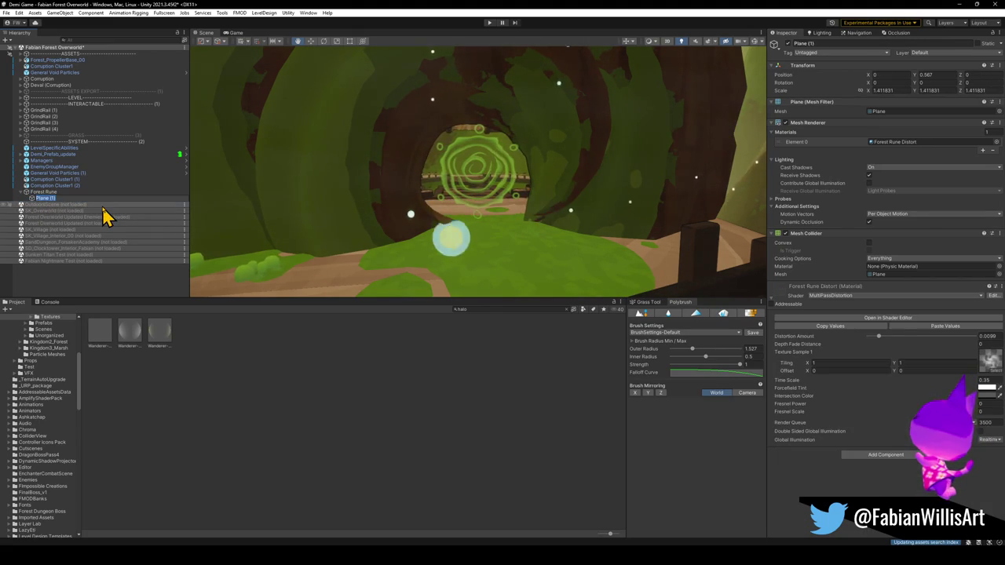
pyautogui.write('Forest Rune Distort')
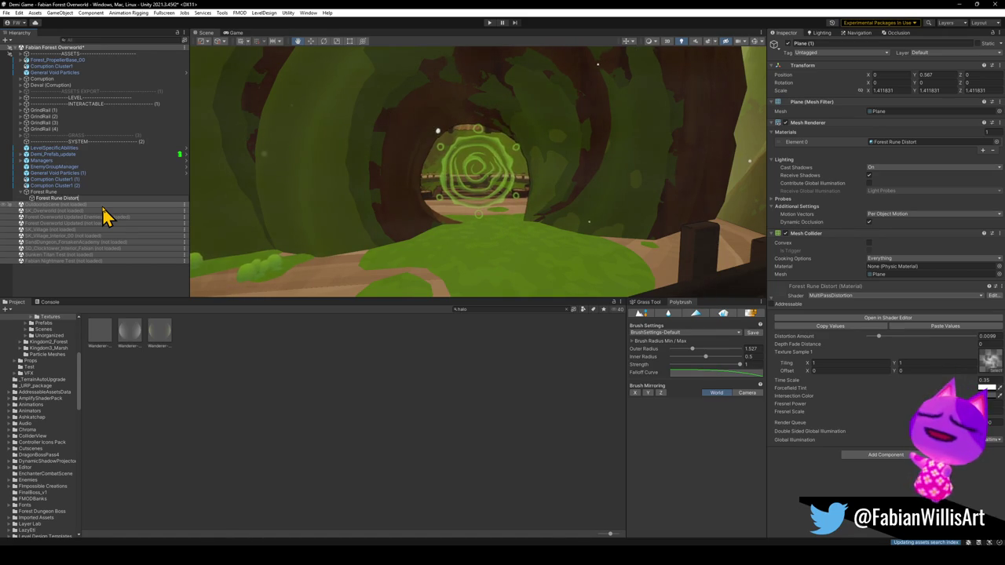
pyautogui.press('Return')
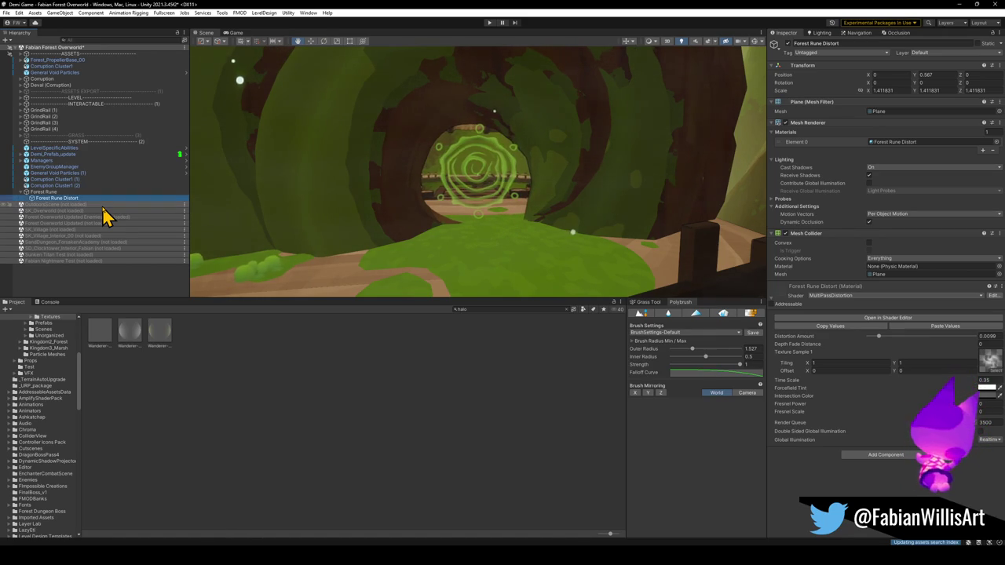
pyautogui.moveTo(511, 213)
pyautogui.mouseDown()
pyautogui.moveTo(511, 229)
pyautogui.moveTo(540, 225)
pyautogui.mouseUp()
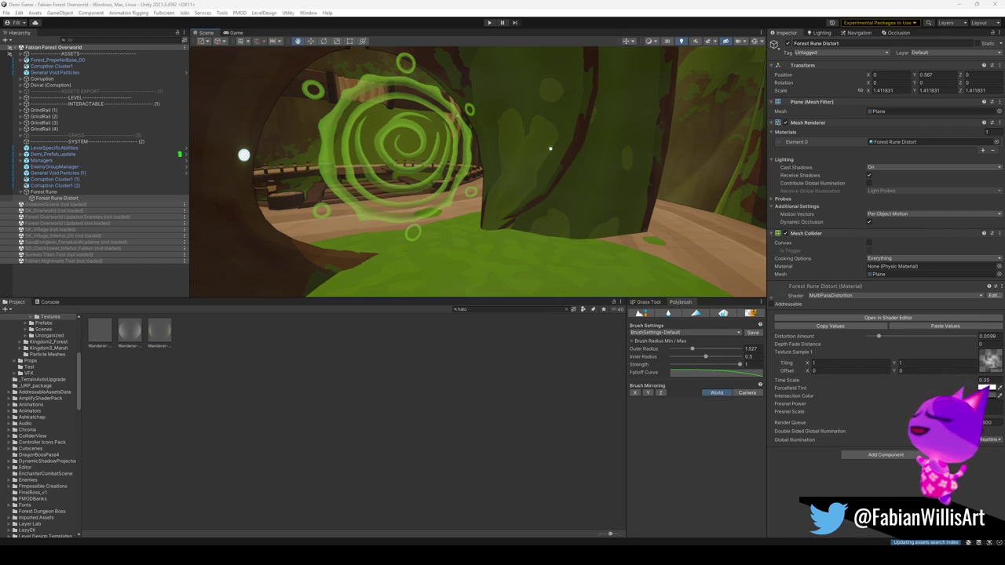
# Pan the Scene view around the green spiral Forest Rune to inspect it up close.
pyautogui.moveTo(550, 235); pyautogui.dragTo(520, 184)
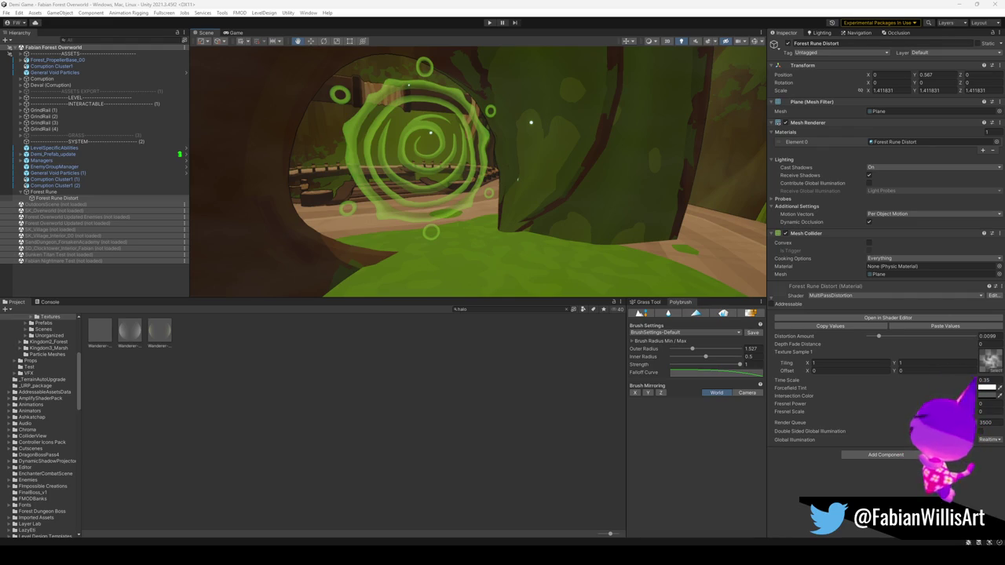
# Search the assets for 'vfx', try placing the LightningStrike prefab, then undo it.
pyautogui.click(486, 309)
pyautogui.write('p')
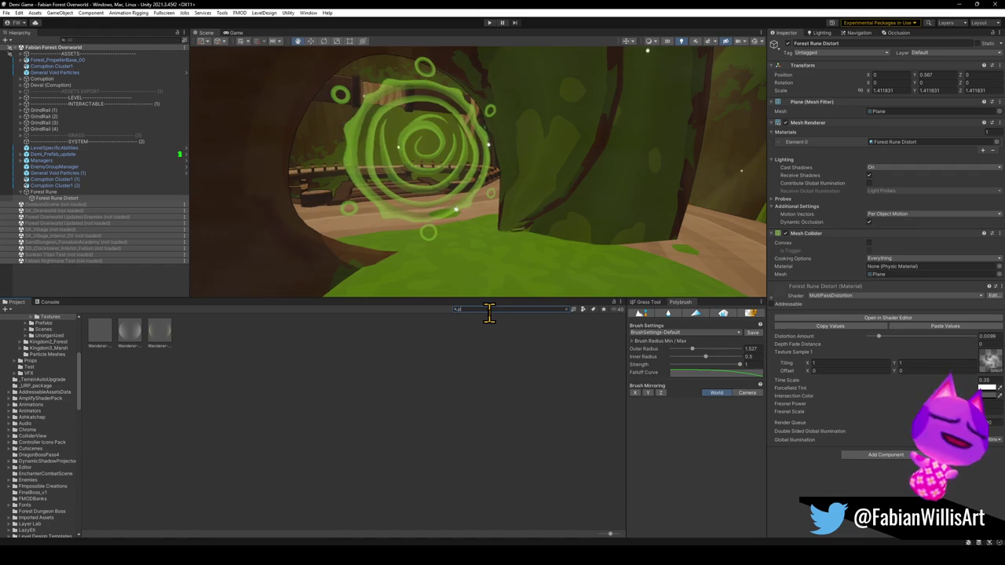
pyautogui.write('ulse')
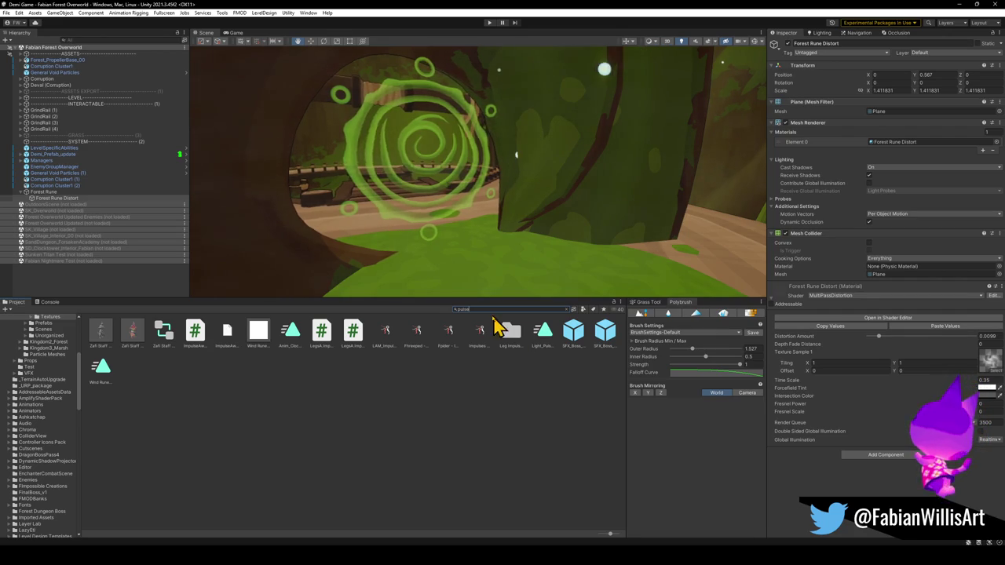
pyautogui.click(492, 308)
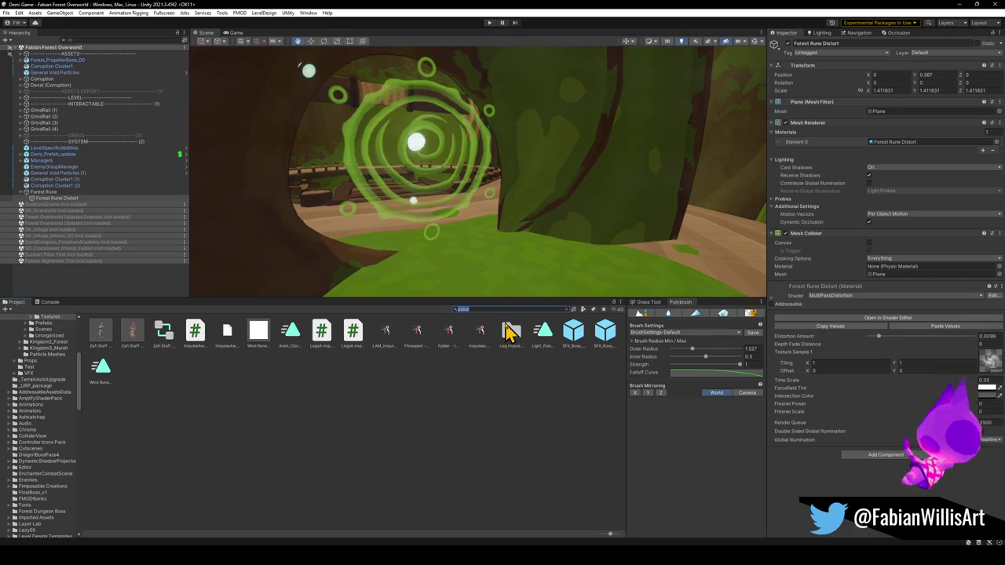
pyautogui.write('vfx')
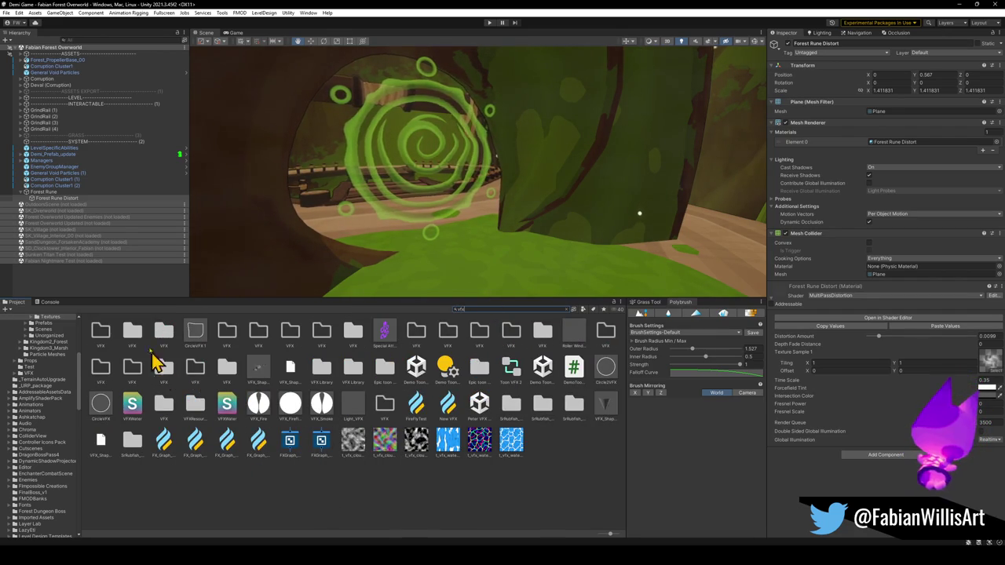
pyautogui.click(133, 333)
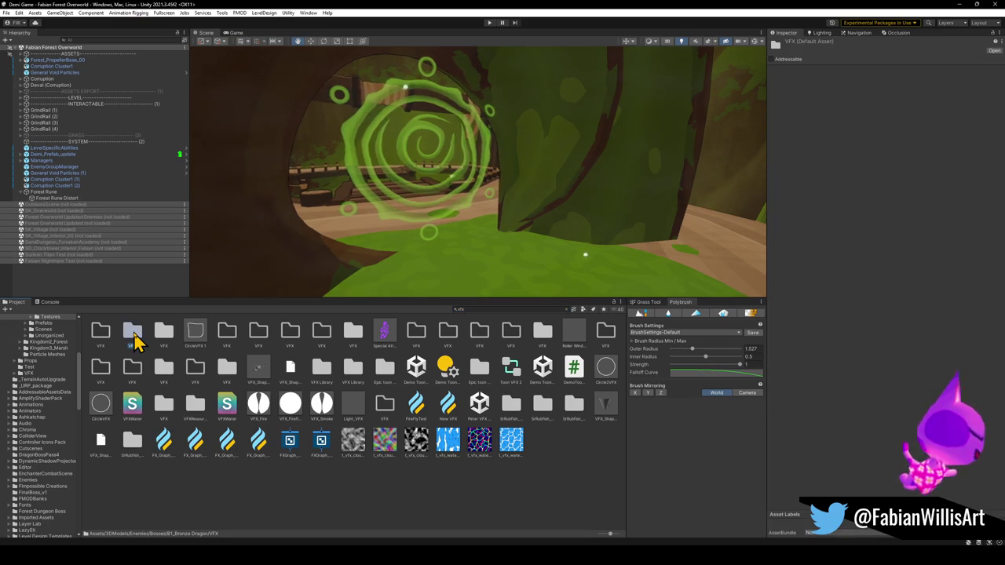
pyautogui.doubleClick(133, 336)
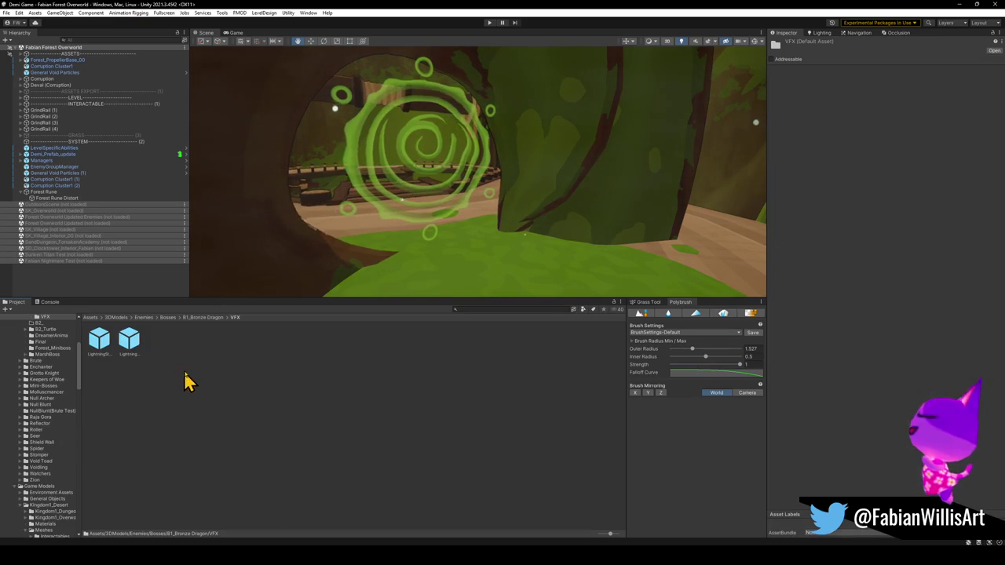
pyautogui.moveTo(128, 346)
pyautogui.mouseDown()
pyautogui.moveTo(445, 264)
pyautogui.moveTo(434, 269)
pyautogui.mouseUp()
pyautogui.hotkey('ctrl', 'z')
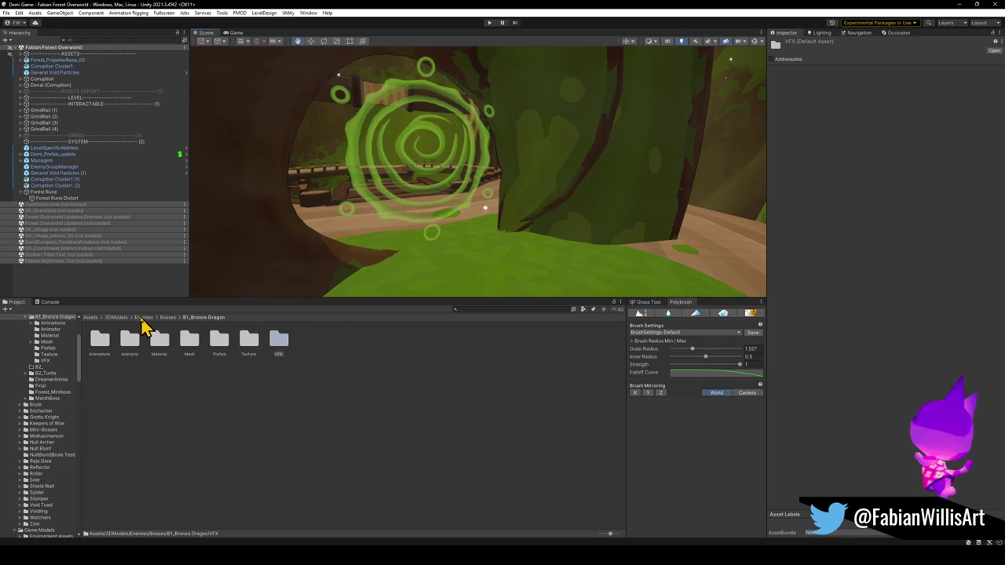
# Search 'vfx' again and open the Epic Toon VFX folder.
pyautogui.click(503, 309)
pyautogui.write('vfx')
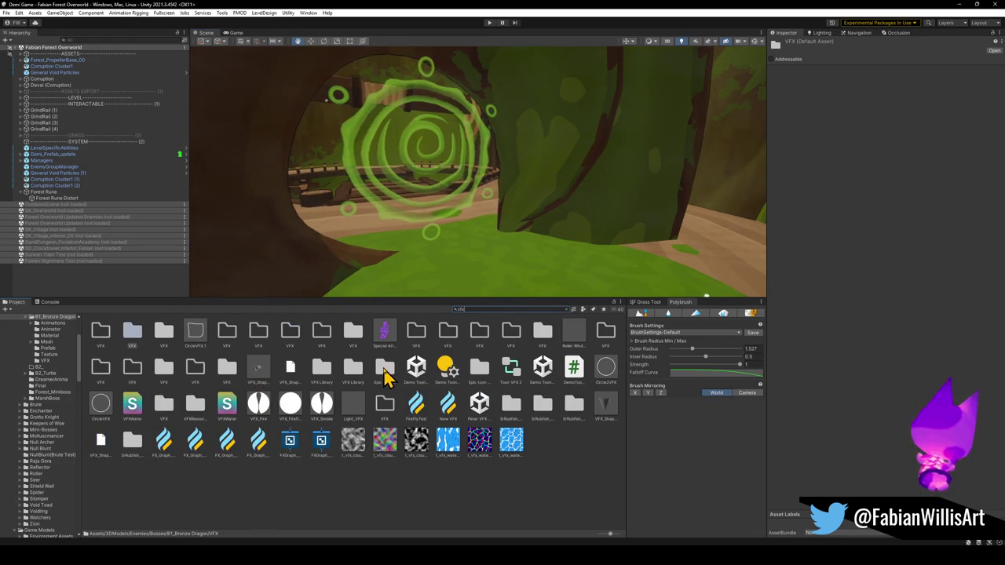
pyautogui.doubleClick(385, 369)
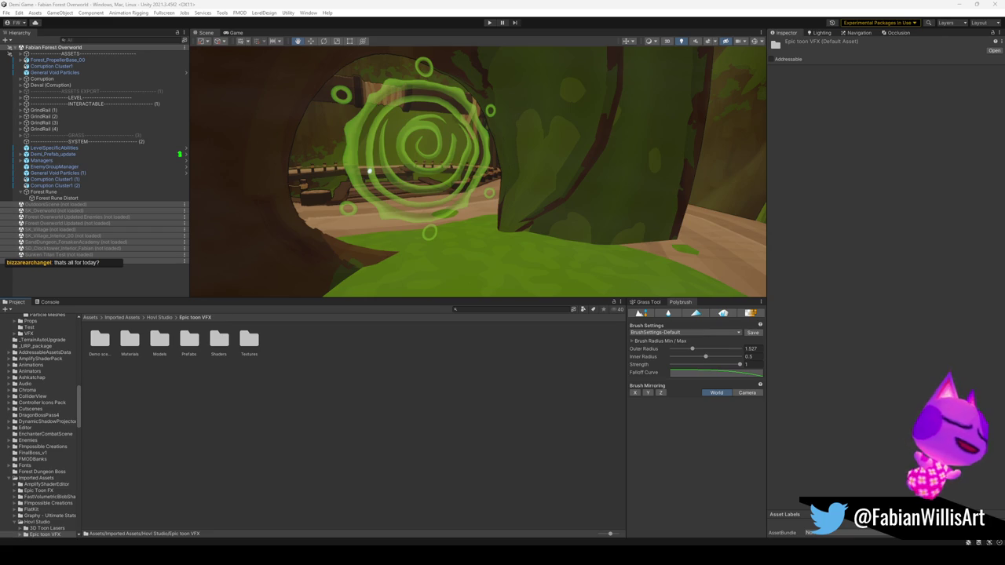
# Orbit the Scene view around the rune portal and enter Play mode.
pyautogui.moveTo(462, 172)
pyautogui.mouseDown()
pyautogui.moveTo(473, 213)
pyautogui.moveTo(588, 125)
pyautogui.mouseUp()
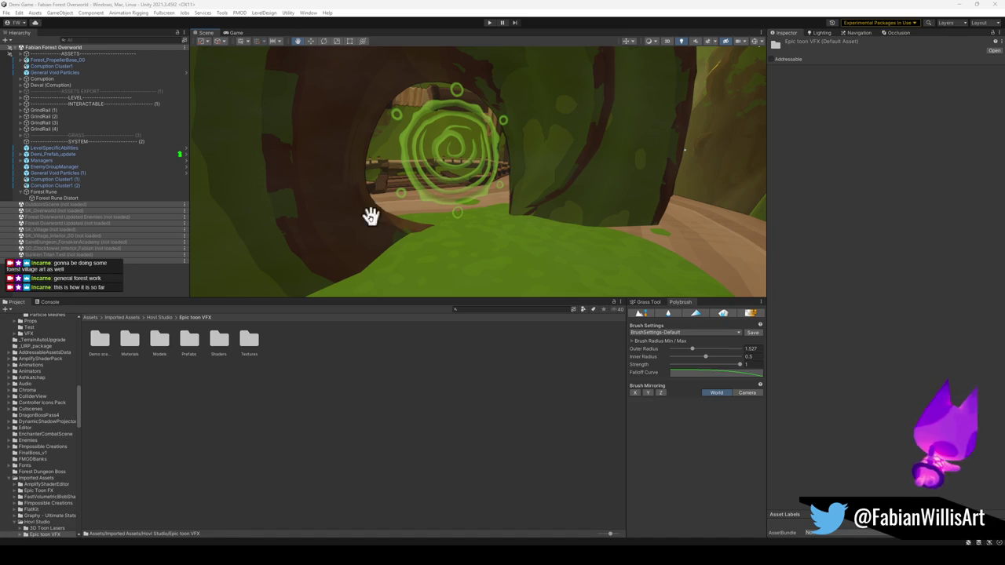
pyautogui.moveTo(354, 193); pyautogui.dragTo(356, 198)
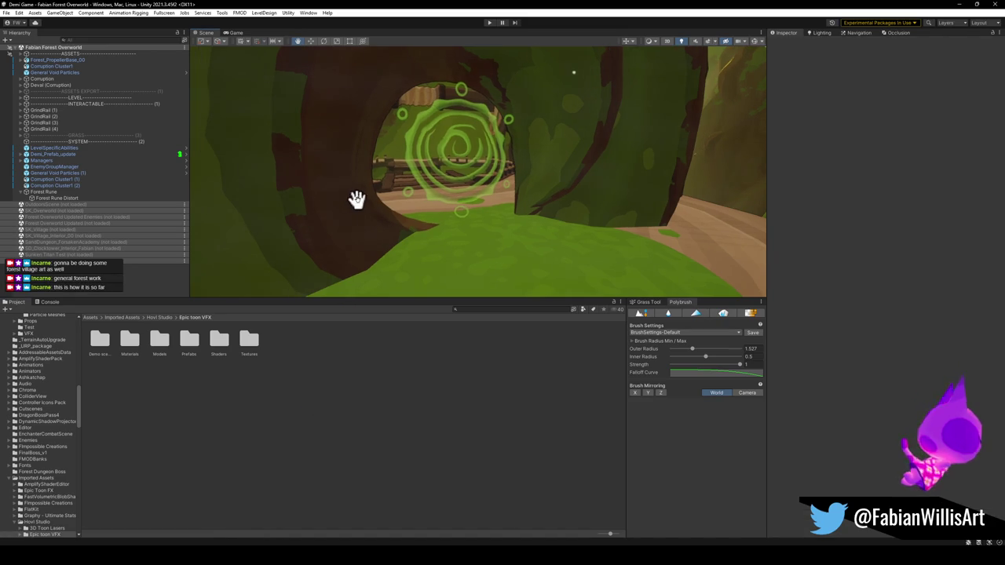
pyautogui.click(489, 23)
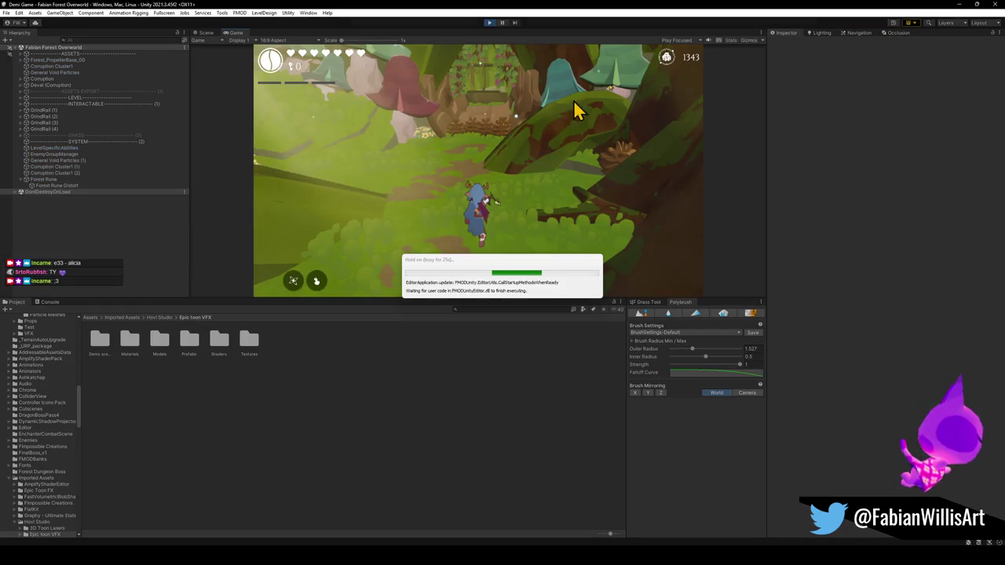
# Make the character slash-attack and switch the Game view to fullscreen with F10.
pyautogui.click(492, 159)
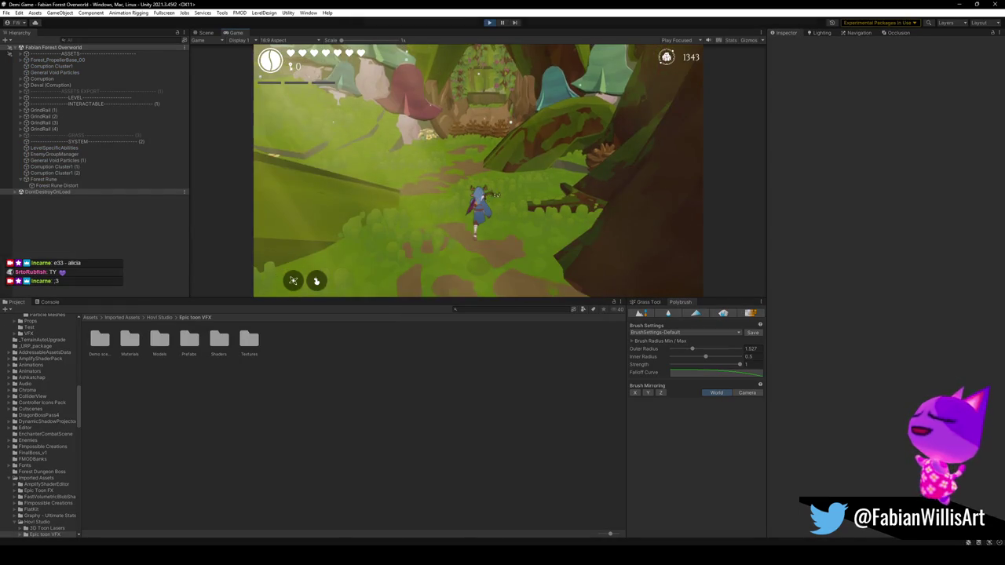
pyautogui.press('F10')
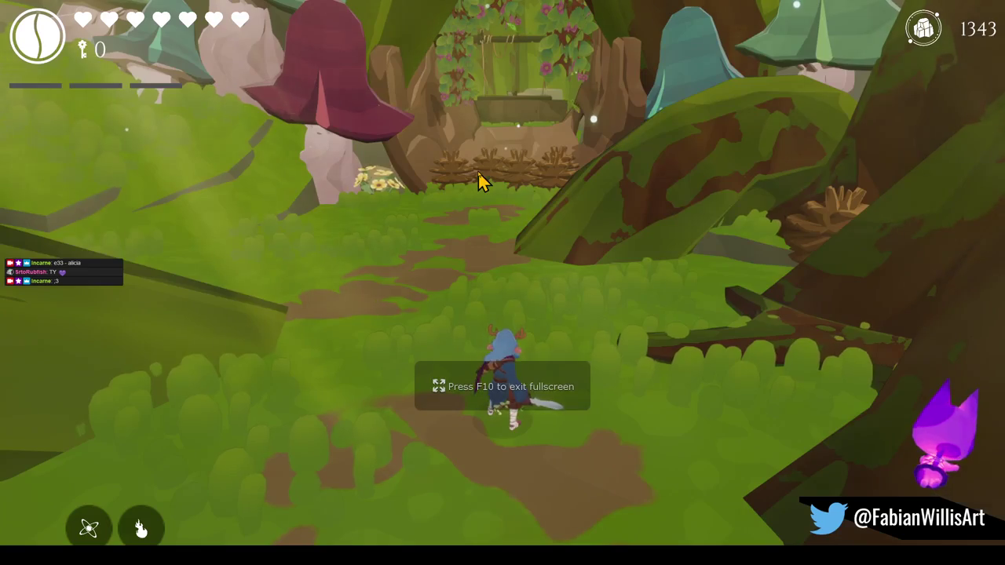
pyautogui.click(503, 287)
pyautogui.click(502, 285)
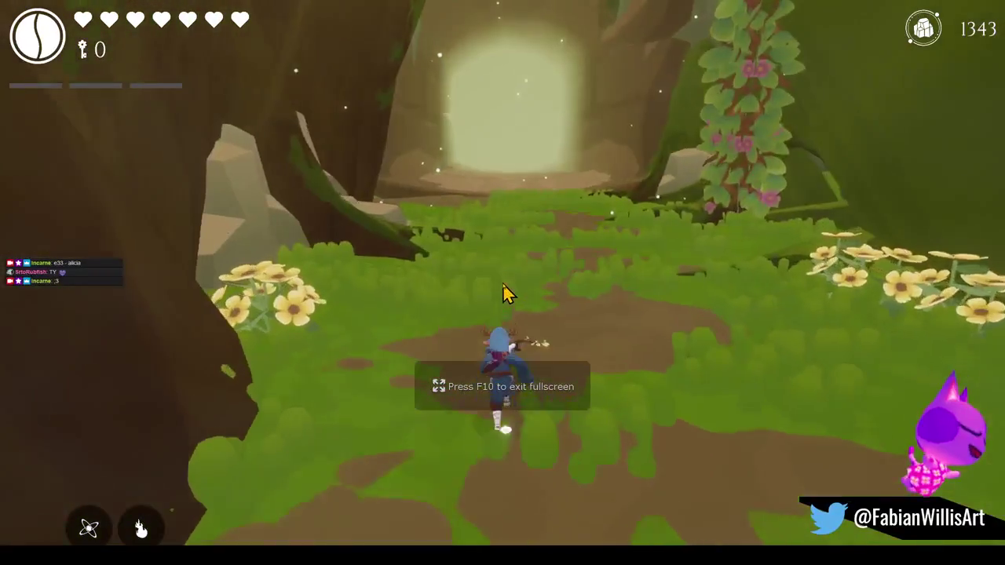
pyautogui.press('super')
pyautogui.press('super')
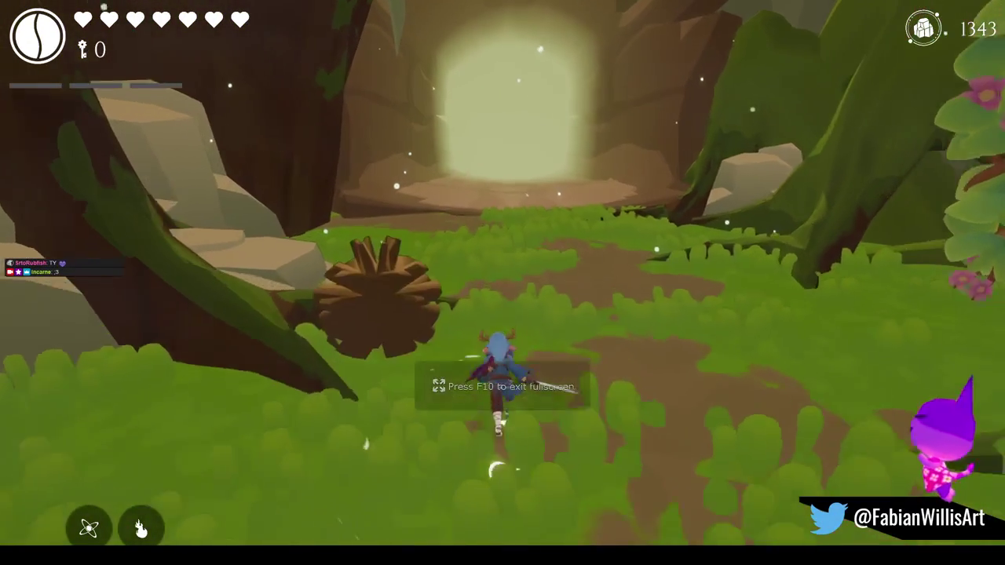
# Run and jump through the glowing doorway and mushroom arch onto the wooden lift platform.
pyautogui.press('w')
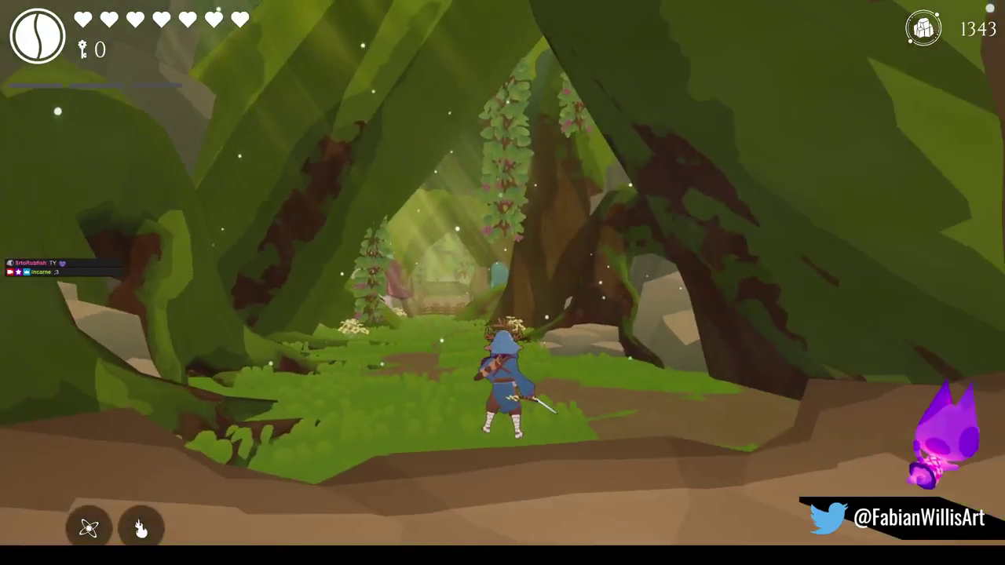
pyautogui.press('space')
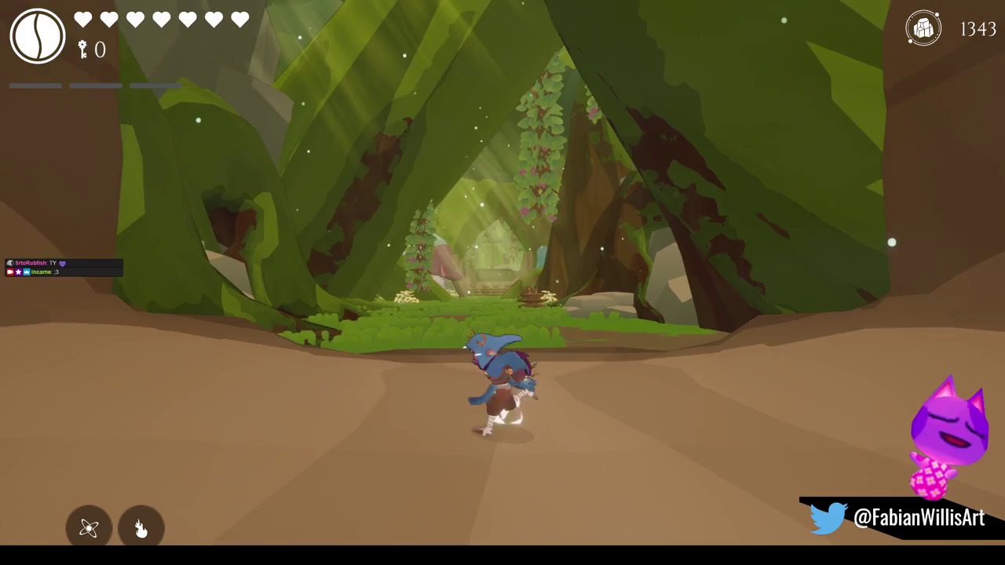
pyautogui.press('w')
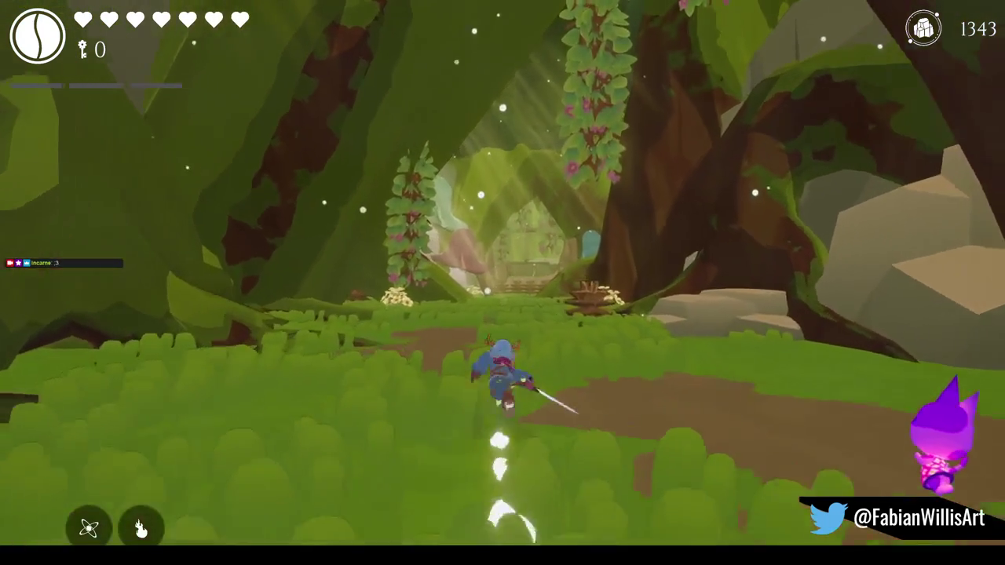
pyautogui.press('w')
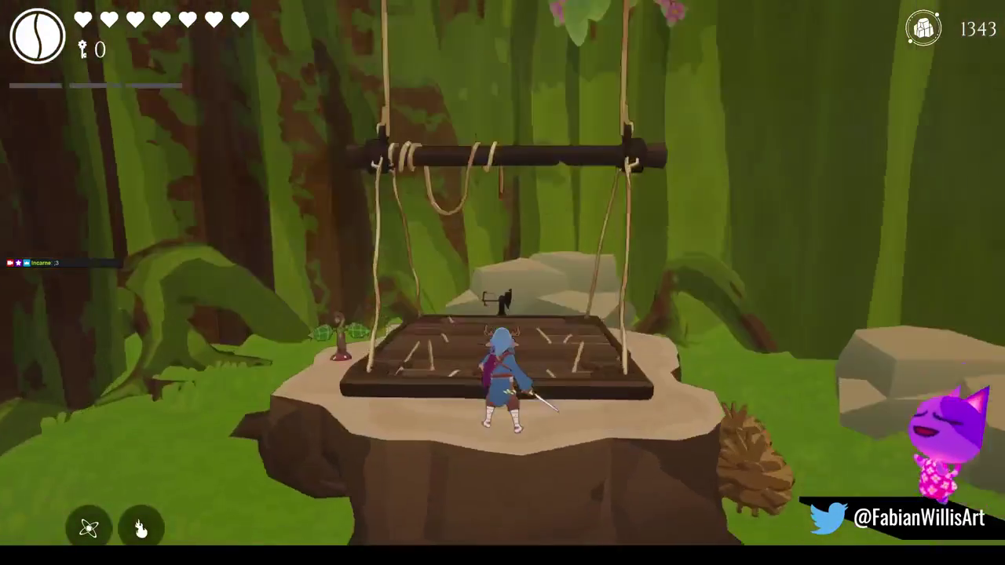
pyautogui.press('w')
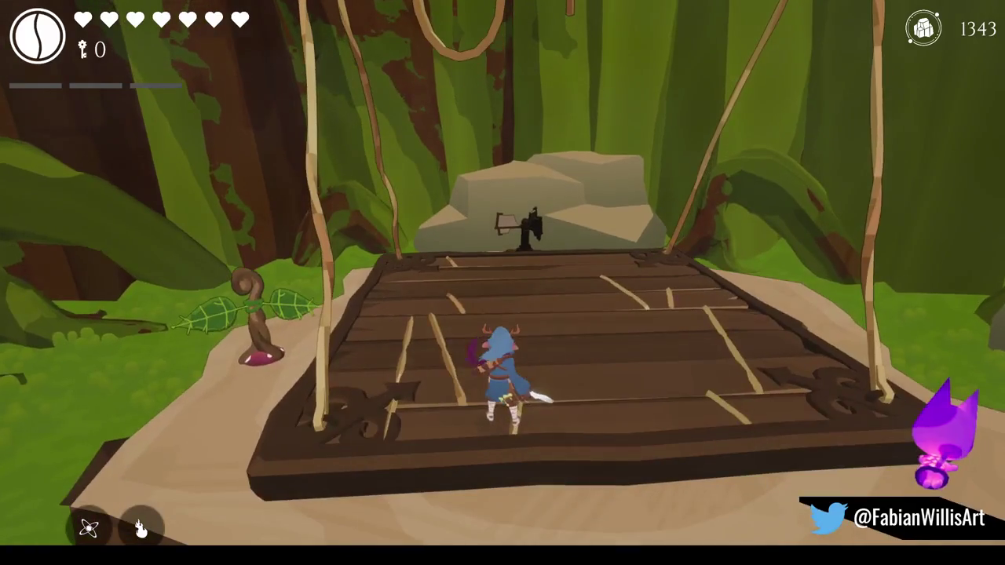
pyautogui.press('w')
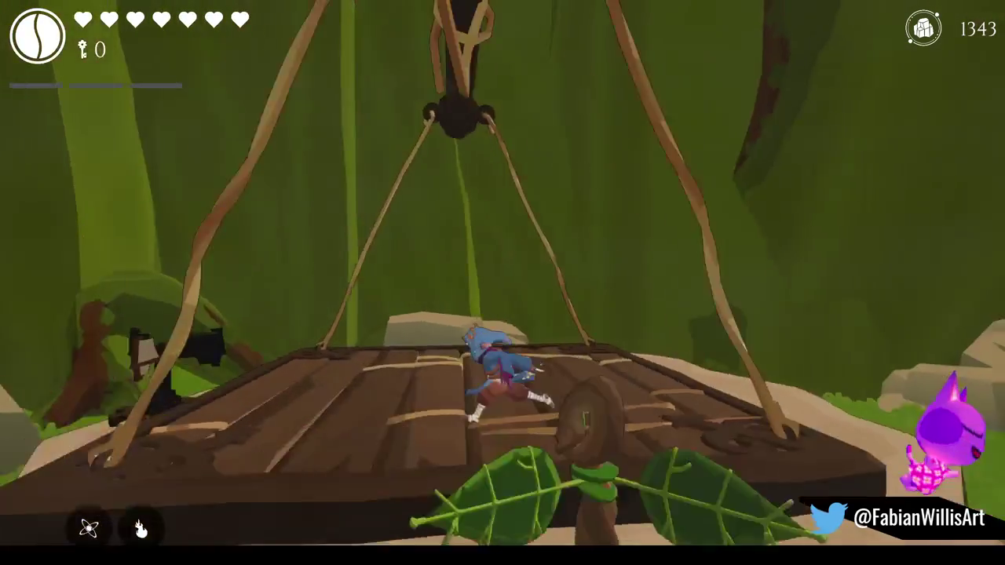
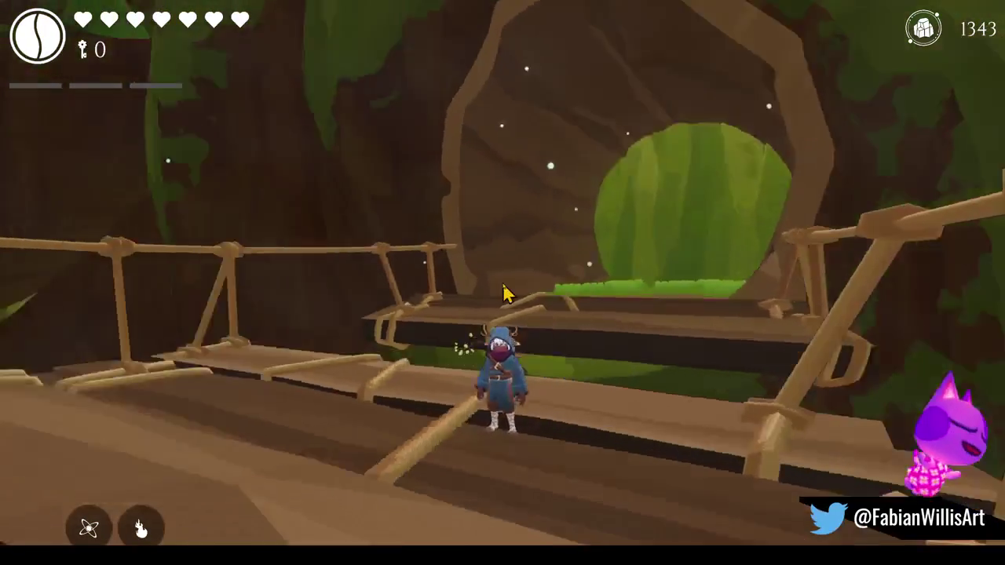
# Pause and resume the game, then run along the bridge through the leafy tunnel into the grass.
pyautogui.press('Escape')
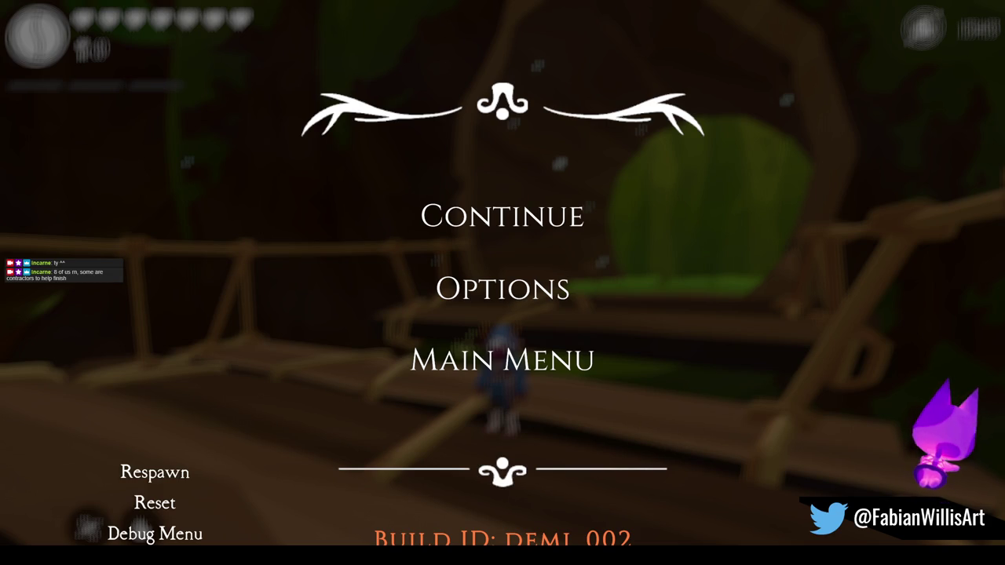
pyautogui.click(496, 210)
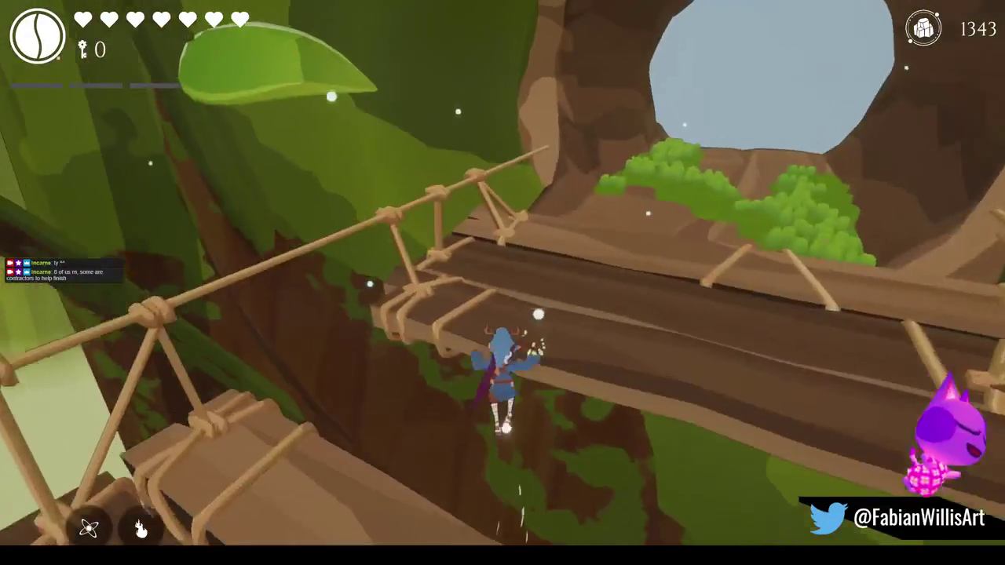
pyautogui.press('w')
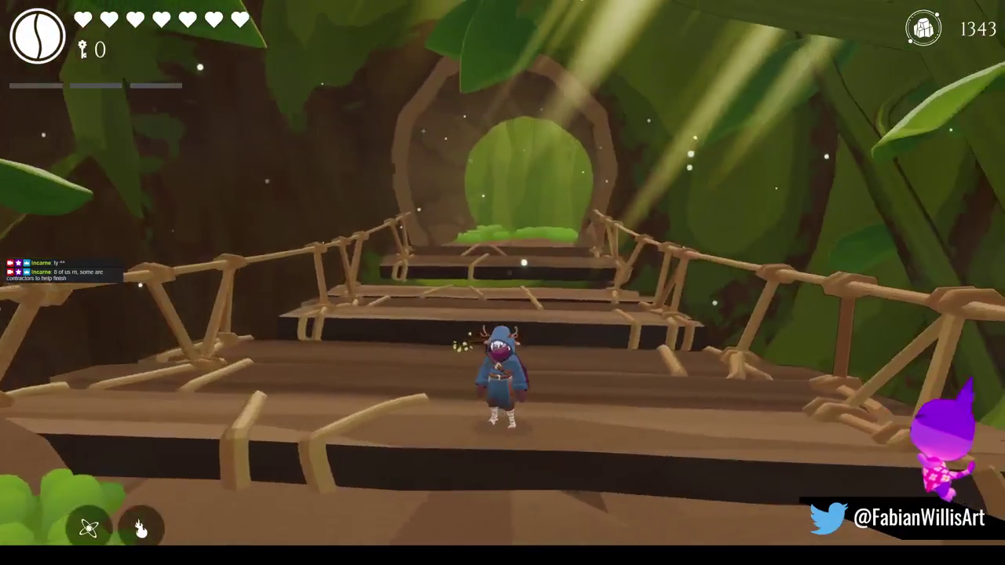
pyautogui.press('w')
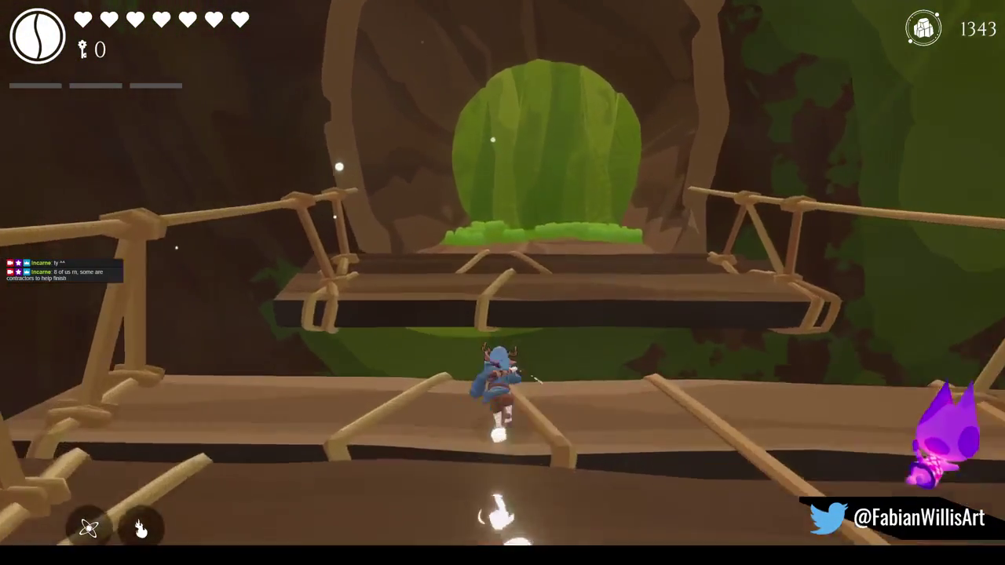
pyautogui.press('w')
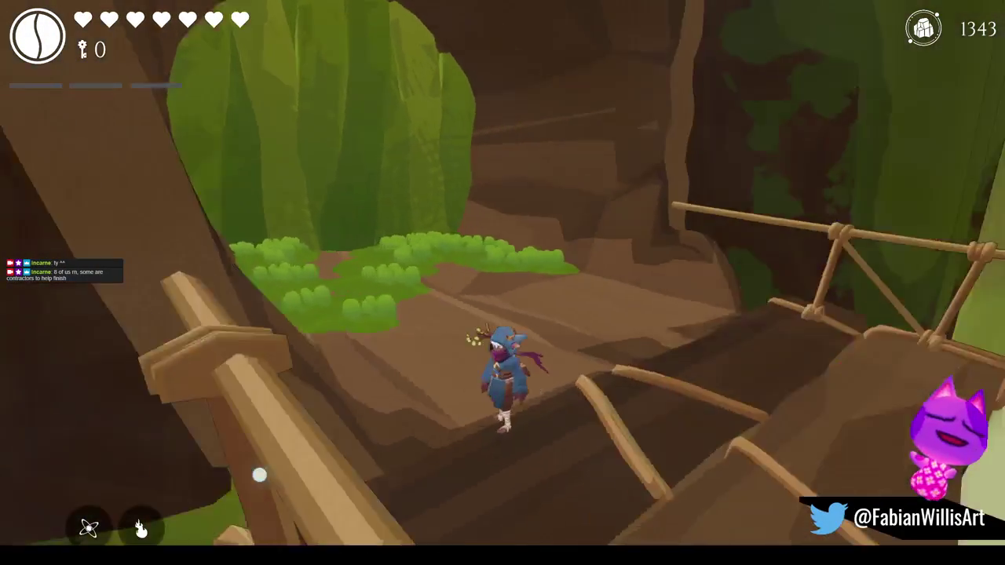
pyautogui.press('w')
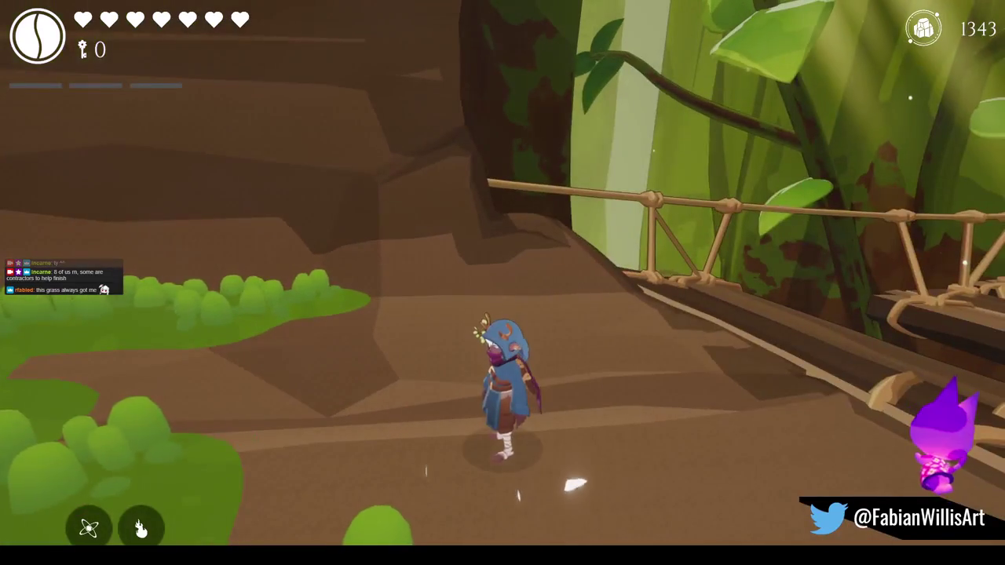
pyautogui.press('w')
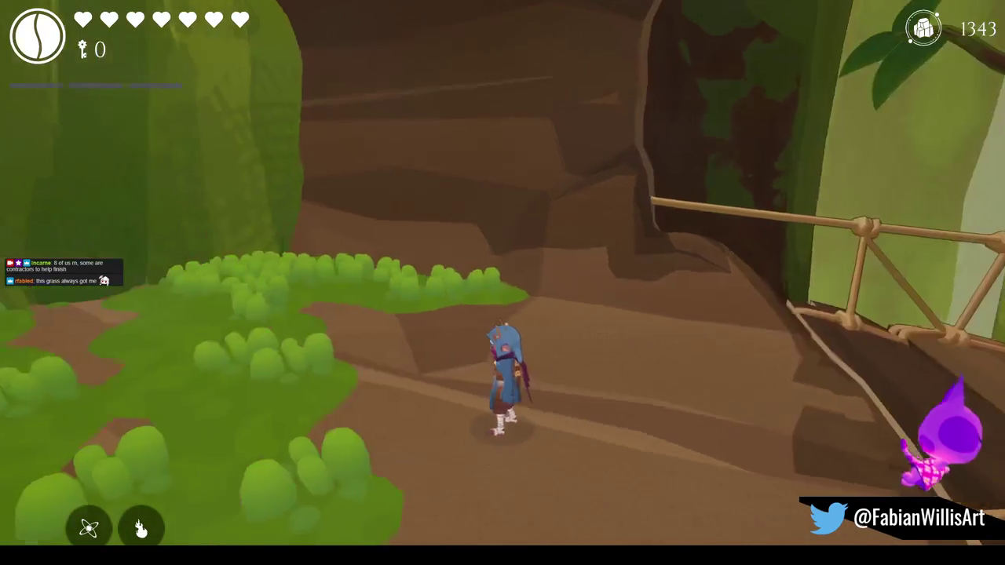
pyautogui.press('w')
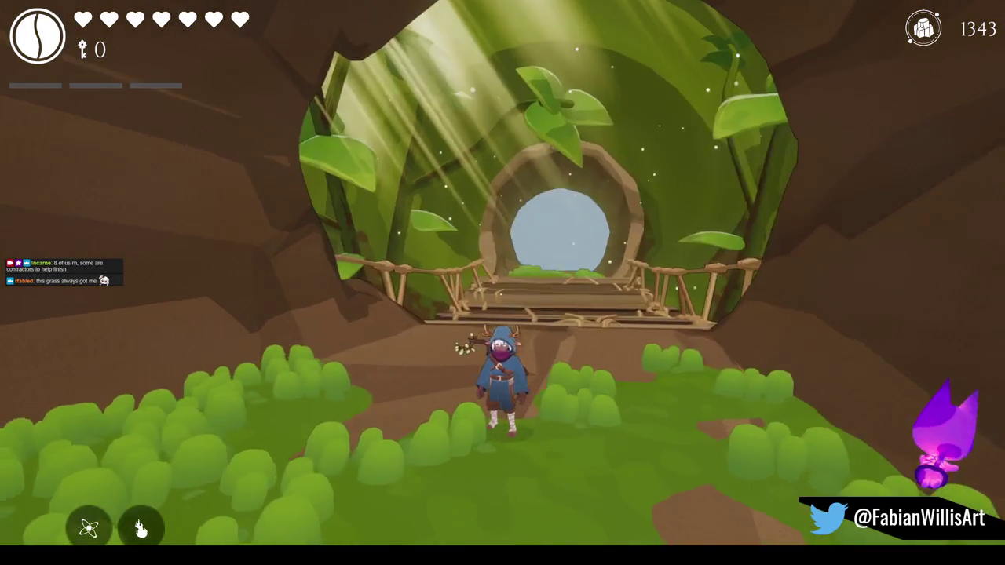
# Run across the wooden bridge to the Glintleaf Village gate, spin-attacking and climbing the big tree.
pyautogui.press('Escape')
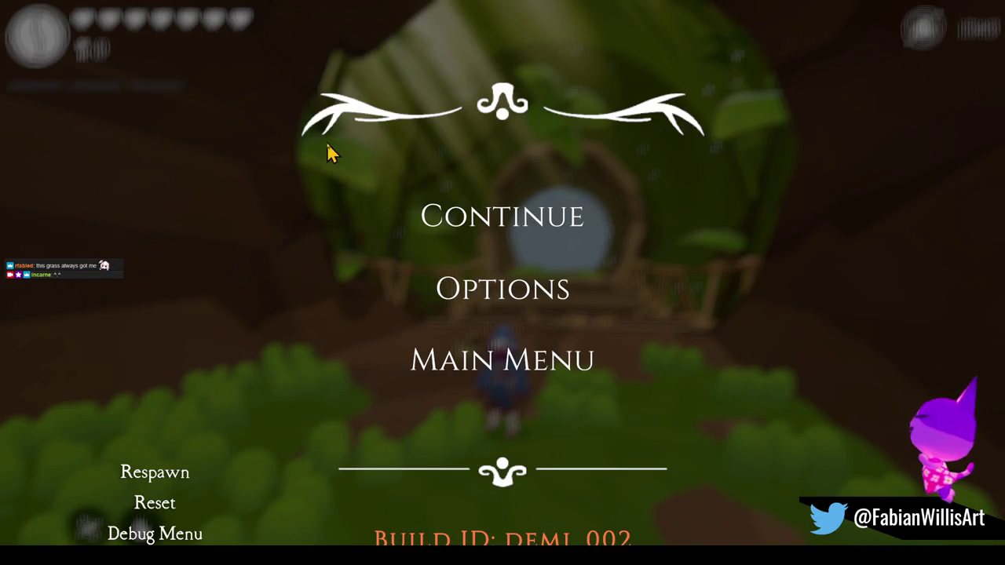
pyautogui.click(481, 212)
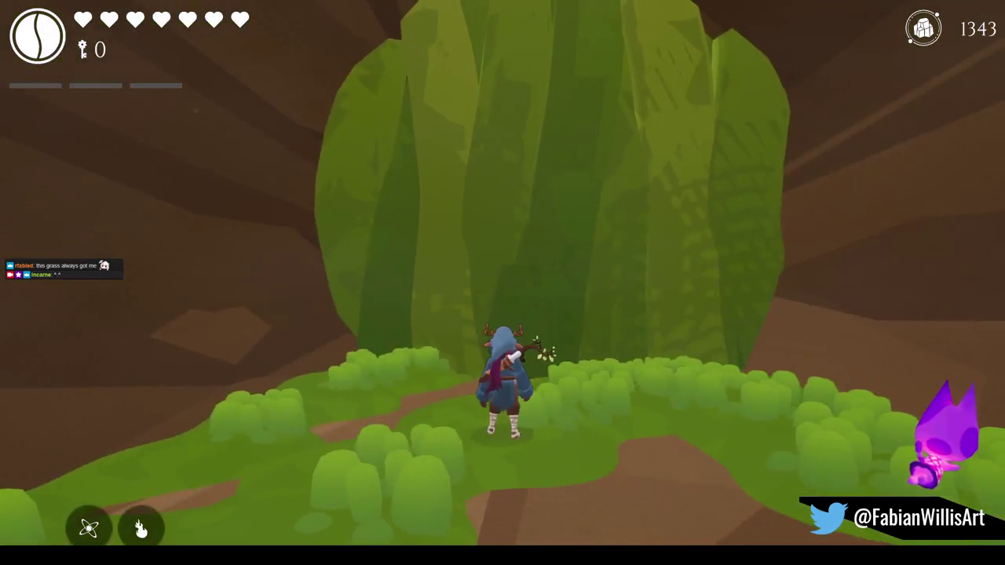
pyautogui.press('w')
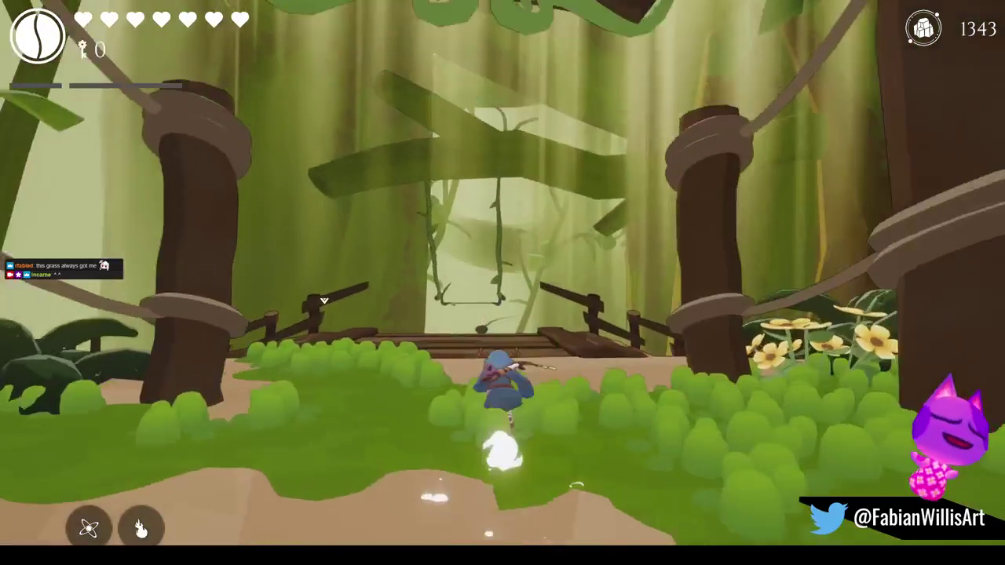
pyautogui.press('a')
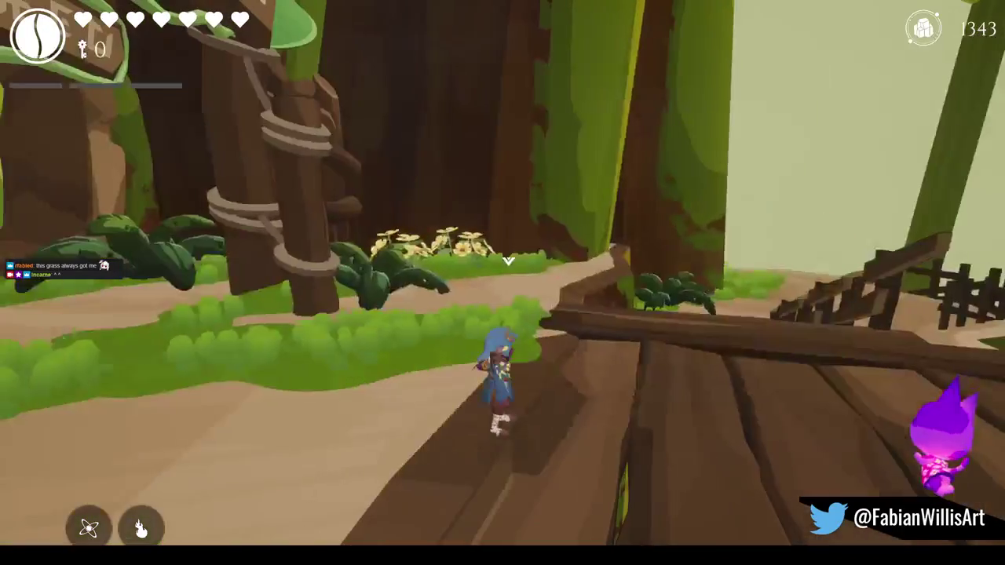
pyautogui.press('w')
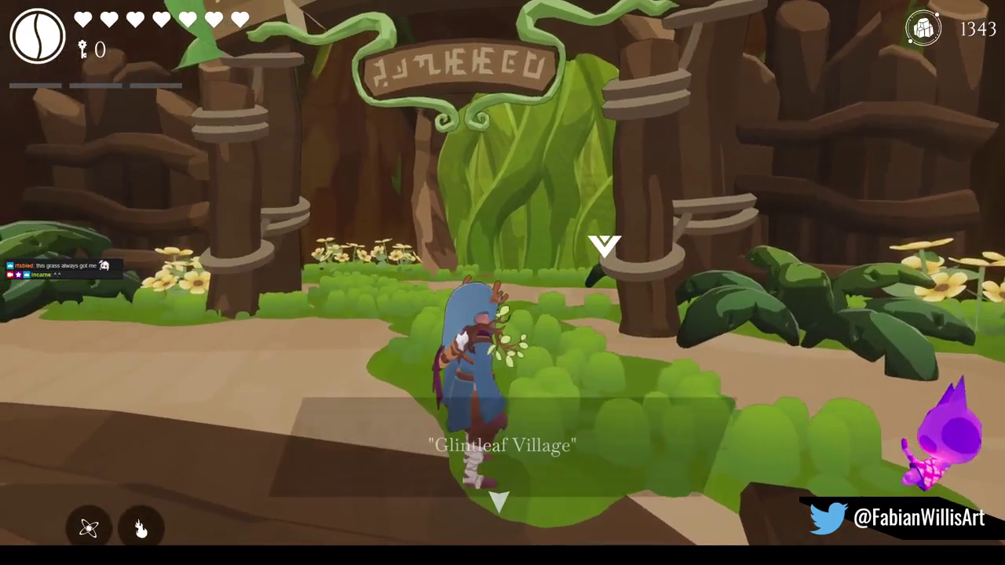
pyautogui.press('s')
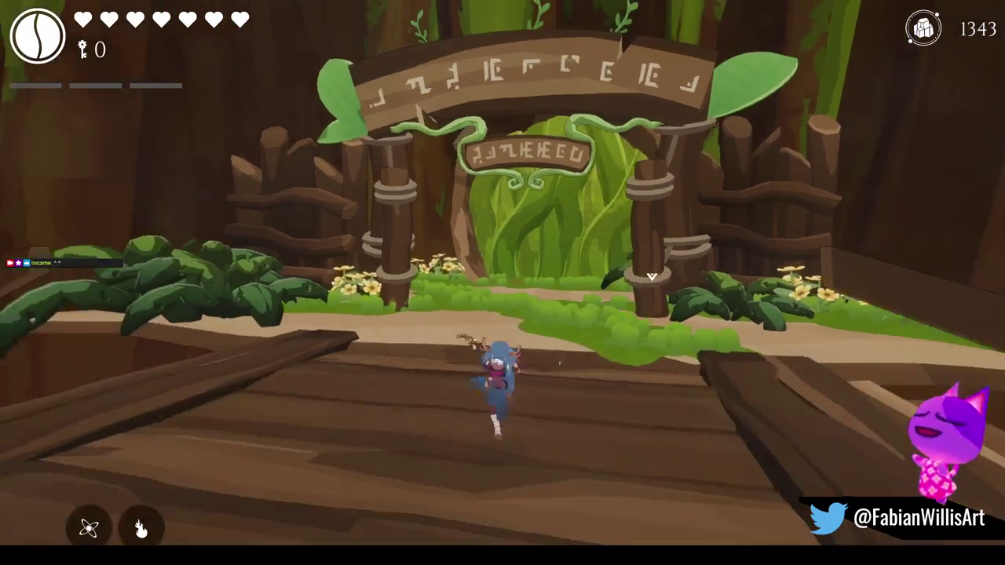
pyautogui.press('d')
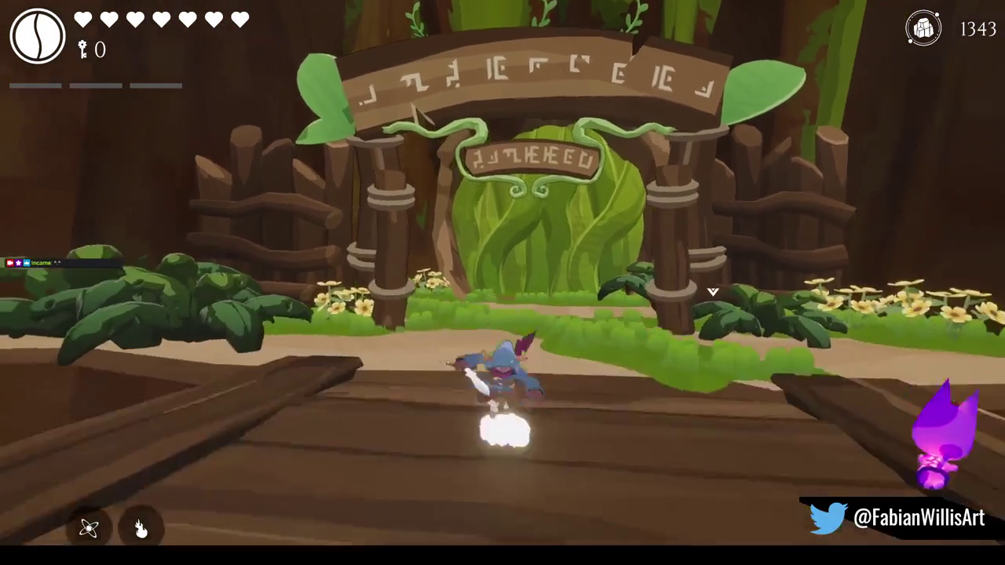
pyautogui.press('d')
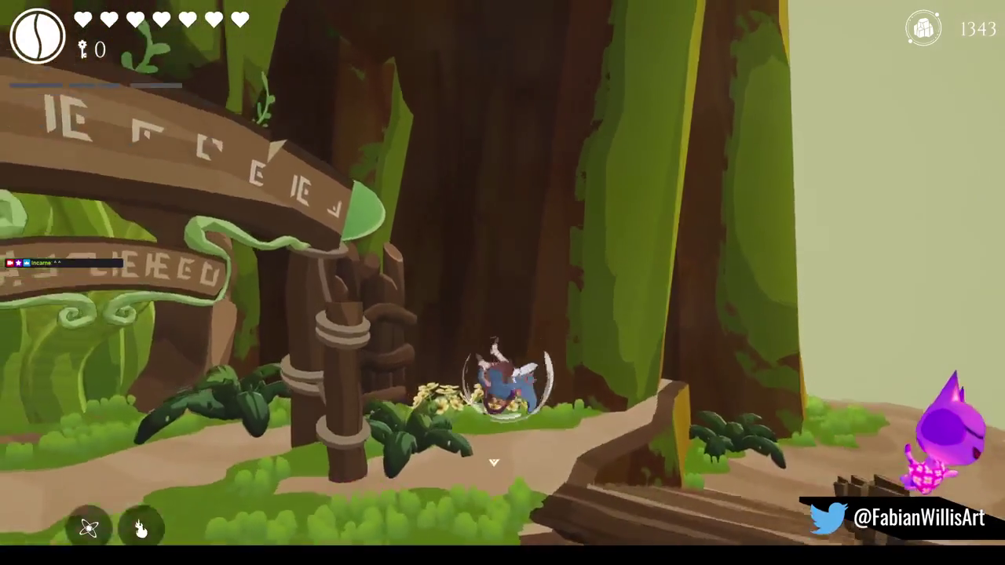
pyautogui.press('s')
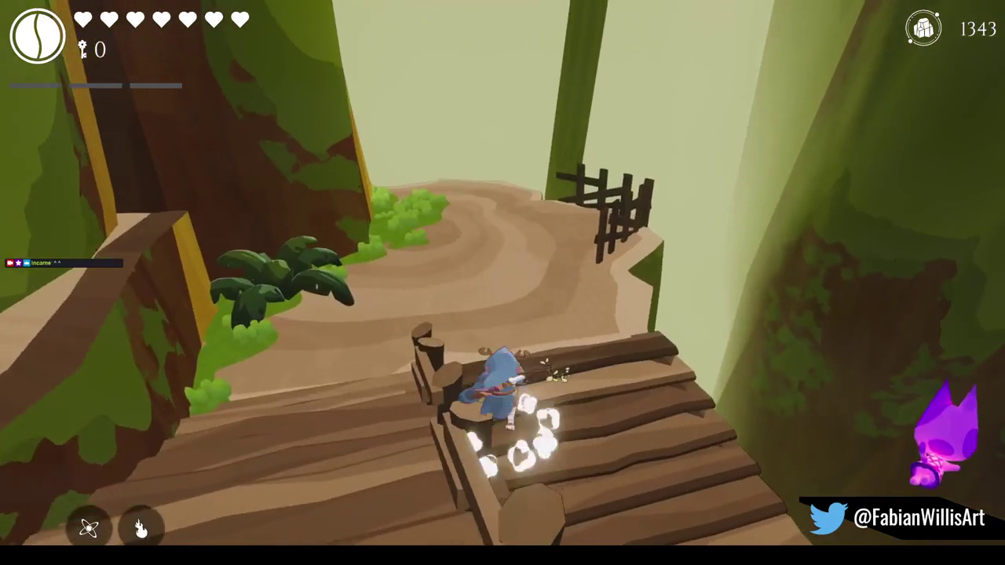
pyautogui.press('w')
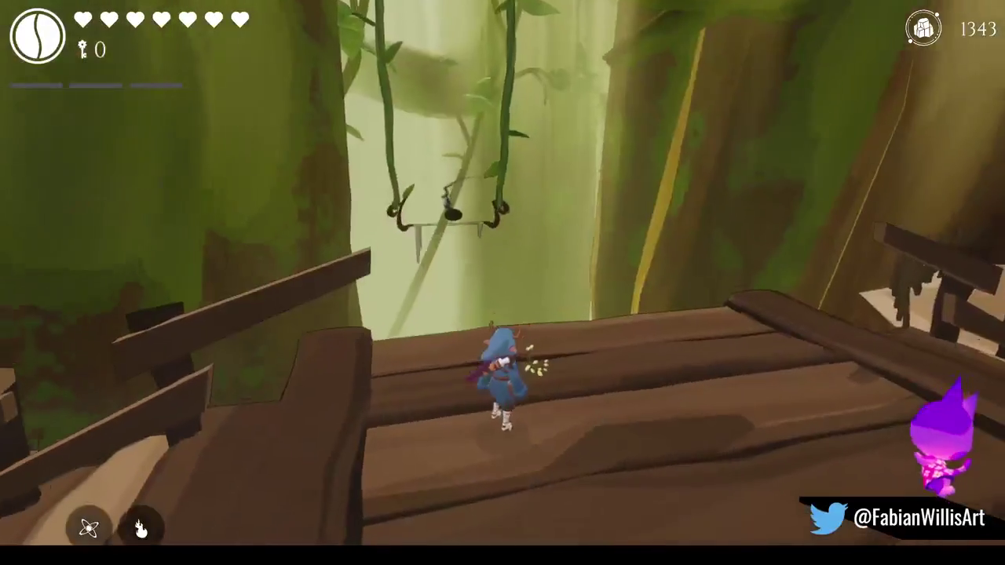
pyautogui.press('d')
pyautogui.press('w')
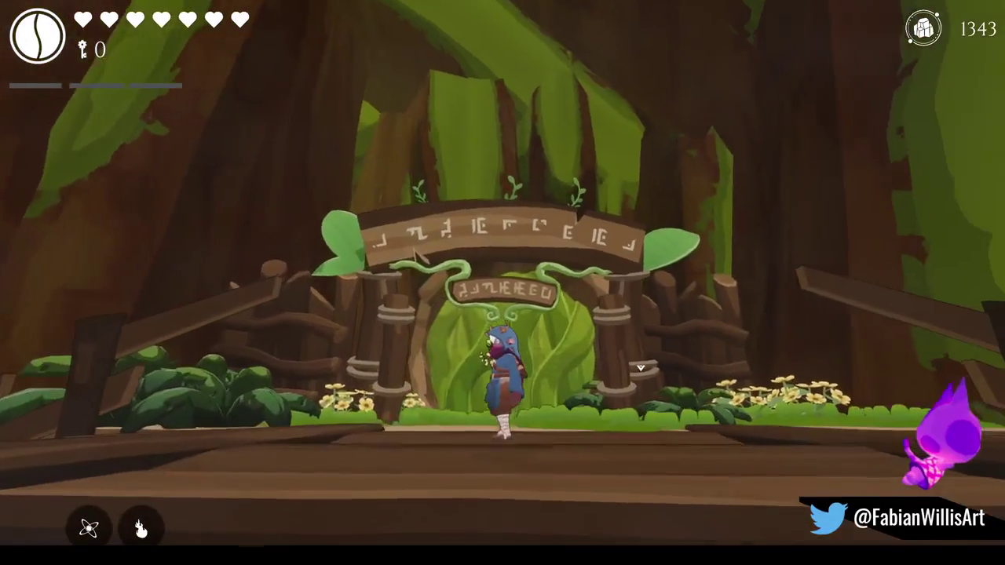
# Pause, leave the maximized Game view with F11, and stop Play mode.
pyautogui.press('Escape')
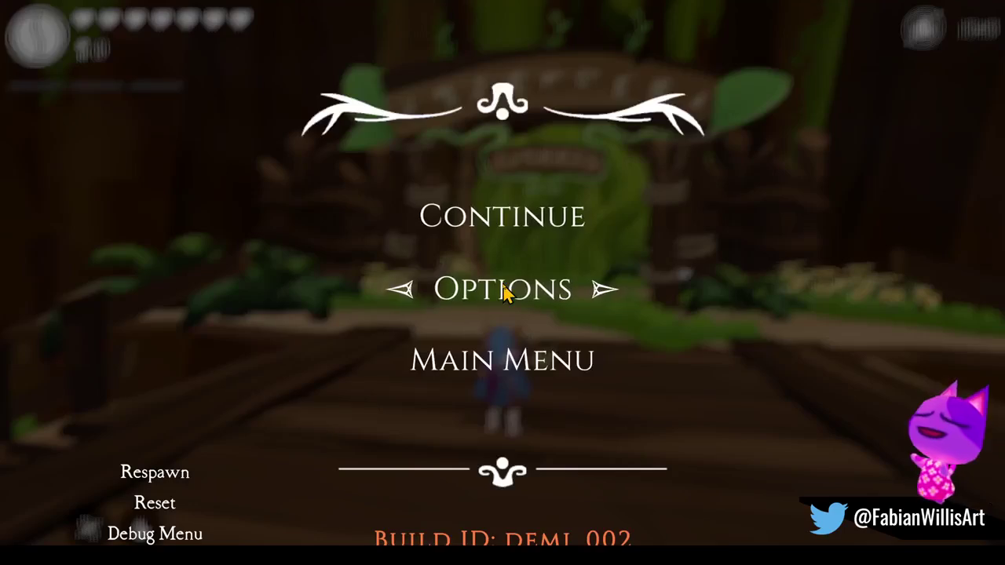
pyautogui.press('F11')
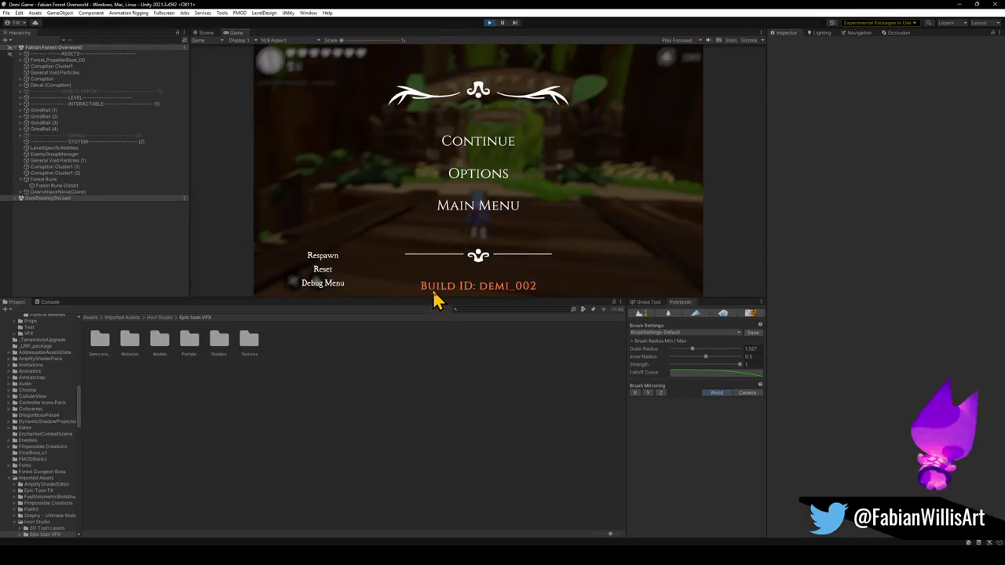
pyautogui.click(490, 22)
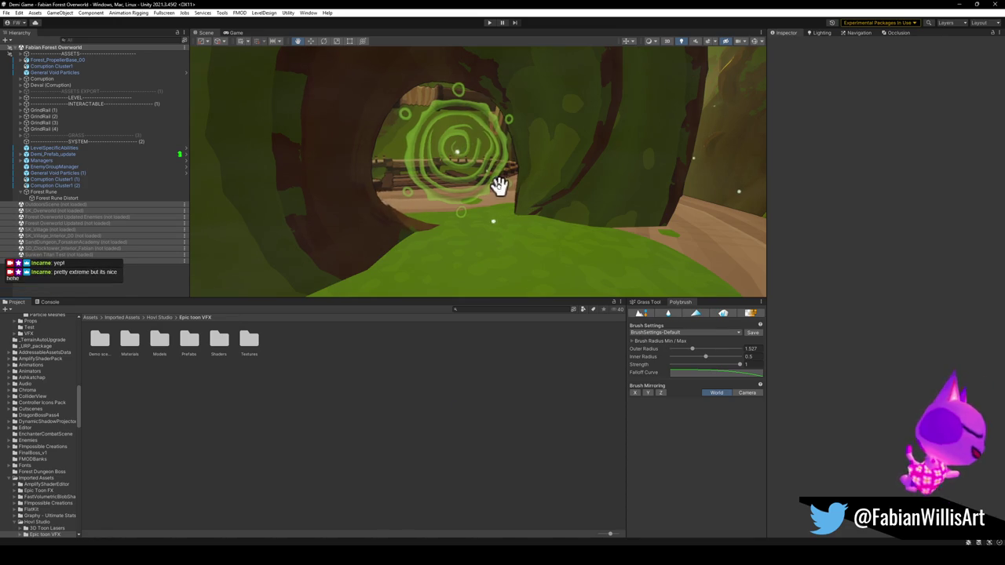
# Select the Forest Rune object in the Hierarchy.
pyautogui.click(48, 192)
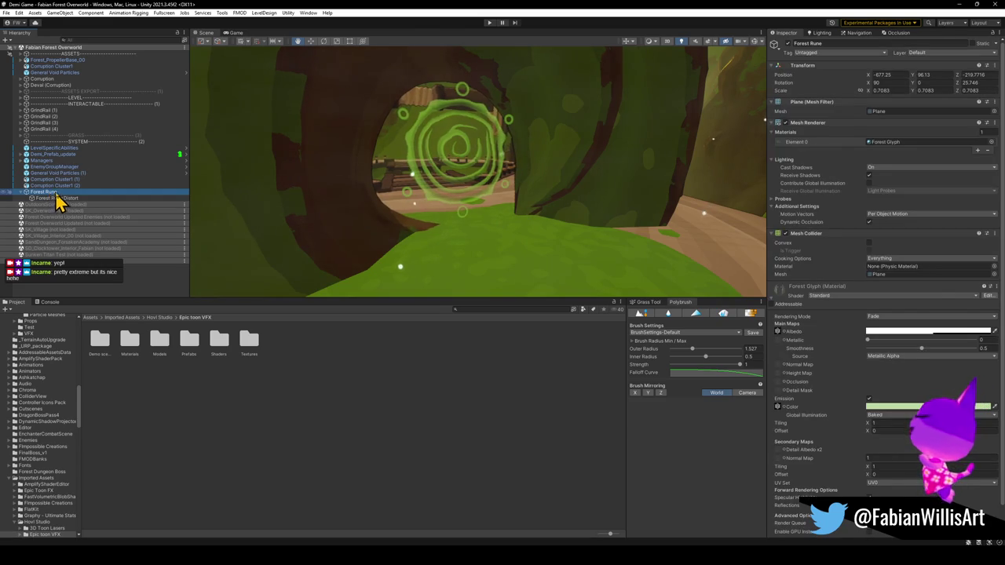
# Scale the Forest Rune down to about 0.358 and reframe the view on it.
pyautogui.press('r')
pyautogui.moveTo(460, 162)
pyautogui.mouseDown()
pyautogui.moveTo(451, 169)
pyautogui.moveTo(448, 160)
pyautogui.mouseUp()
pyautogui.scroll(5, 471, 165)
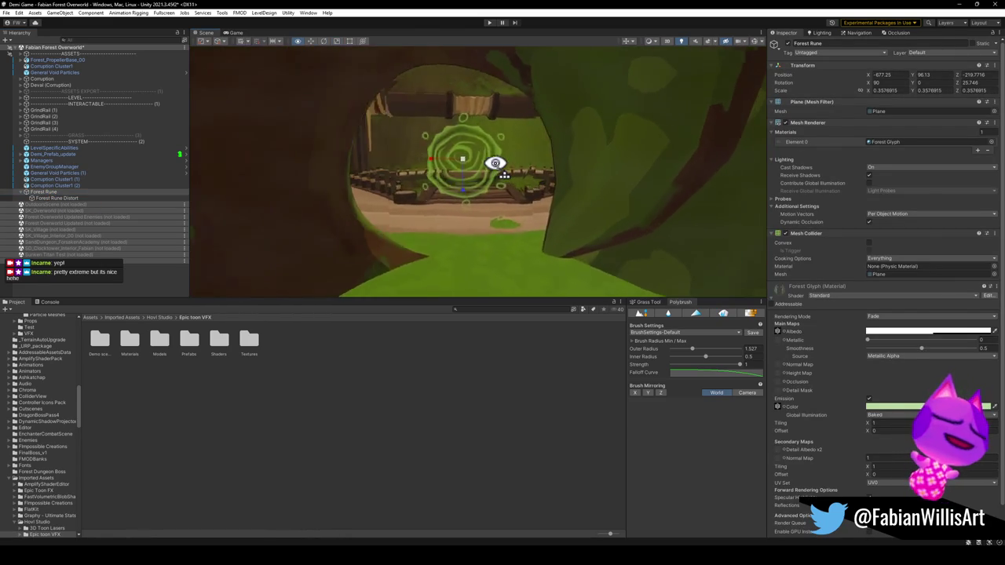
pyautogui.scroll(-5, 491, 163)
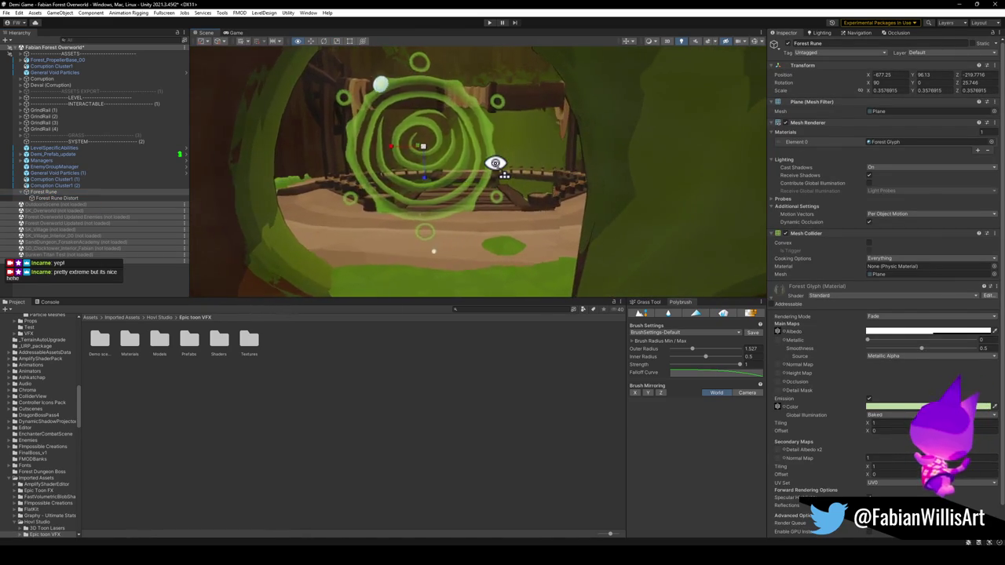
pyautogui.scroll(-3, 482, 162)
pyautogui.moveTo(478, 162); pyautogui.dragTo(636, 197)
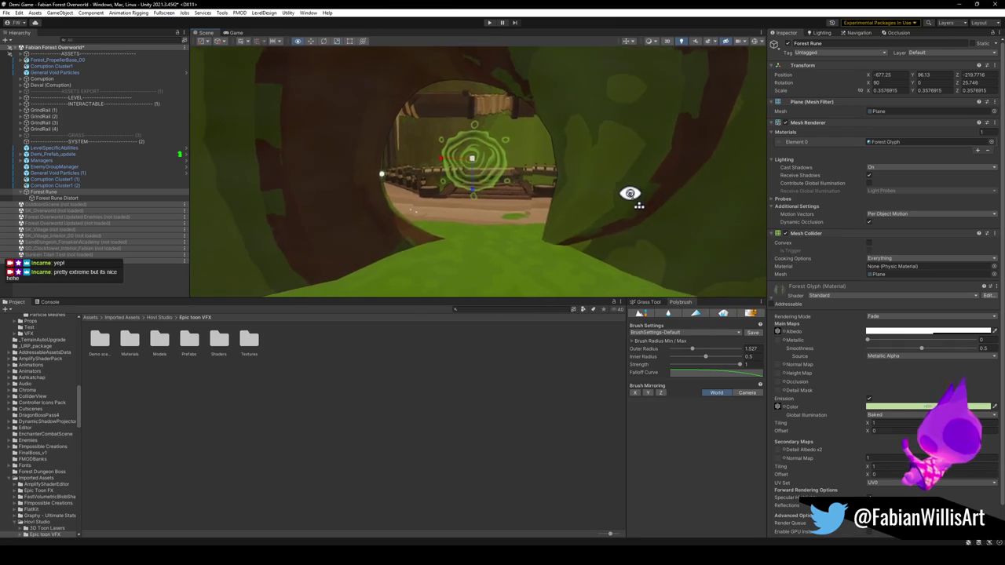
pyautogui.scroll(3, 628, 194)
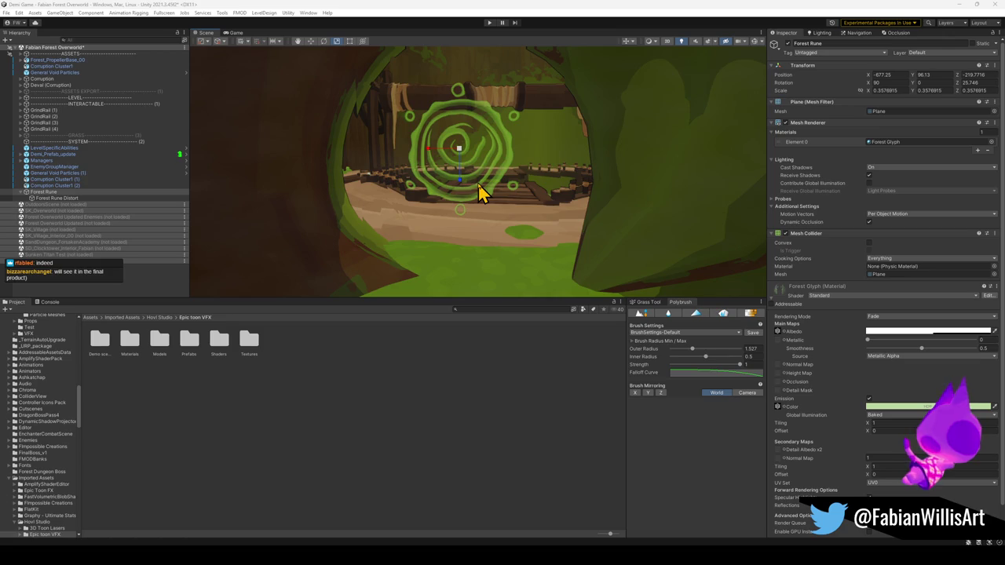
# Undo the rune's shrink and check PREFAB_Forest_Mushroom_01's collider via a 'prefab_forest' search.
pyautogui.hotkey('ctrl', 'z')
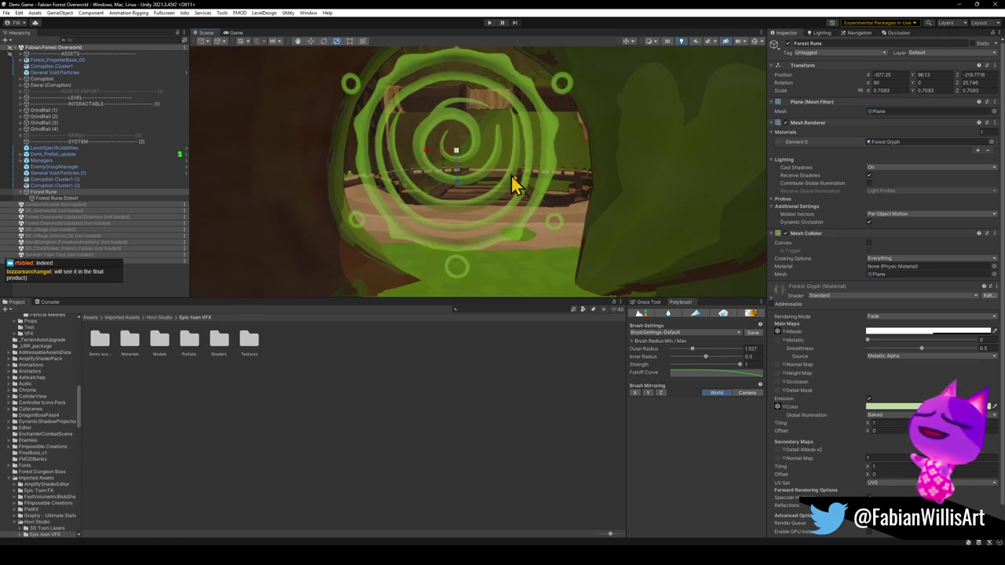
pyautogui.click(469, 309)
pyautogui.write('pre')
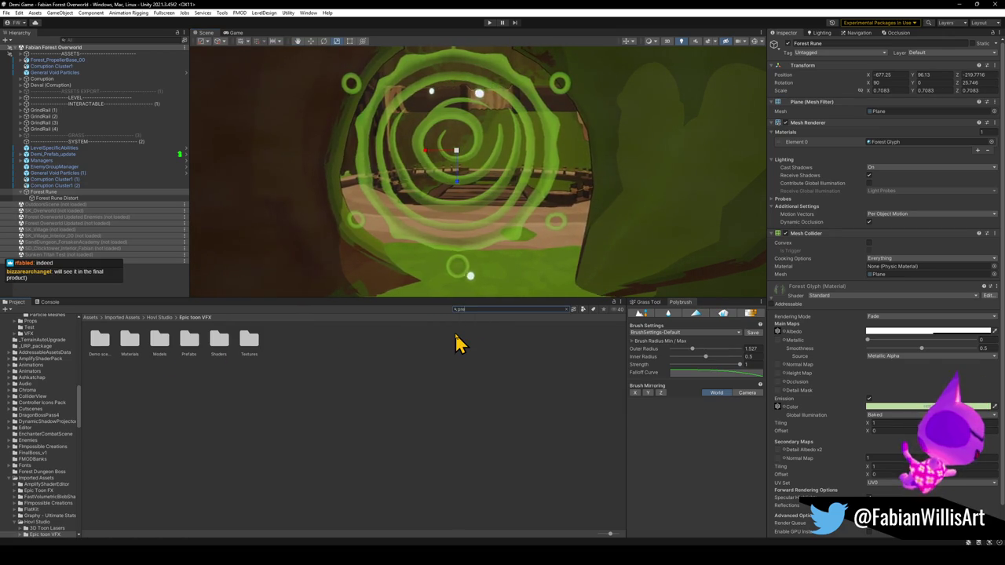
pyautogui.write('fab_')
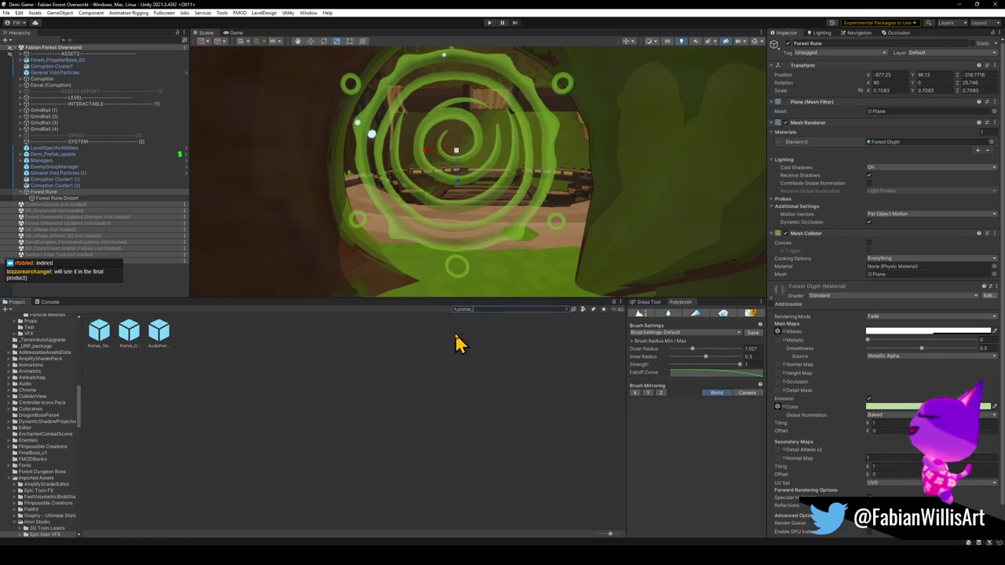
pyautogui.write('forest')
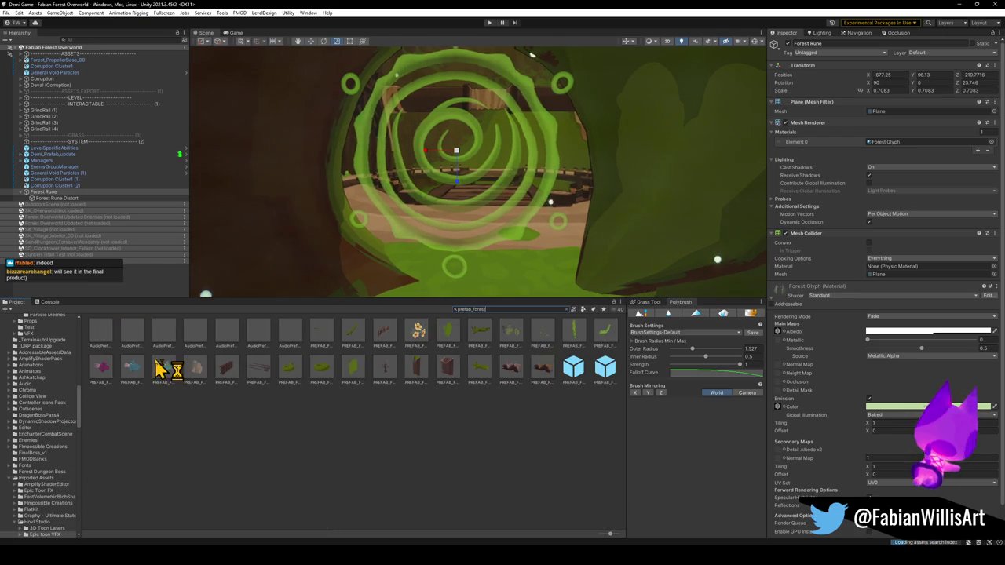
pyautogui.click(132, 369)
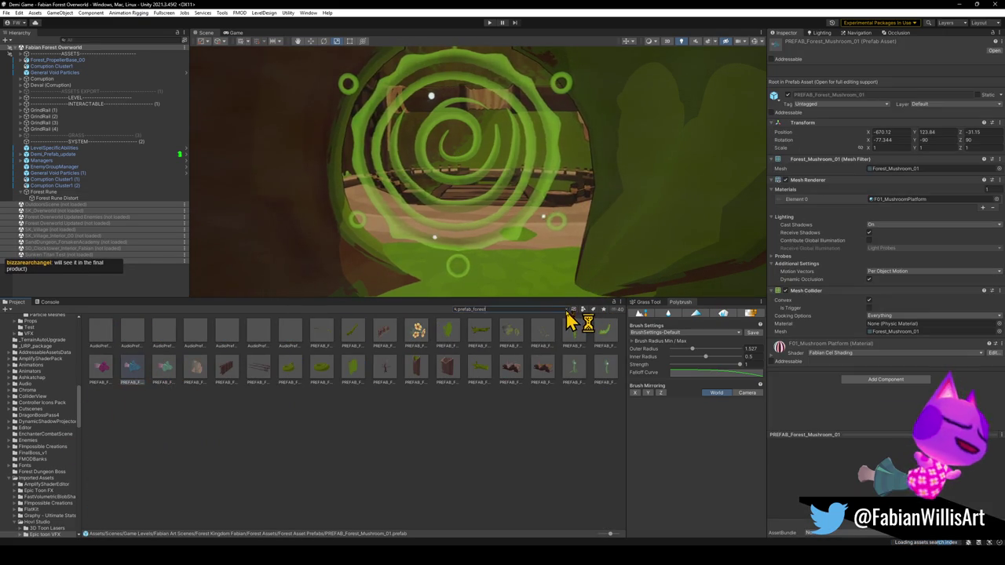
pyautogui.click(565, 309)
# Remove the Mesh Collider component from the Forest Rune Distort child object.
pyautogui.click(47, 192)
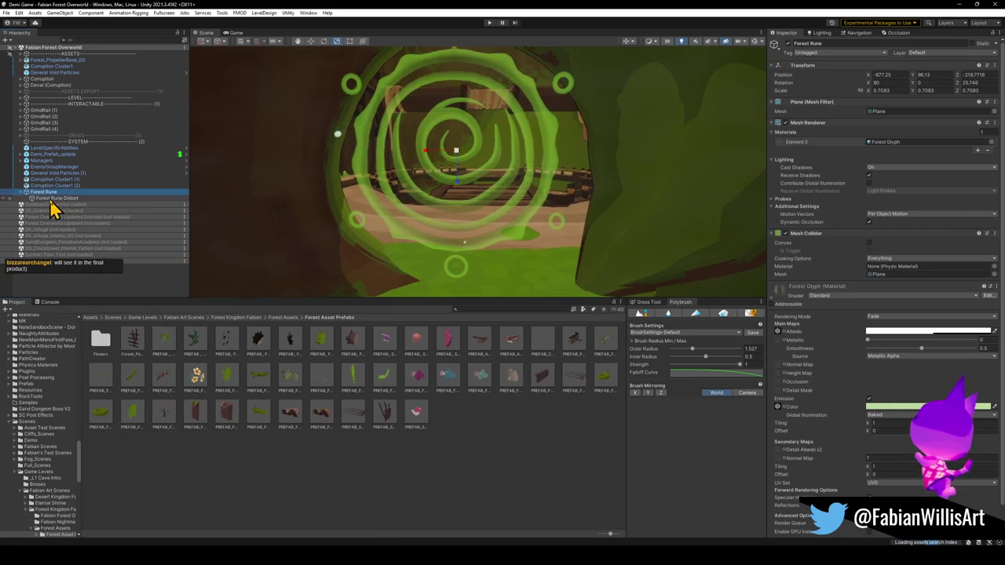
pyautogui.rightClick(834, 234)
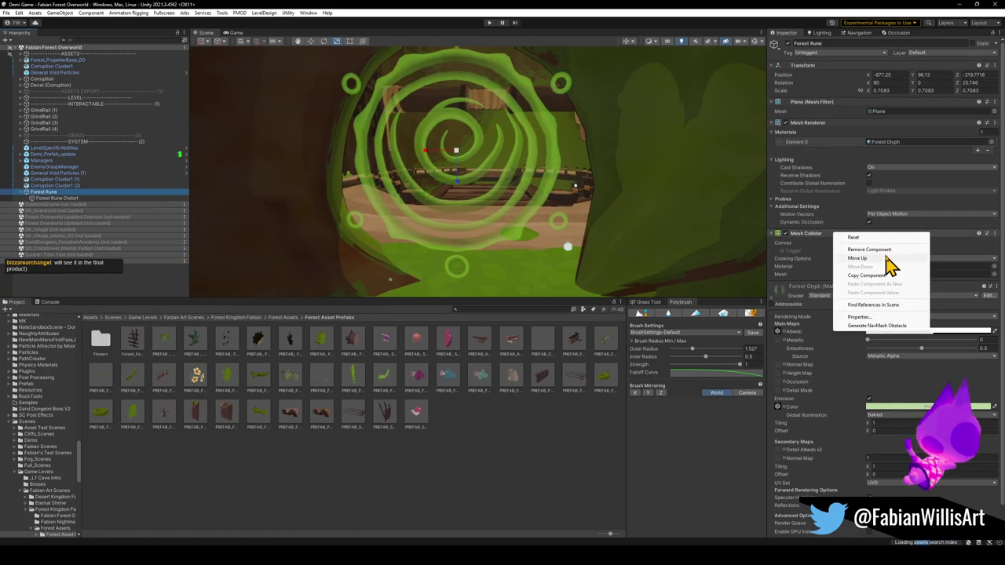
pyautogui.click(885, 257)
pyautogui.click(55, 198)
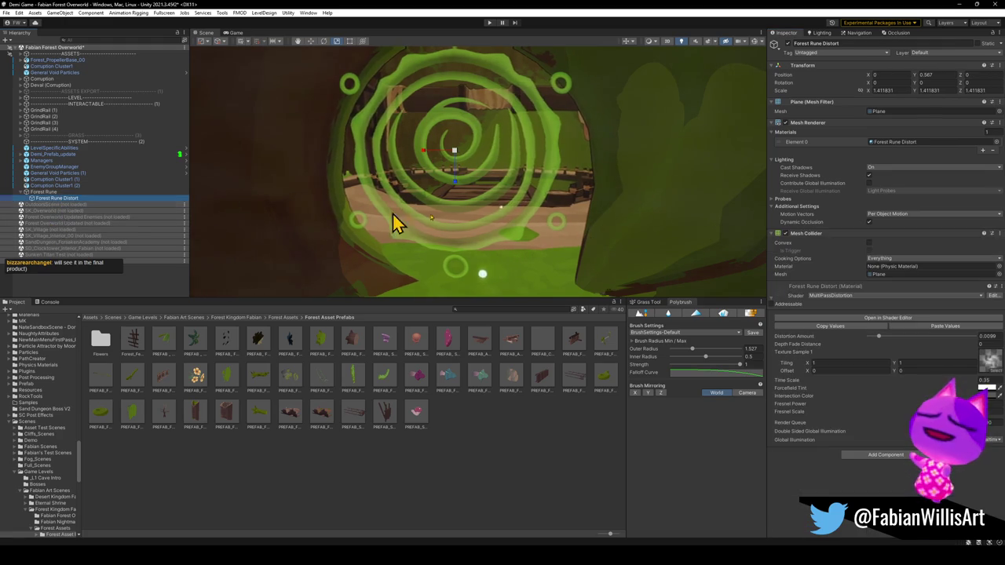
pyautogui.rightClick(835, 234)
pyautogui.click(887, 259)
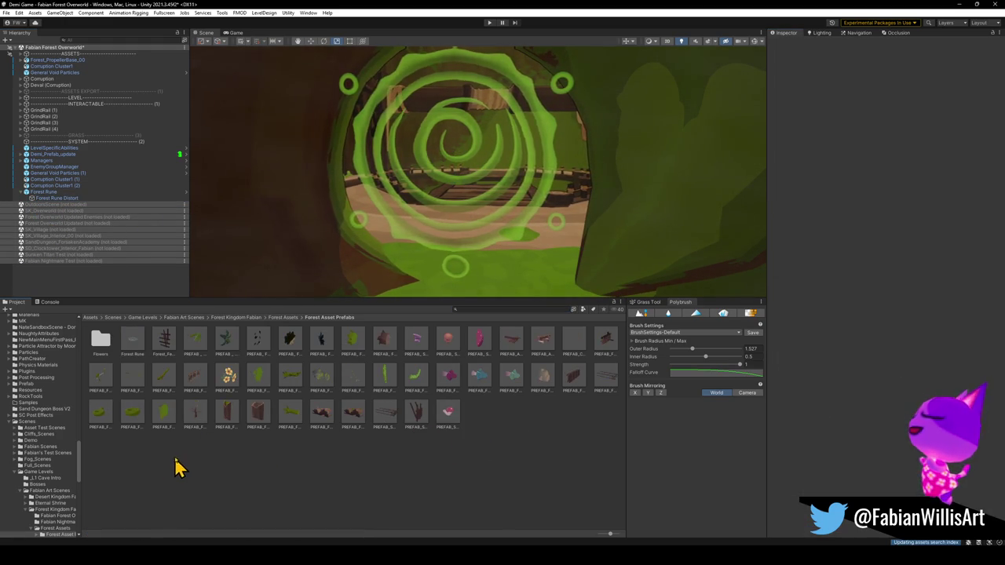
# Check the new Prefab_ForestRune asset, then save the Fabian Forest Overworld scene.
pyautogui.click(132, 346)
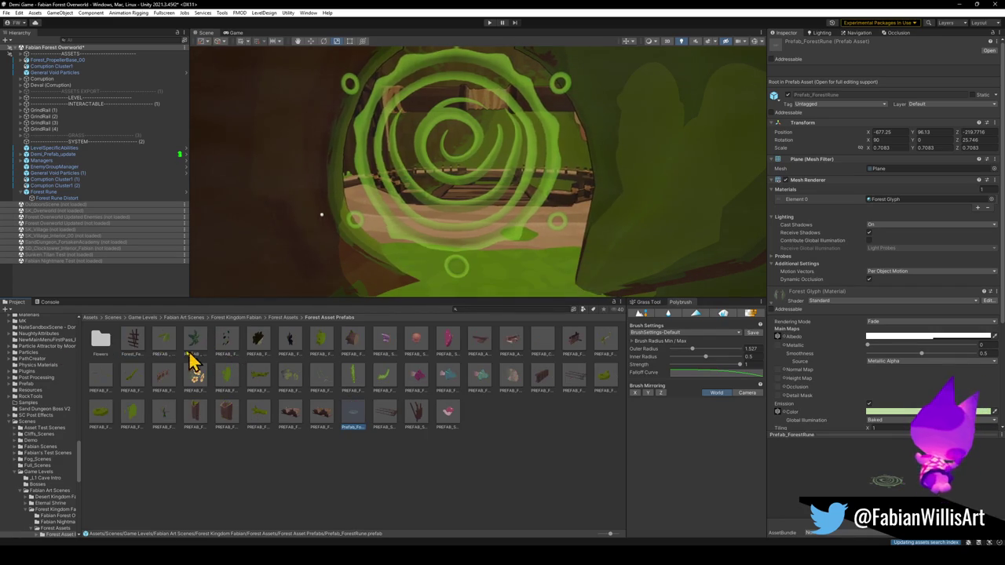
pyautogui.click(550, 452)
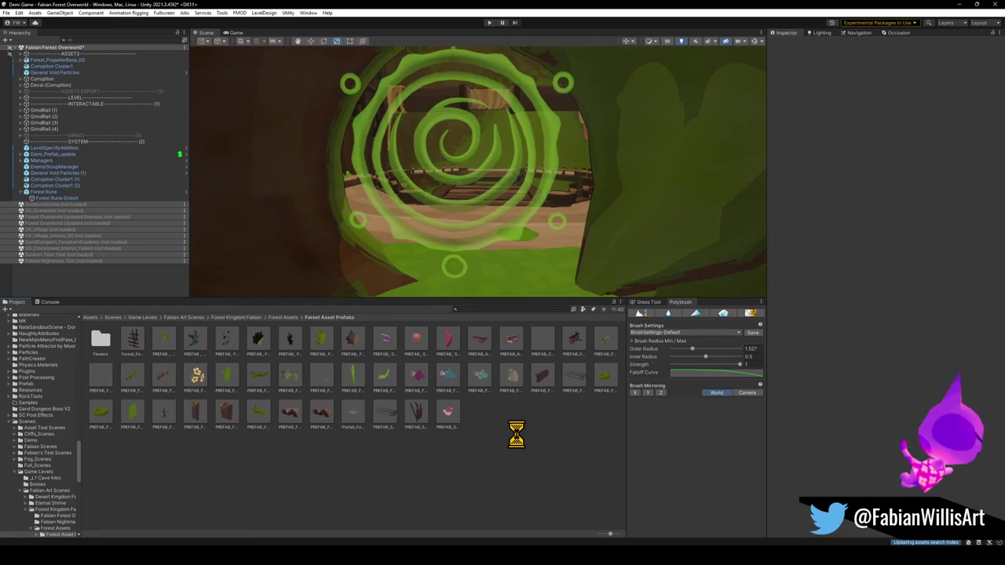
pyautogui.hotkey('ctrl', 's')
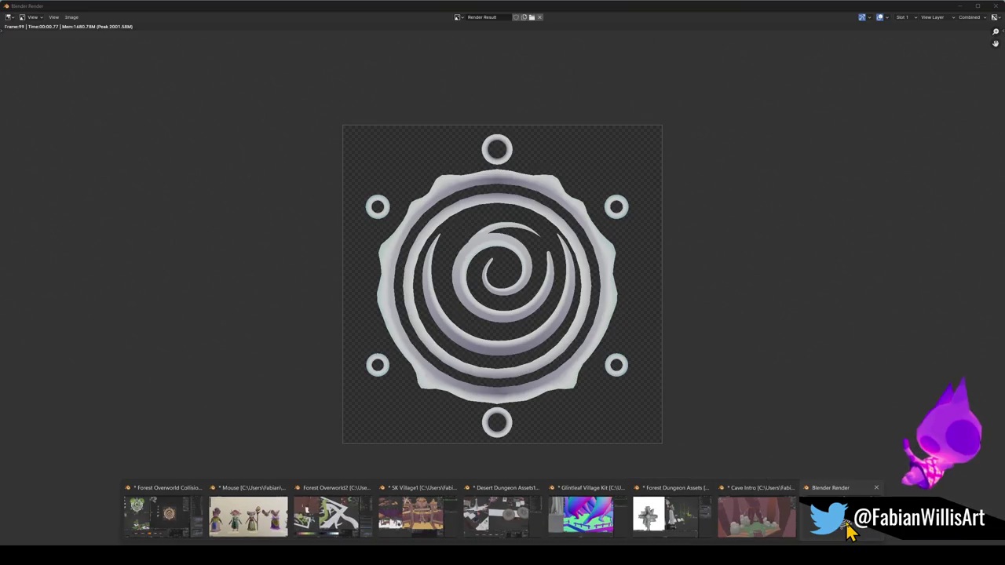
# Glance at the Blender render window and return to Unity.
pyautogui.click(848, 532)
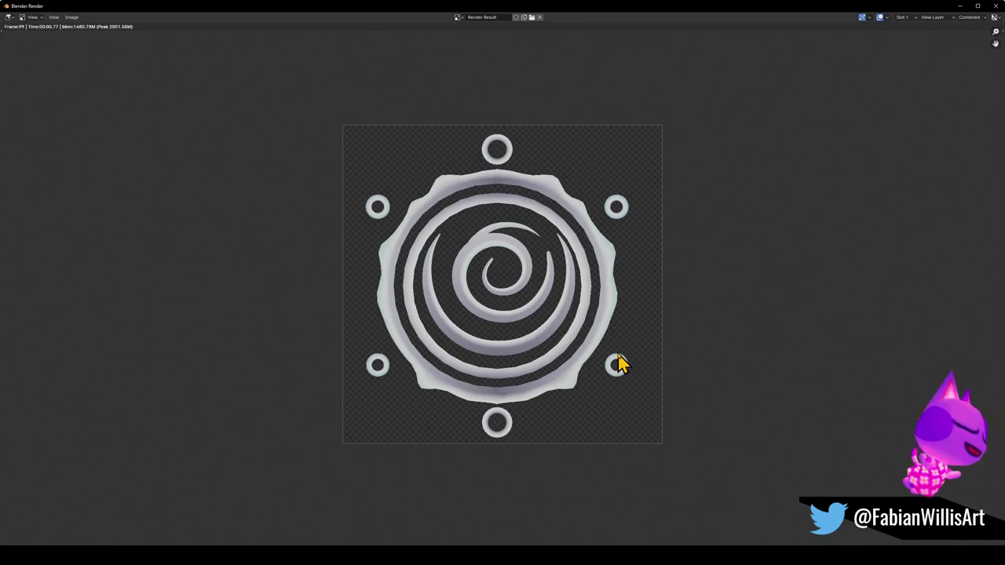
pyautogui.hotkey('alt', 'Tab')
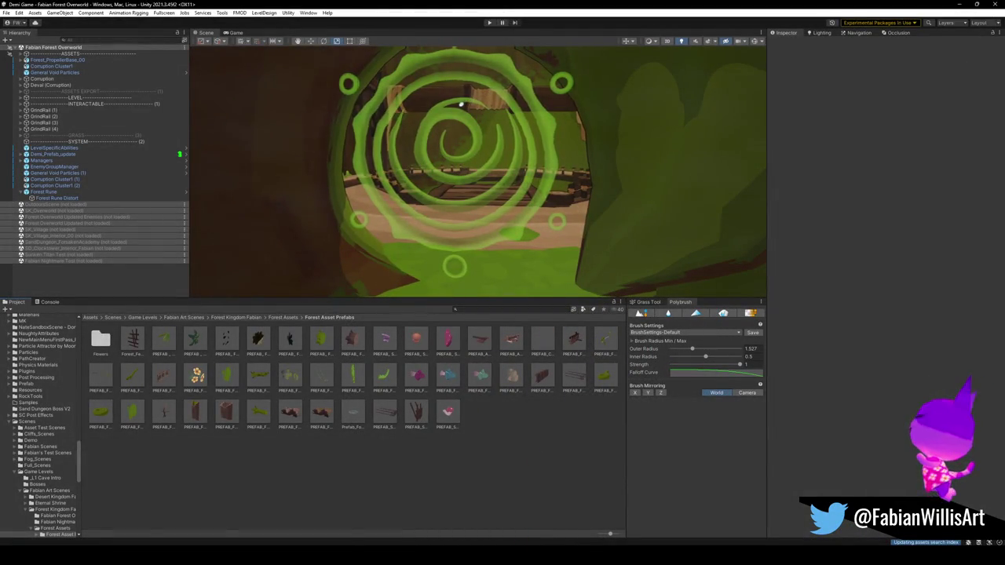
pyautogui.moveTo(471, 542)
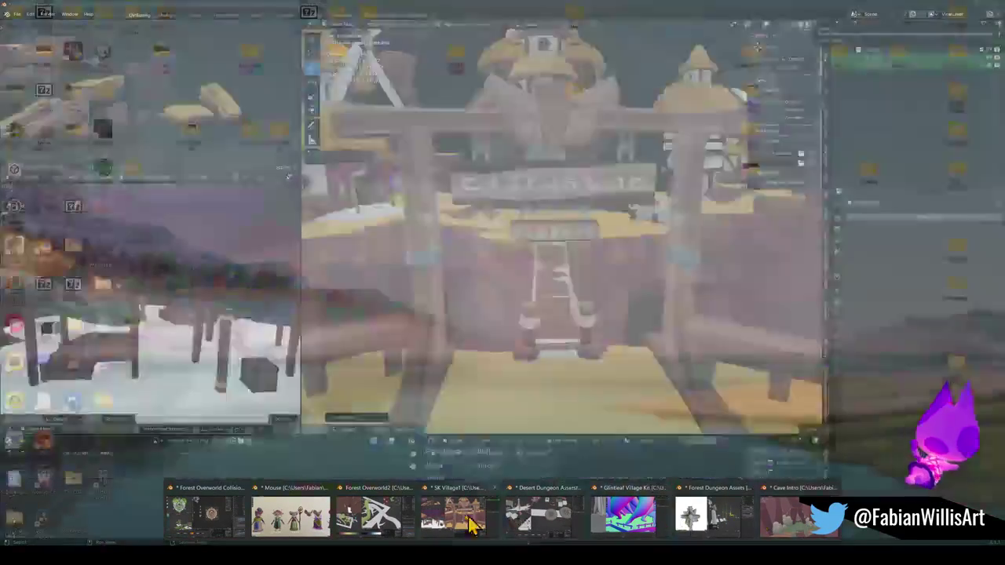
# In the Forest Overworld Collision Pass file, slide and mirror the spiral's UVs to a new palette colour.
pyautogui.click(208, 518)
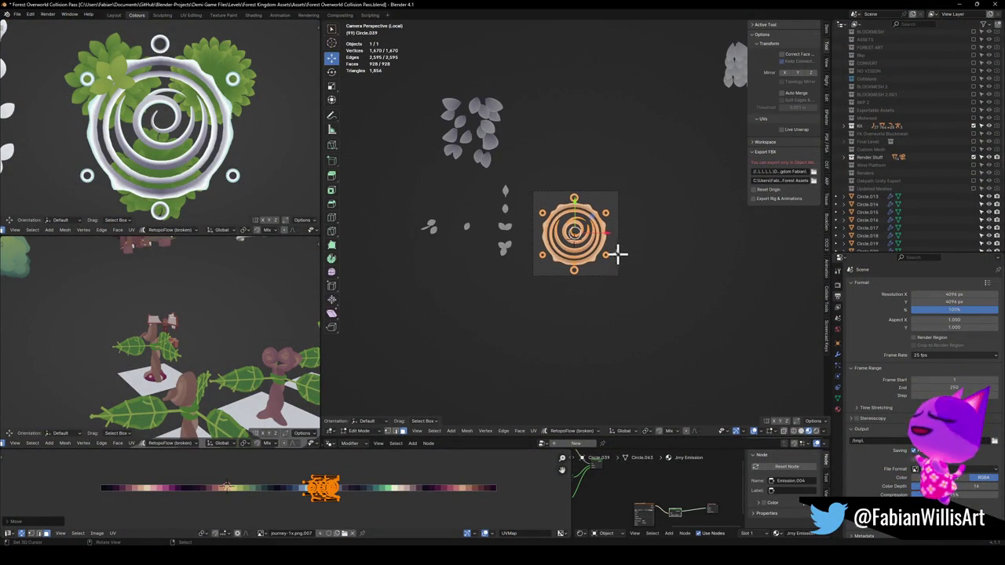
pyautogui.scroll(2, 575, 230)
pyautogui.press('g')
pyautogui.press('x')
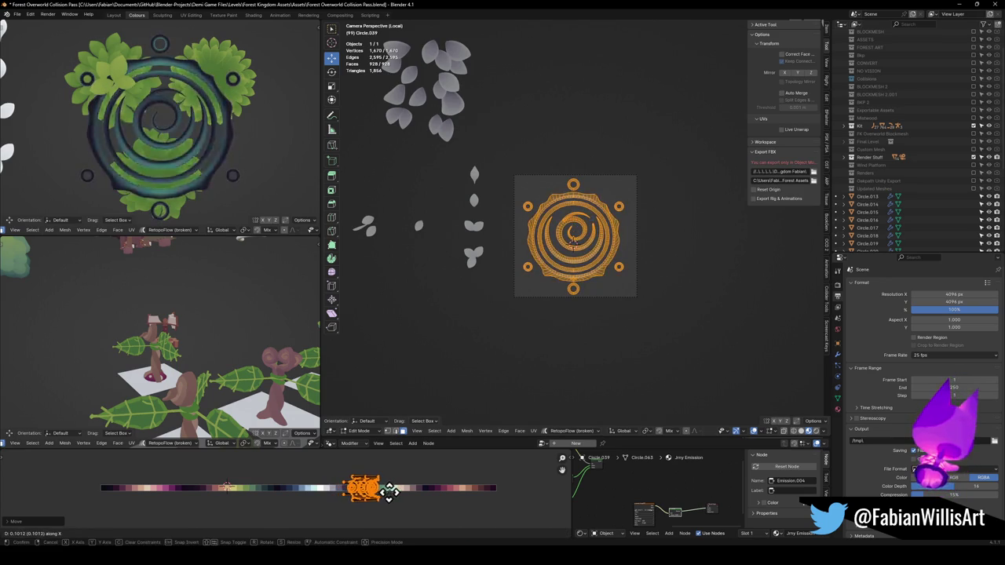
pyautogui.moveTo(429, 492)
pyautogui.mouseDown()
pyautogui.moveTo(444, 489)
pyautogui.moveTo(262, 477)
pyautogui.mouseUp()
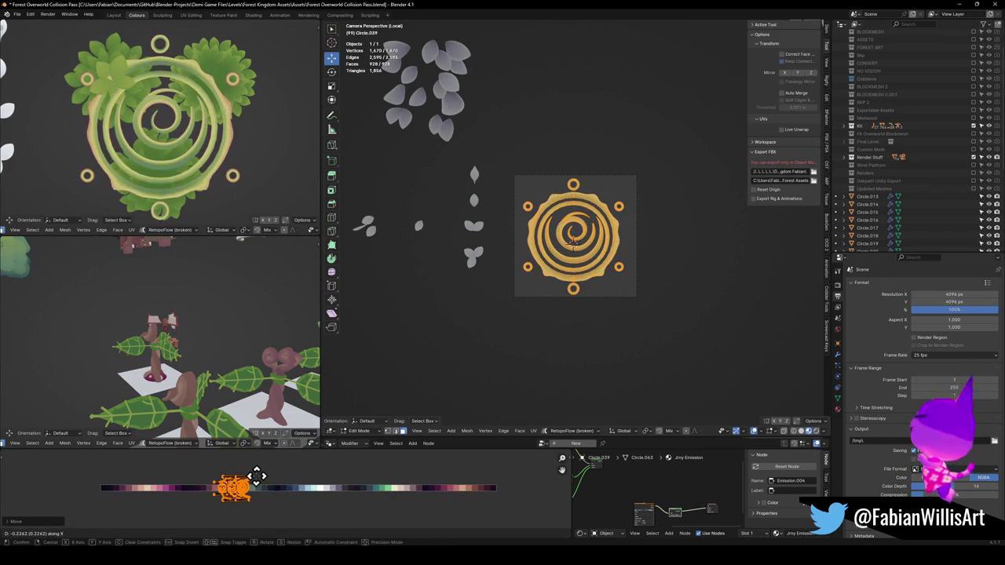
pyautogui.click(270, 480)
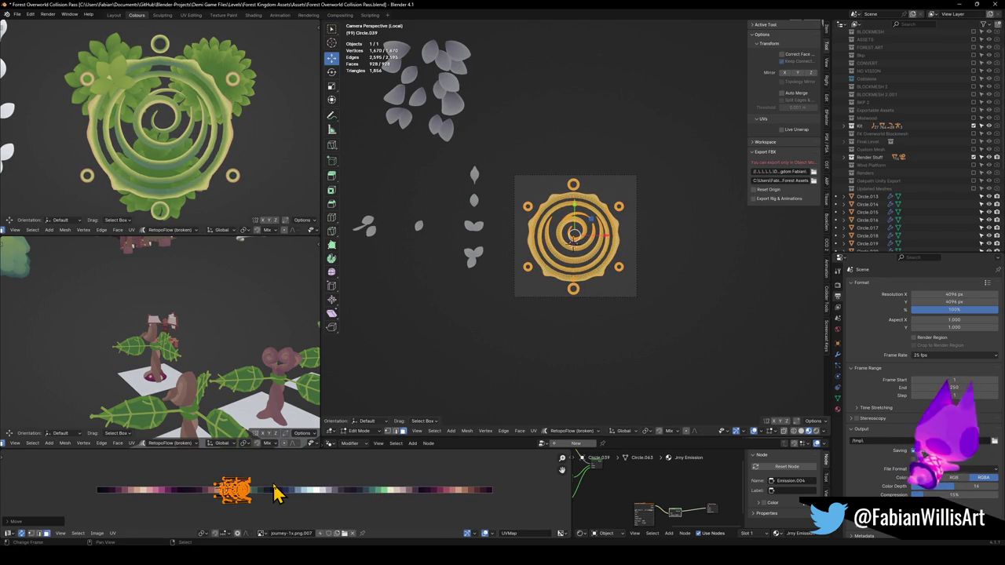
pyautogui.hotkey('ctrl', 'm')
pyautogui.press('x')
pyautogui.click(277, 493)
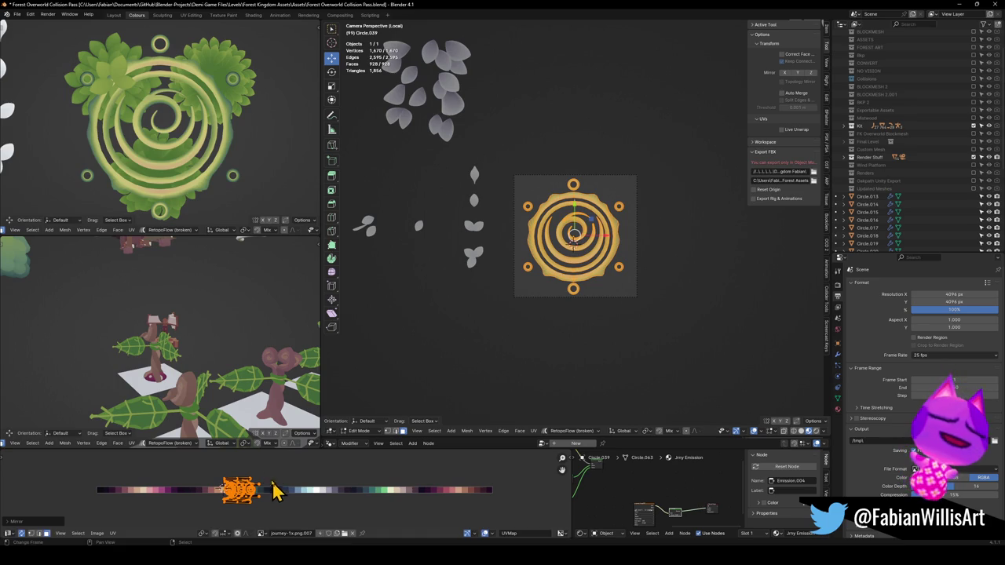
pyautogui.press('g')
pyautogui.press('x')
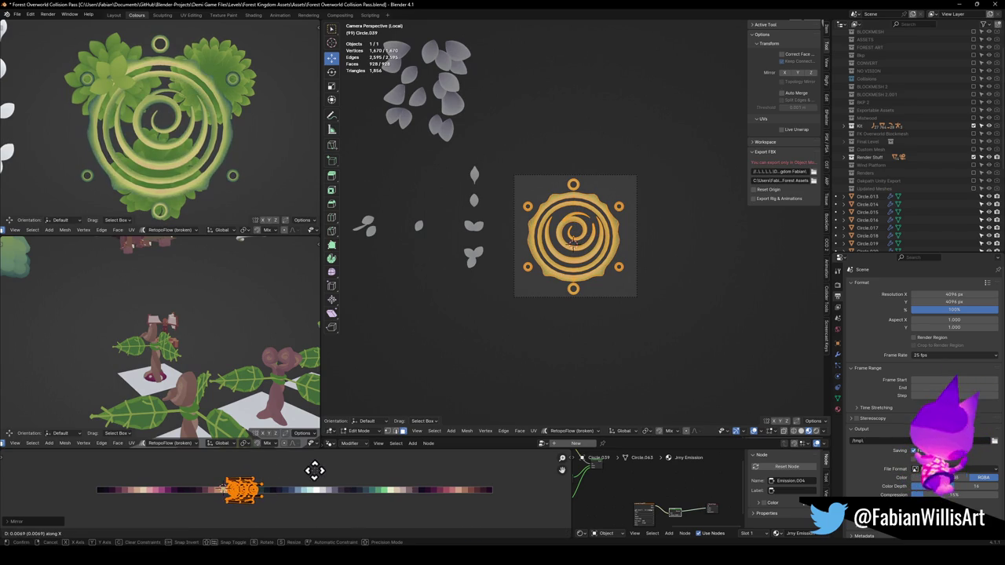
pyautogui.click(313, 470)
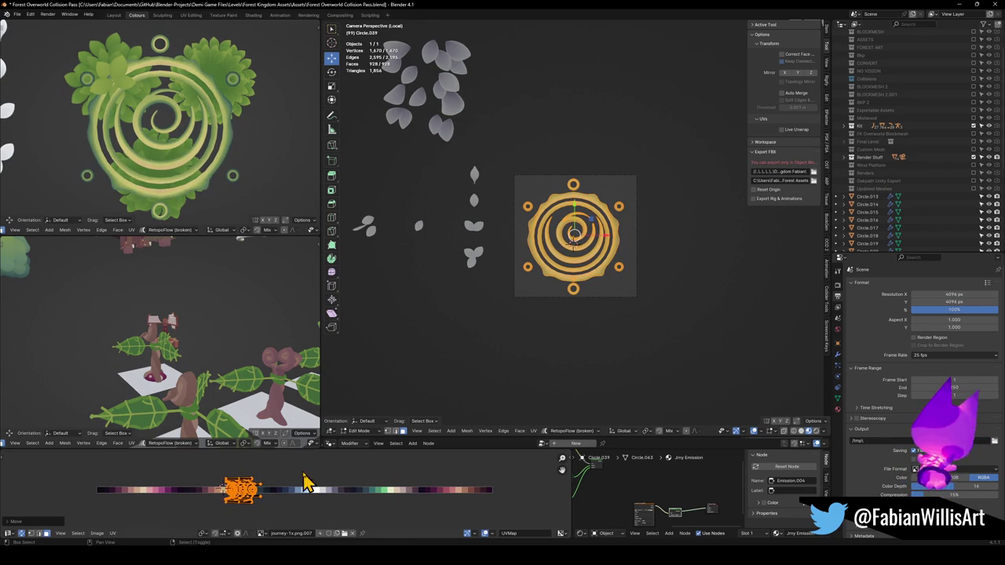
pyautogui.press('Tab')
# Select the spiral Circle.039 object and isolate it in local view.
pyautogui.click(245, 99)
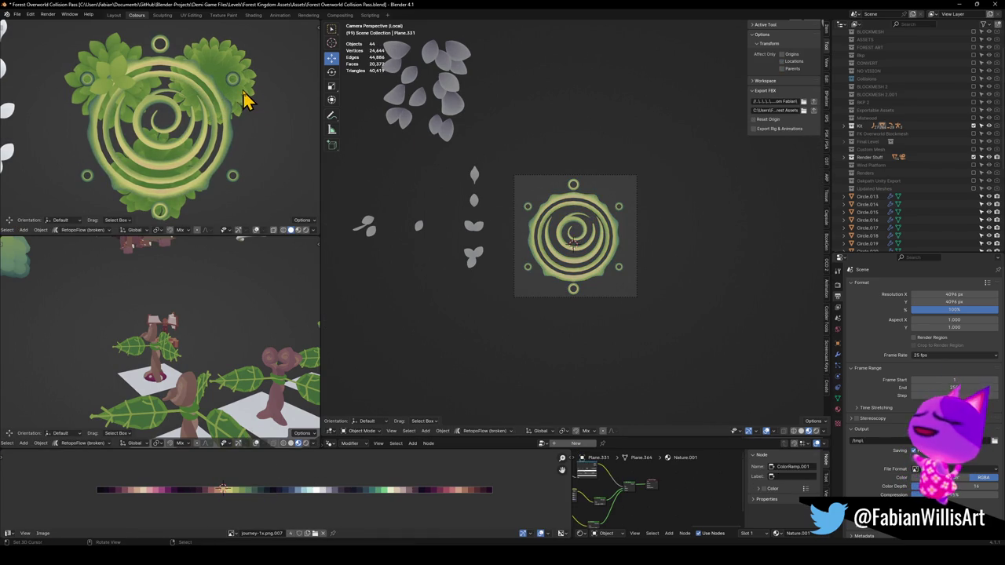
pyautogui.click(571, 219)
pyautogui.press('KP_Divide')
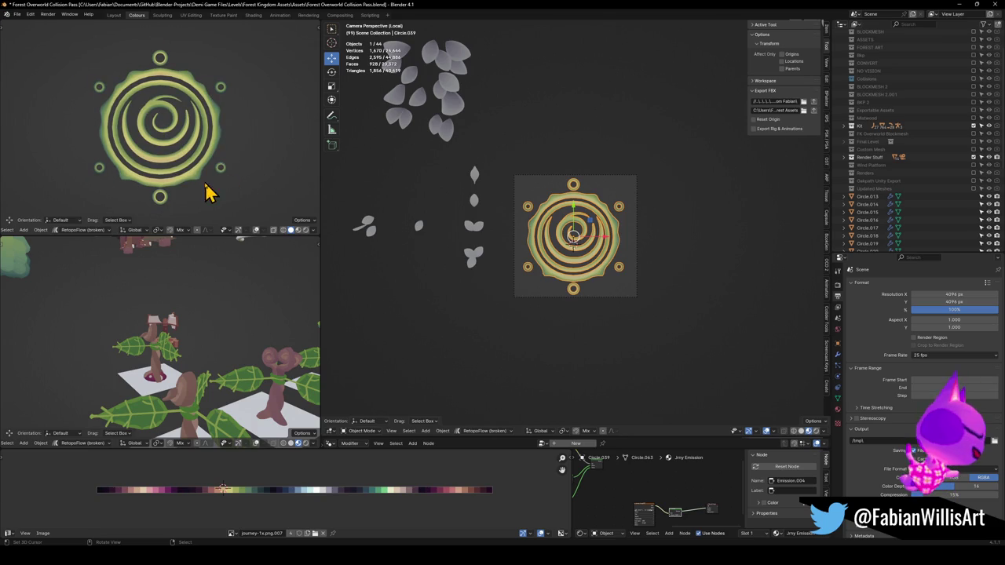
pyautogui.scroll(2, 209, 183)
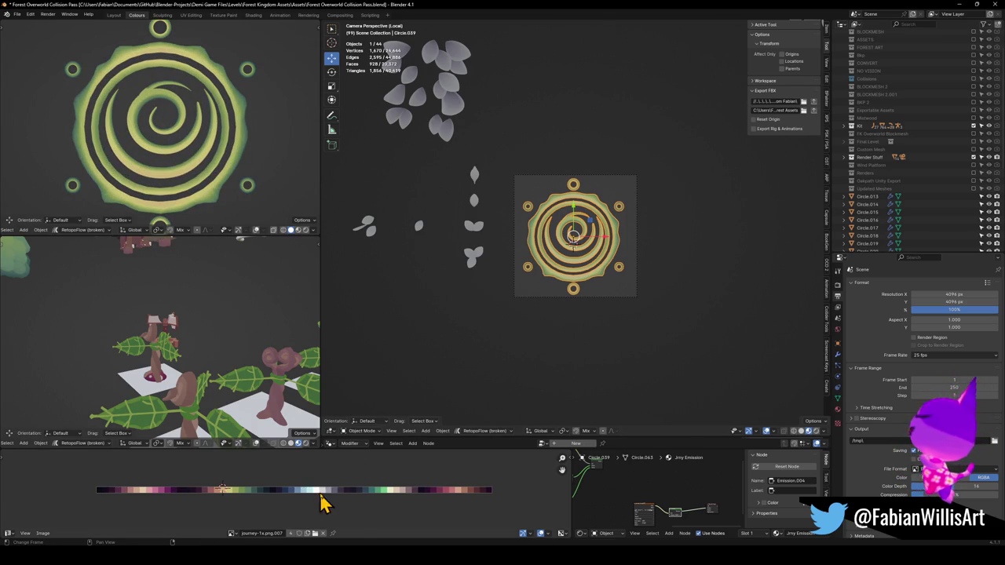
# Move, shrink, mirror and shift the spiral's UVs along the palette to sample green.
pyautogui.press('Tab')
pyautogui.press('g')
pyautogui.press('x')
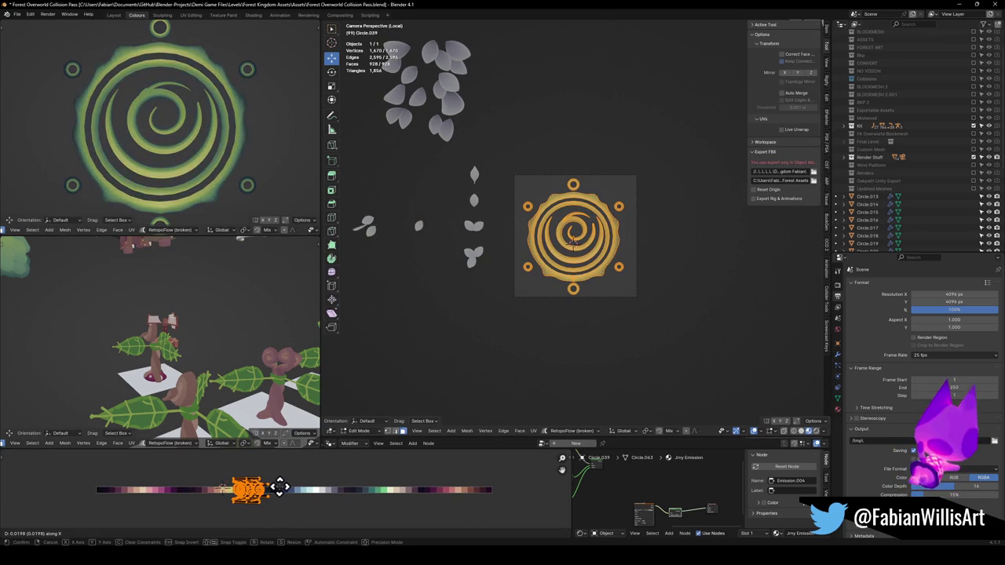
pyautogui.click(280, 487)
pyautogui.press('s')
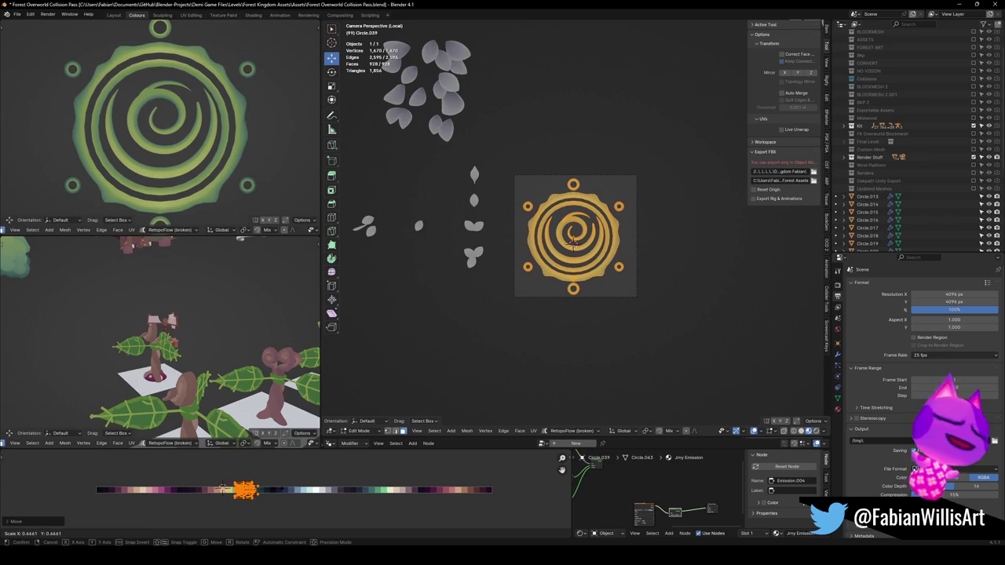
pyautogui.click(274, 491)
pyautogui.press('g')
pyautogui.click(272, 488)
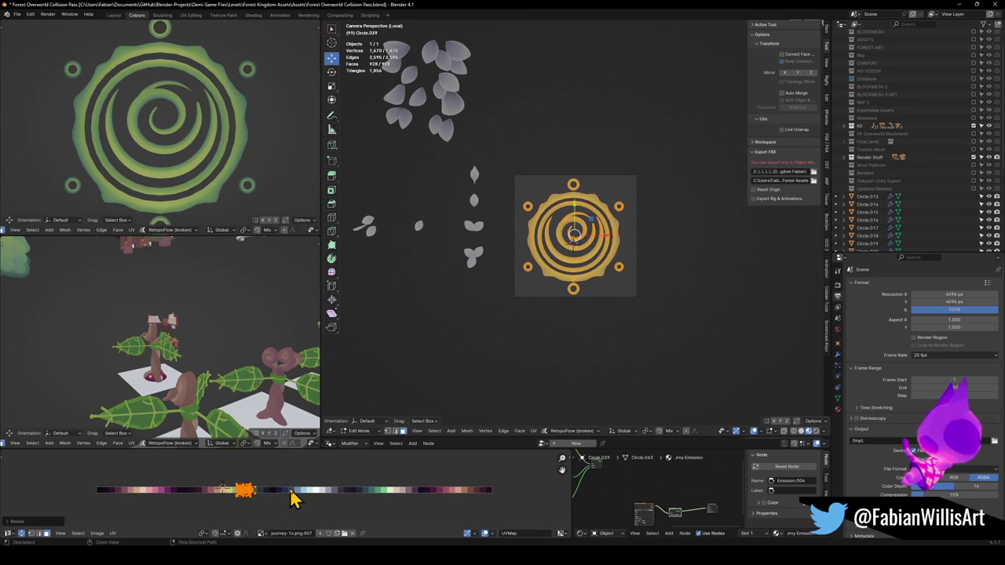
pyautogui.hotkey('ctrl', 'm')
pyautogui.press('x')
pyautogui.click(289, 487)
pyautogui.press('g')
pyautogui.press('x')
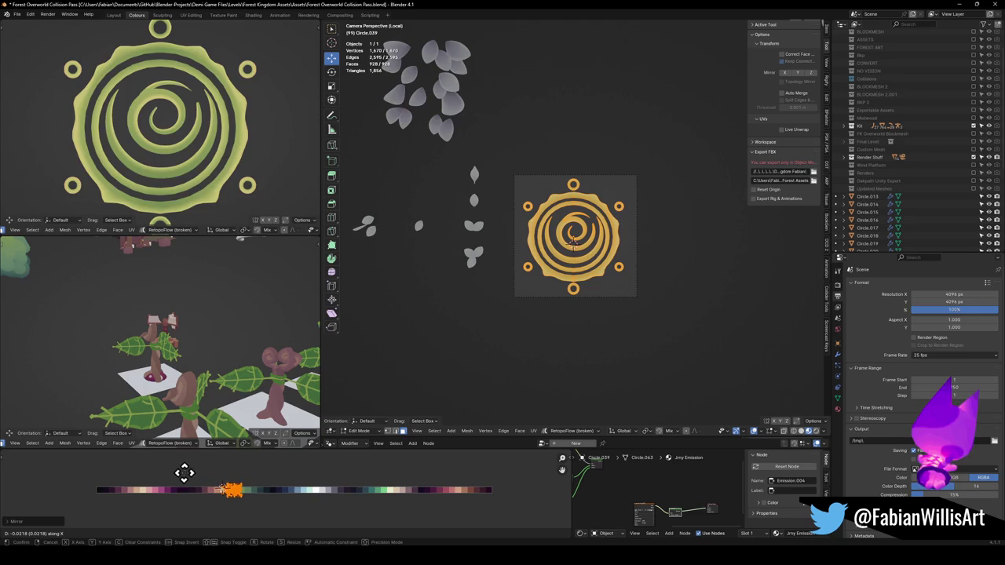
pyautogui.click(202, 472)
# Return to Object Mode and render the swirl rune with F12.
pyautogui.scroll(-2, 231, 128)
pyautogui.scroll(-2, 238, 135)
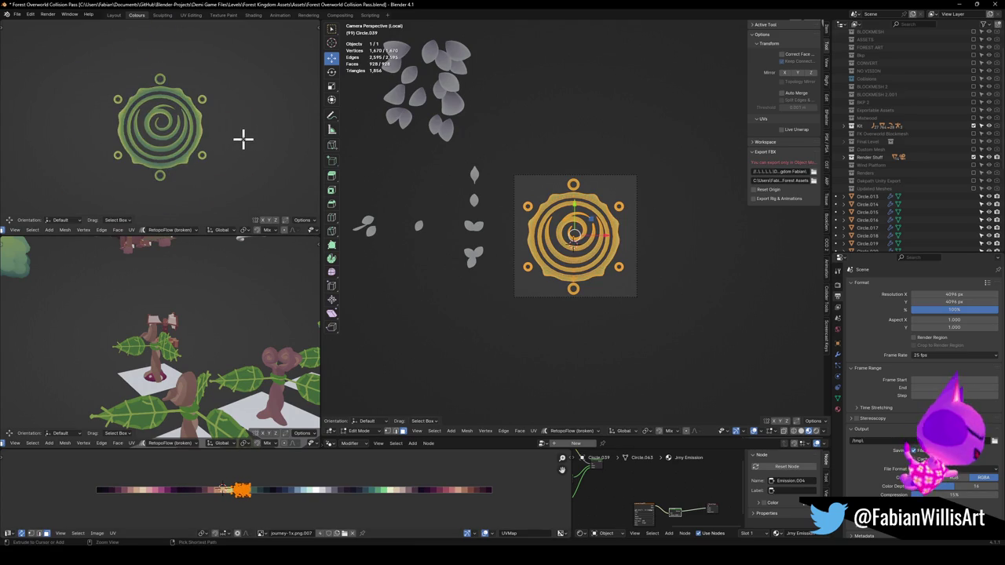
pyautogui.scroll(2, 242, 139)
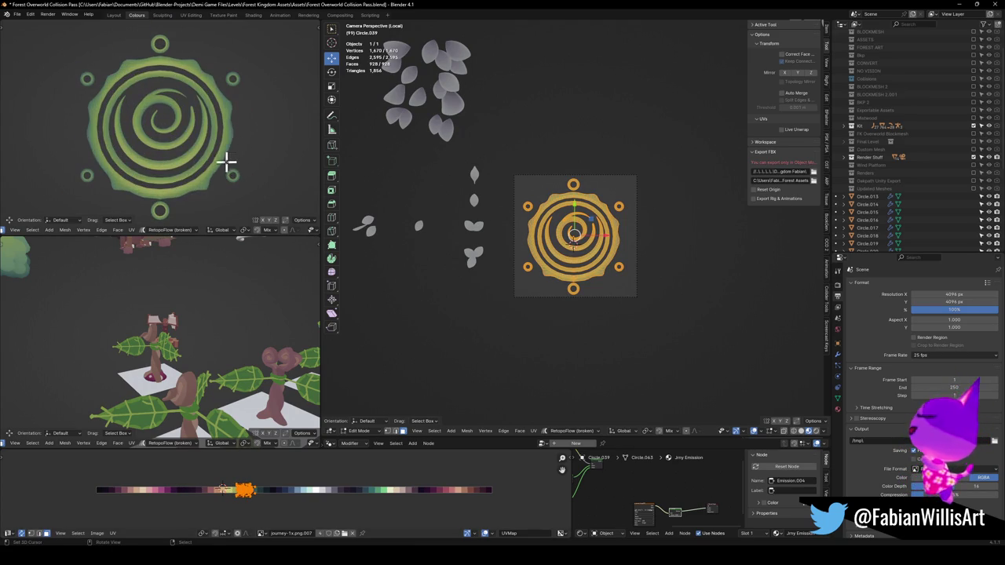
pyautogui.press('Tab')
pyautogui.press('F12')
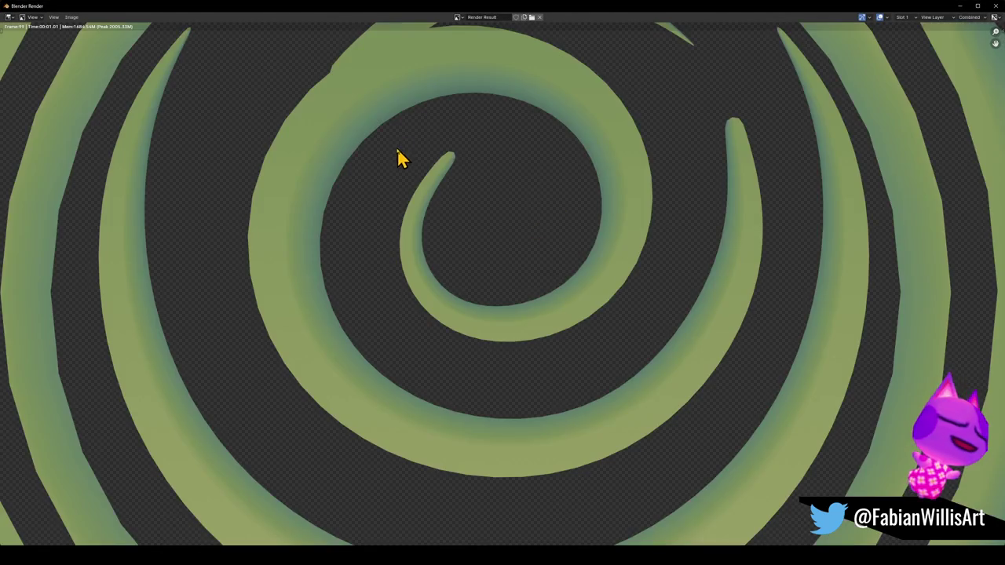
# Fit the render to the window and save it as Forest Glyph.png.
pyautogui.press('Home')
pyautogui.click(72, 17)
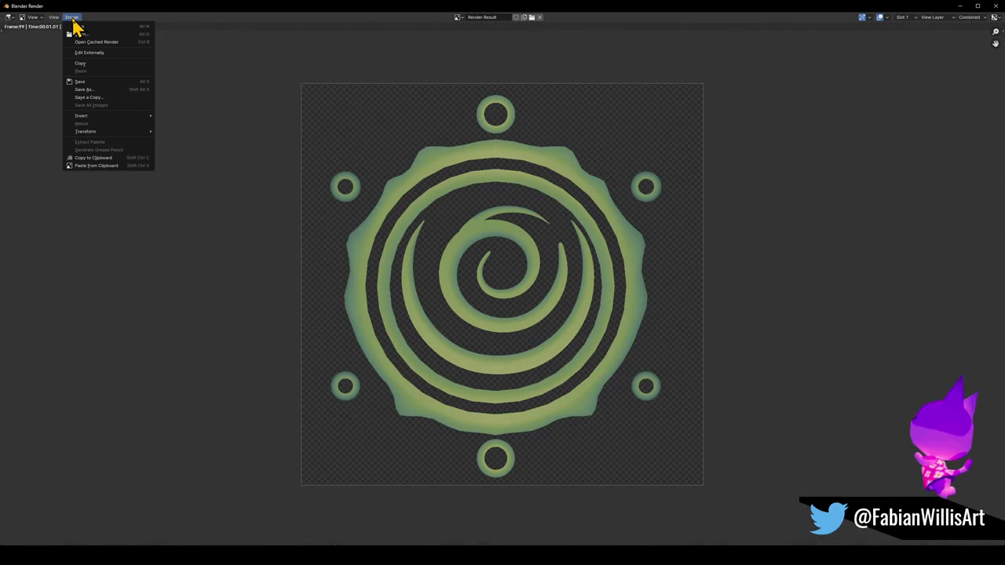
pyautogui.click(88, 90)
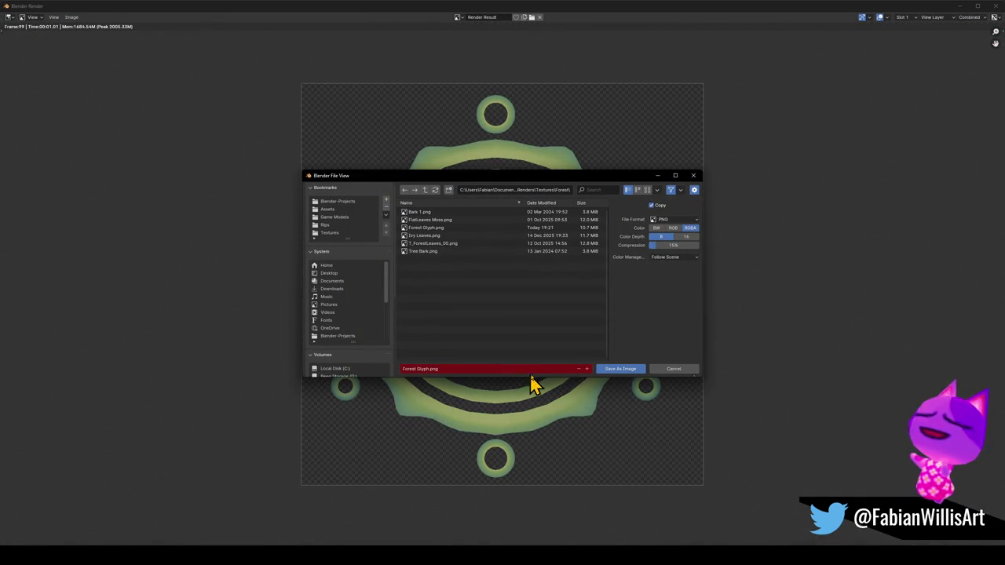
pyautogui.click(628, 369)
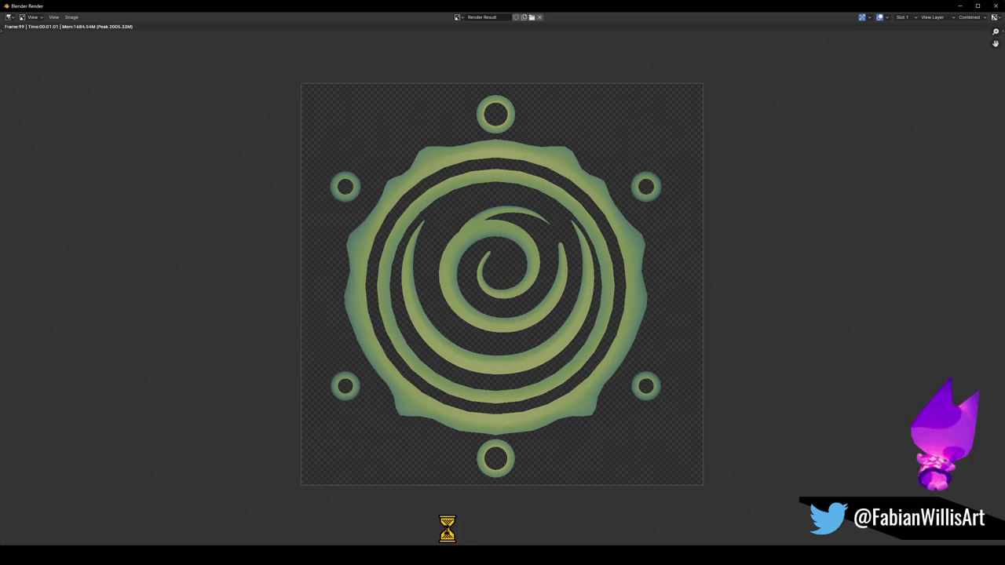
# Back in Unity, search the project assets for 'forest gly'.
pyautogui.click(605, 542)
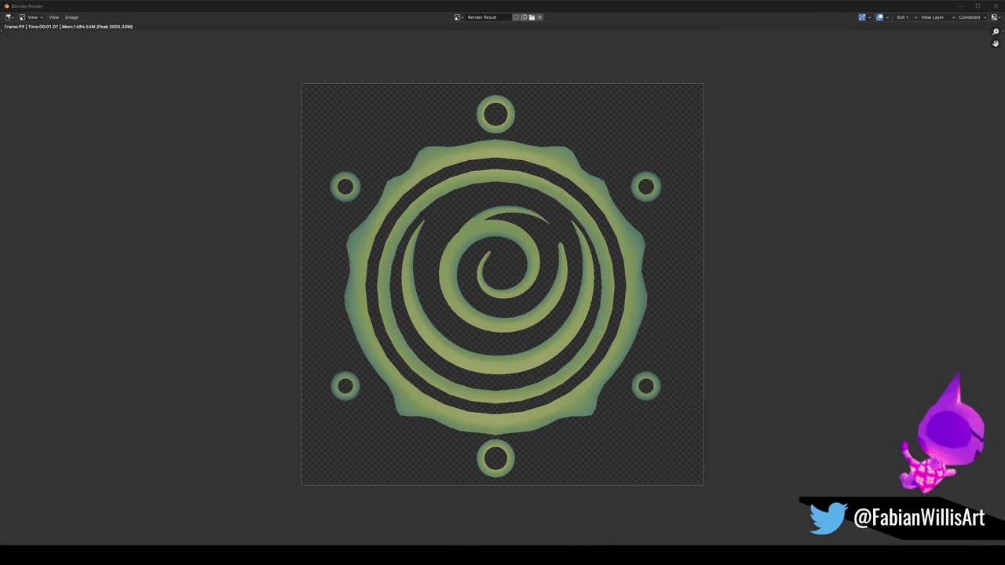
pyautogui.click(514, 308)
pyautogui.write('fore')
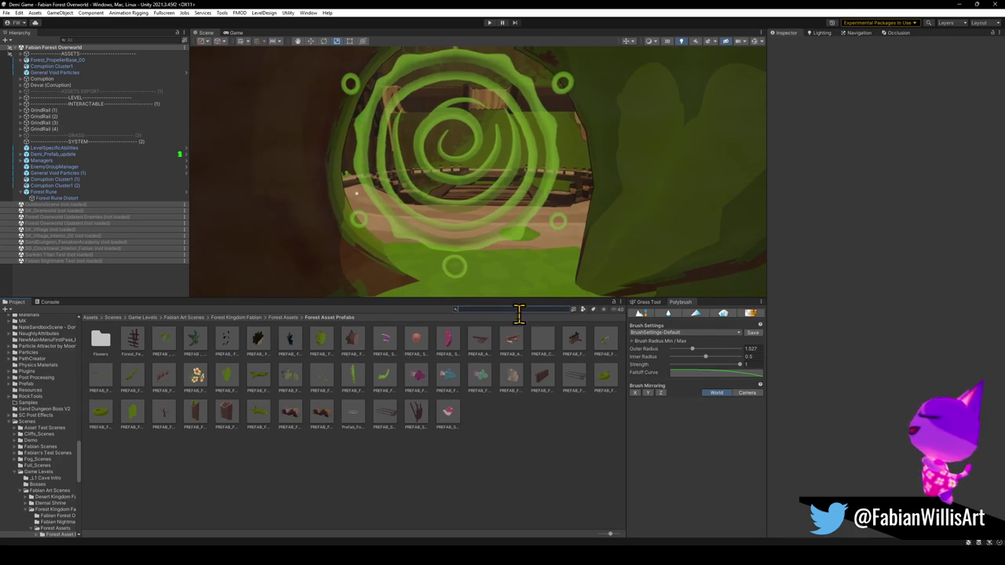
pyautogui.write('st gl')
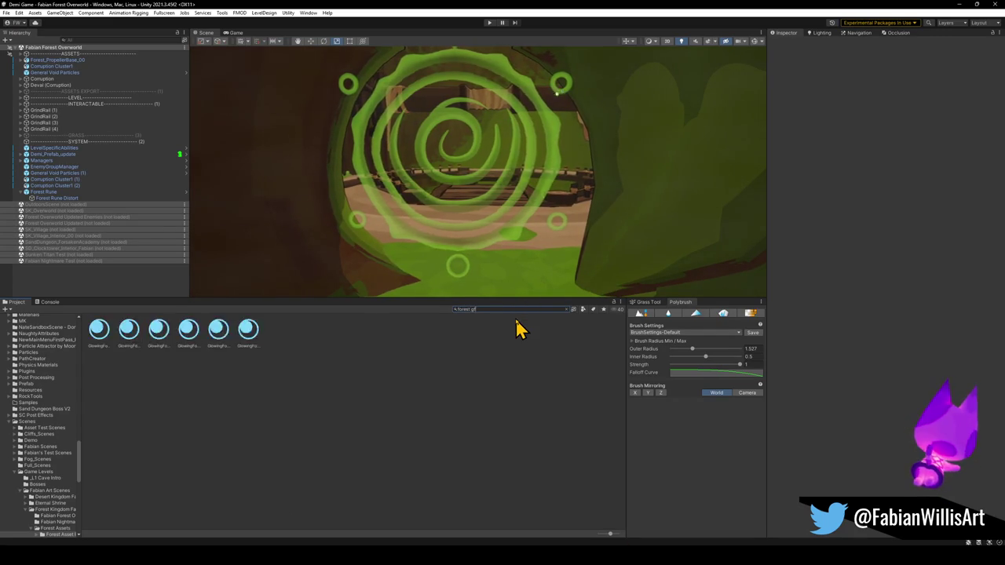
pyautogui.write('y')
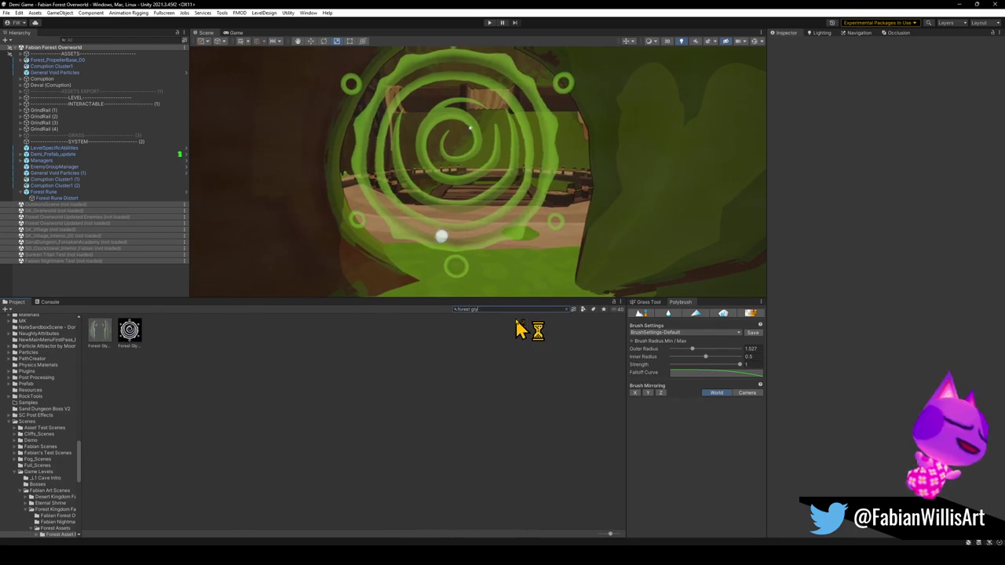
# Delete the Forest Glyph texture from its folder.
pyautogui.click(132, 336)
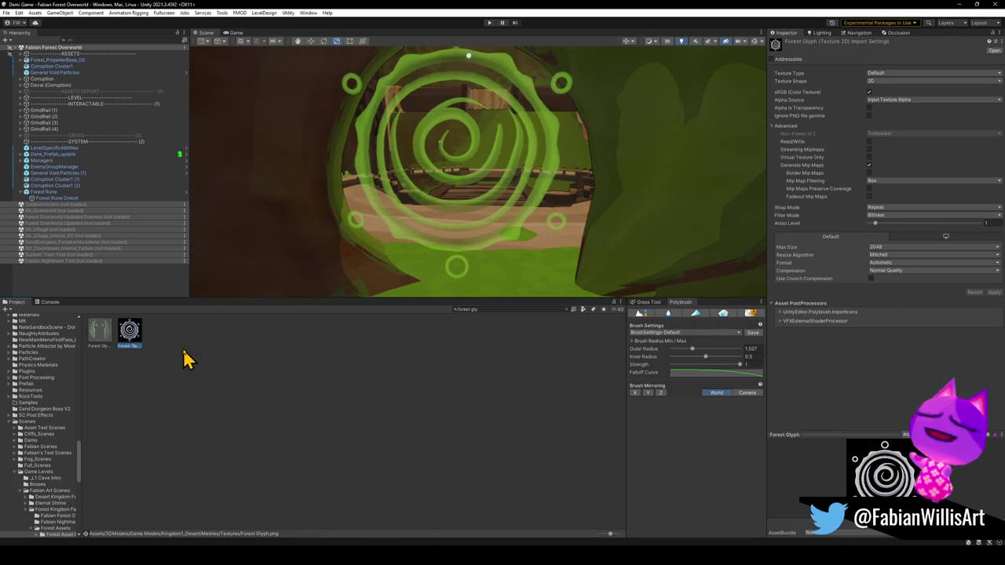
pyautogui.click(568, 309)
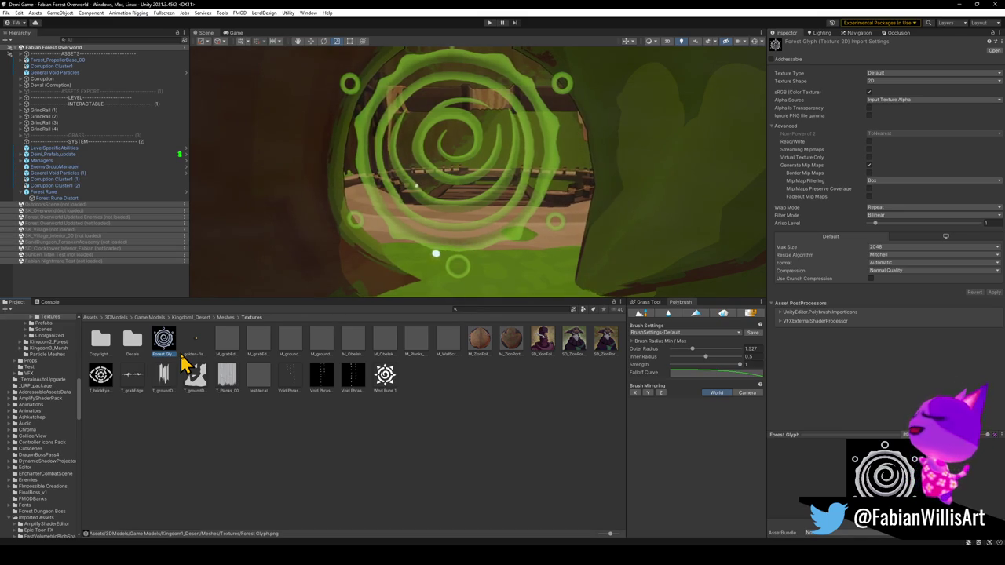
pyautogui.press('Delete')
pyautogui.press('Return')
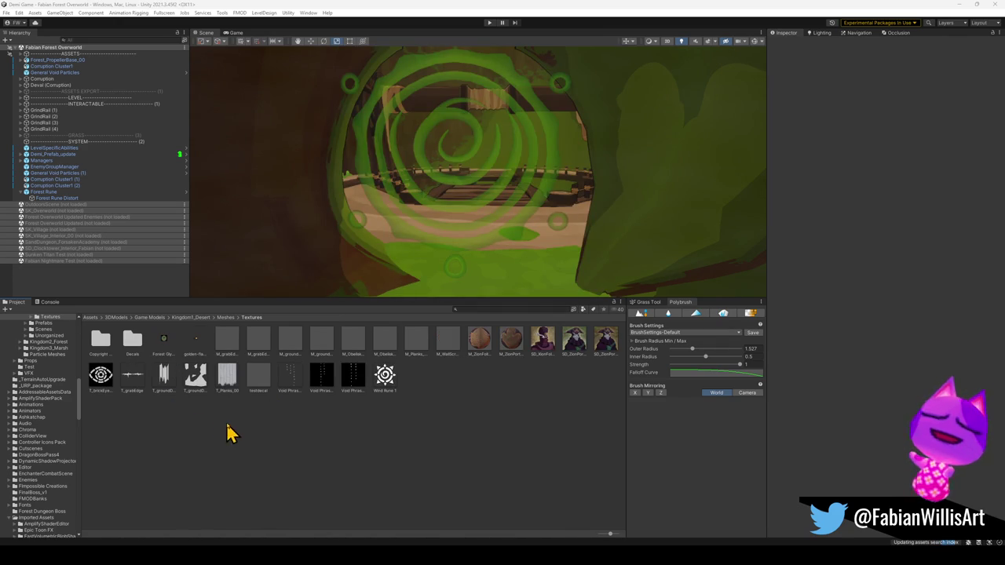
# Set the Forest Rune's emission colour to pale yellow-green and orbit to view the glow.
pyautogui.click(437, 228)
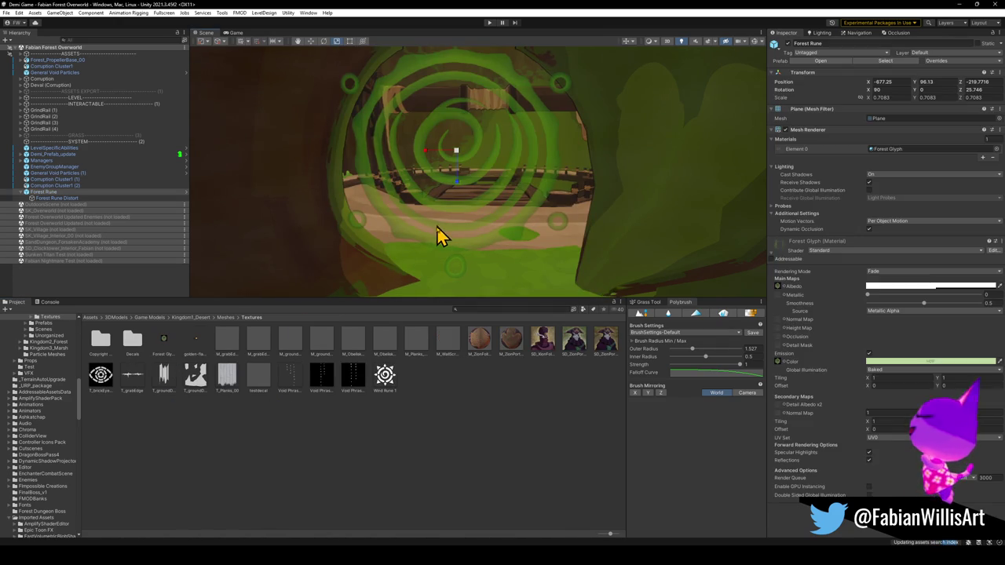
pyautogui.click(887, 369)
pyautogui.moveTo(888, 390); pyautogui.dragTo(887, 397)
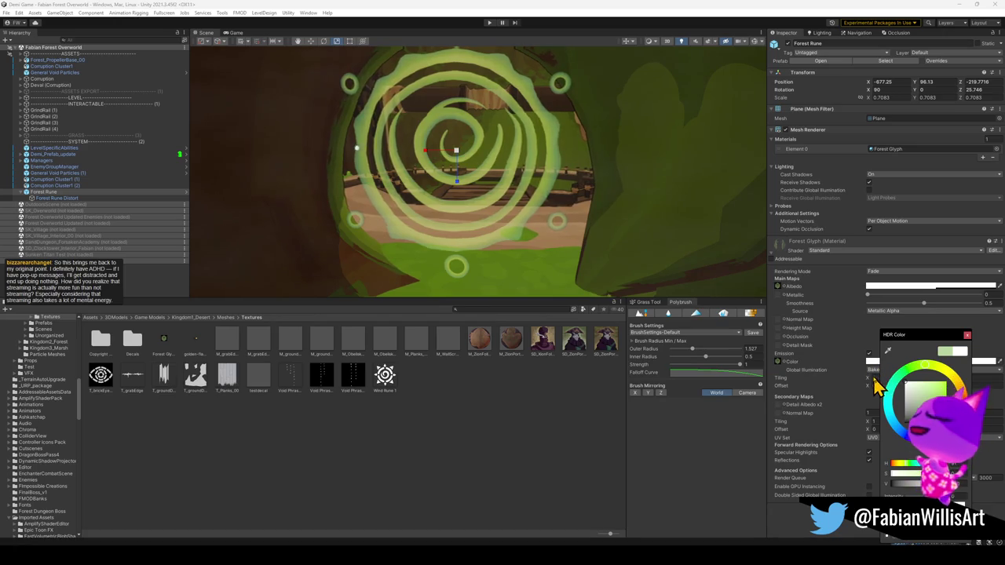
pyautogui.click(476, 213)
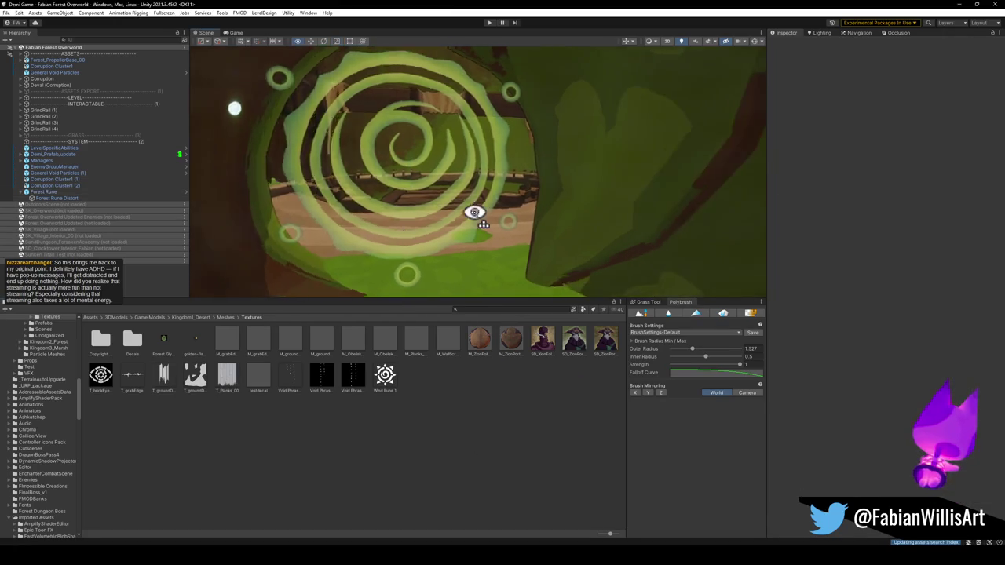
pyautogui.scroll(-3, 475, 213)
pyautogui.moveTo(474, 212); pyautogui.dragTo(555, 224)
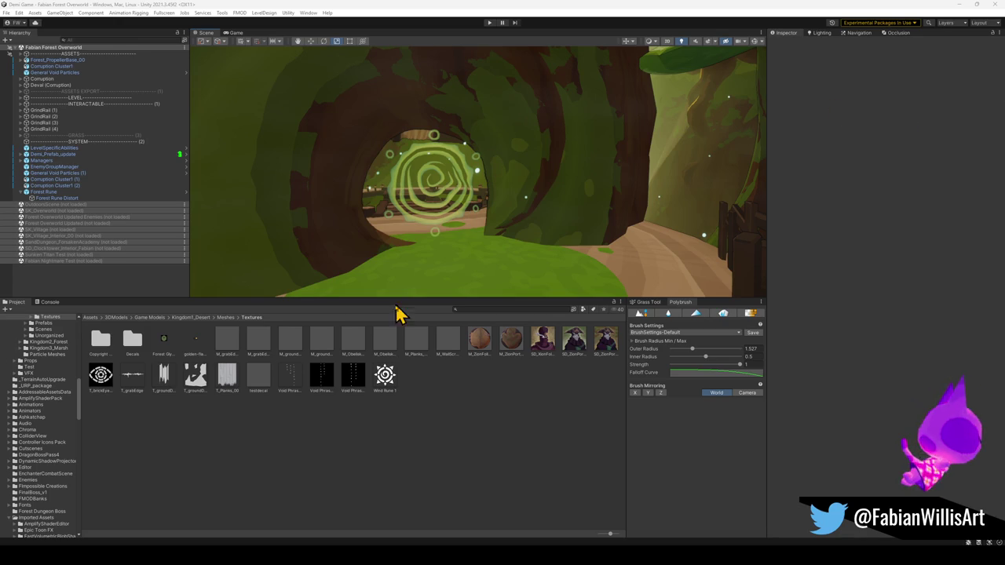
pyautogui.moveTo(511, 205)
pyautogui.mouseDown()
pyautogui.moveTo(515, 197)
pyautogui.moveTo(492, 212)
pyautogui.moveTo(429, 216)
pyautogui.moveTo(478, 220)
pyautogui.mouseUp()
pyautogui.scroll(2, 506, 222)
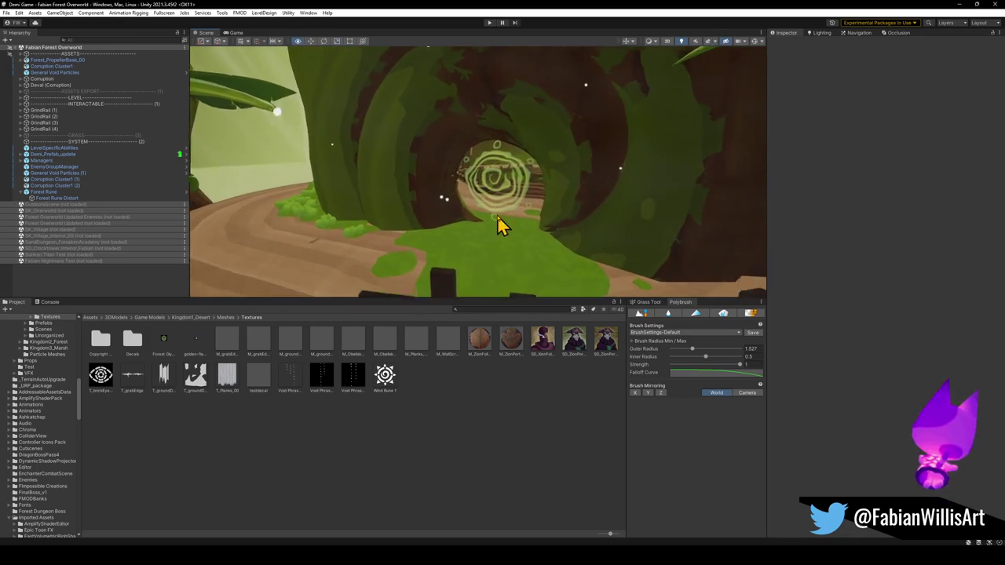
pyautogui.moveTo(547, 206); pyautogui.dragTo(515, 227)
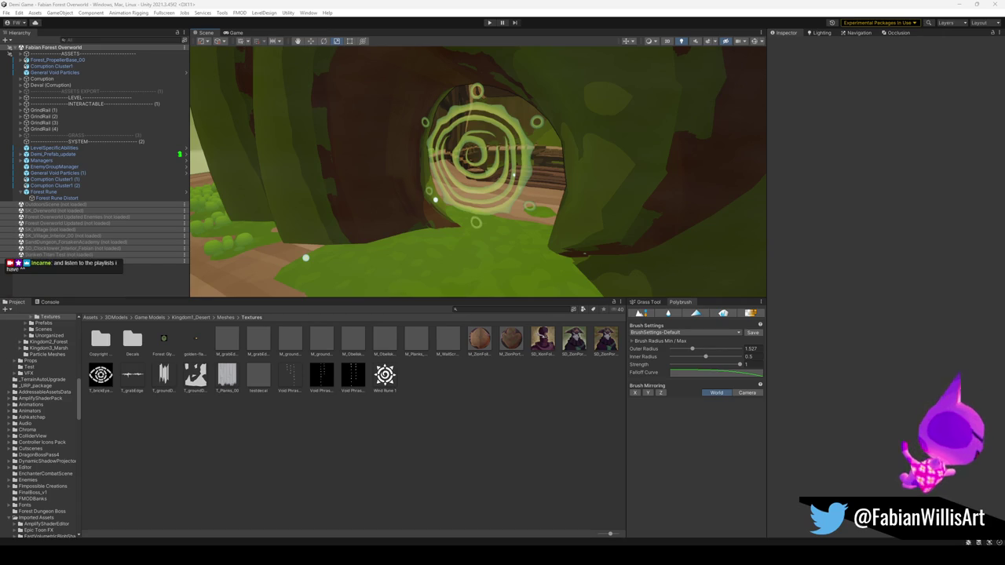
pyautogui.press('s')
pyautogui.moveTo(448, 197)
pyautogui.mouseDown()
pyautogui.moveTo(526, 191)
pyautogui.moveTo(513, 199)
pyautogui.mouseUp()
pyautogui.press('w')
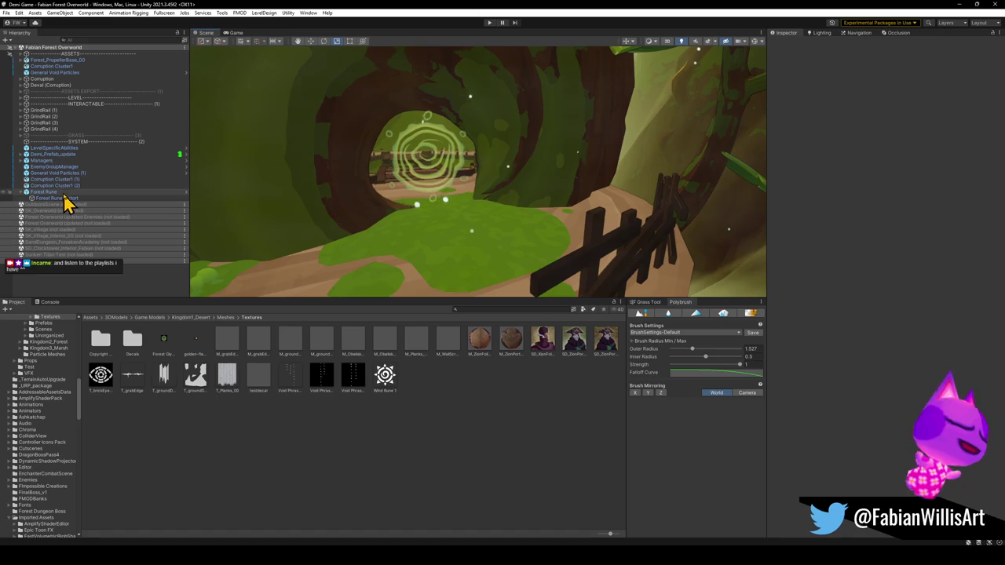
# Open the Forest Rune material's Albedo colour picker, then select Forest Rune Distort.
pyautogui.click(67, 193)
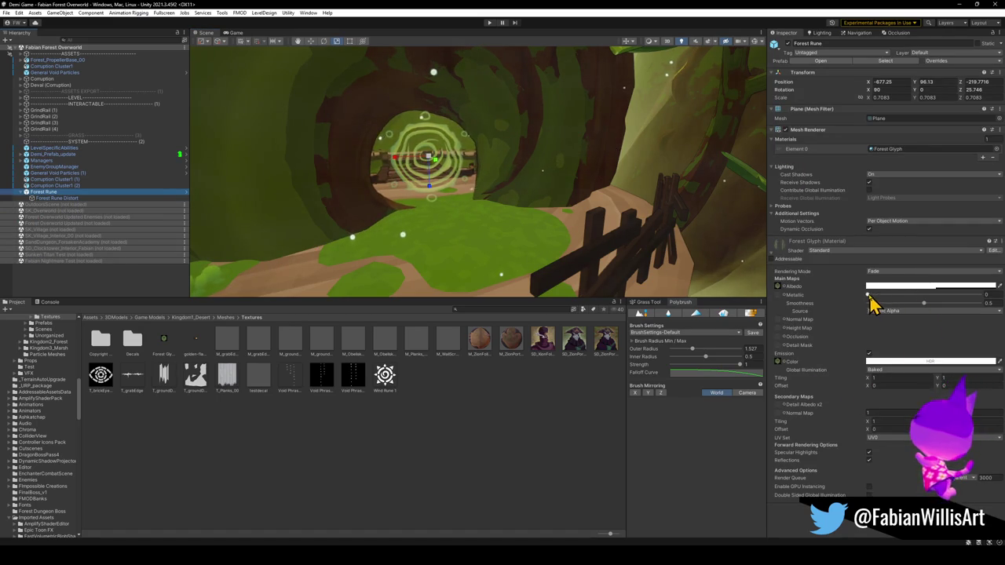
pyautogui.click(928, 287)
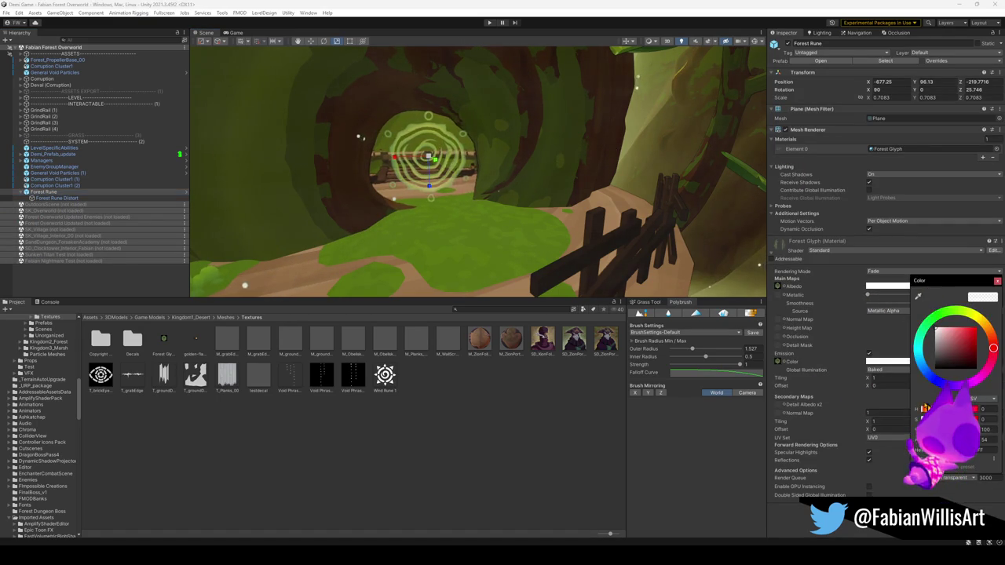
pyautogui.click(906, 287)
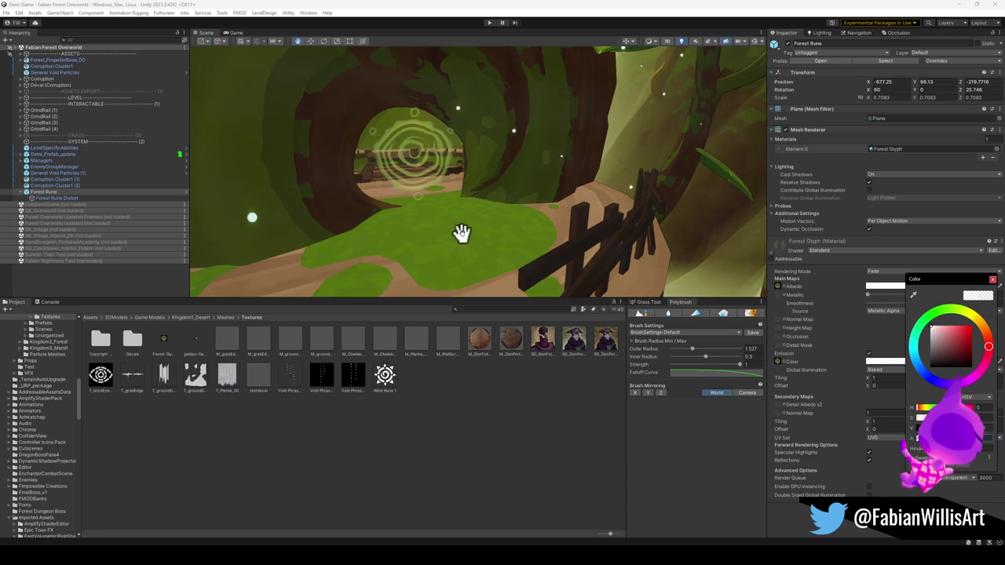
pyautogui.click(87, 198)
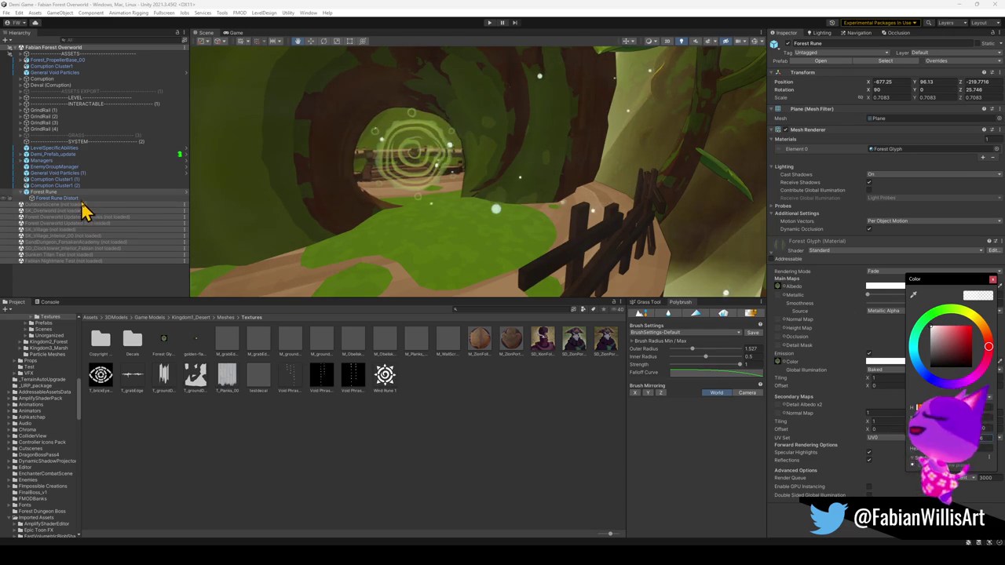
# Lower the Distortion Amount, inspect the rune portal, then open Forest Rune's emission colour picker.
pyautogui.moveTo(879, 287); pyautogui.dragTo(873, 287)
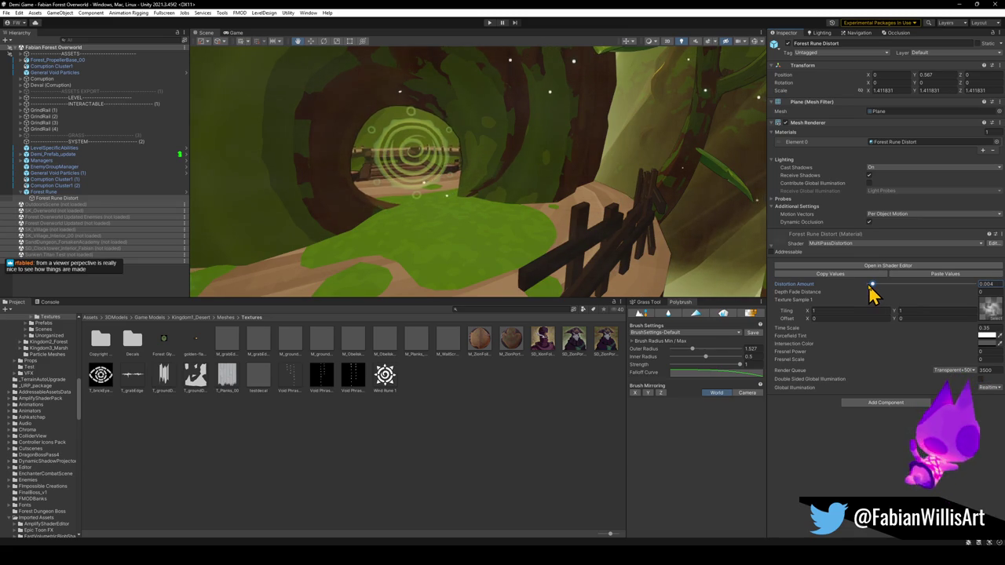
pyautogui.moveTo(572, 186); pyautogui.dragTo(539, 191)
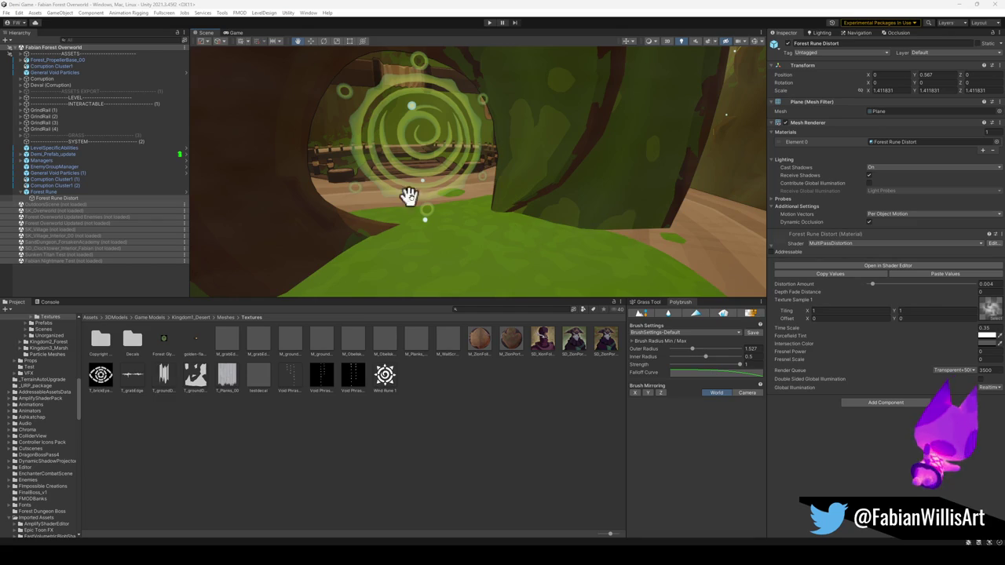
pyautogui.moveTo(505, 204); pyautogui.dragTo(477, 202)
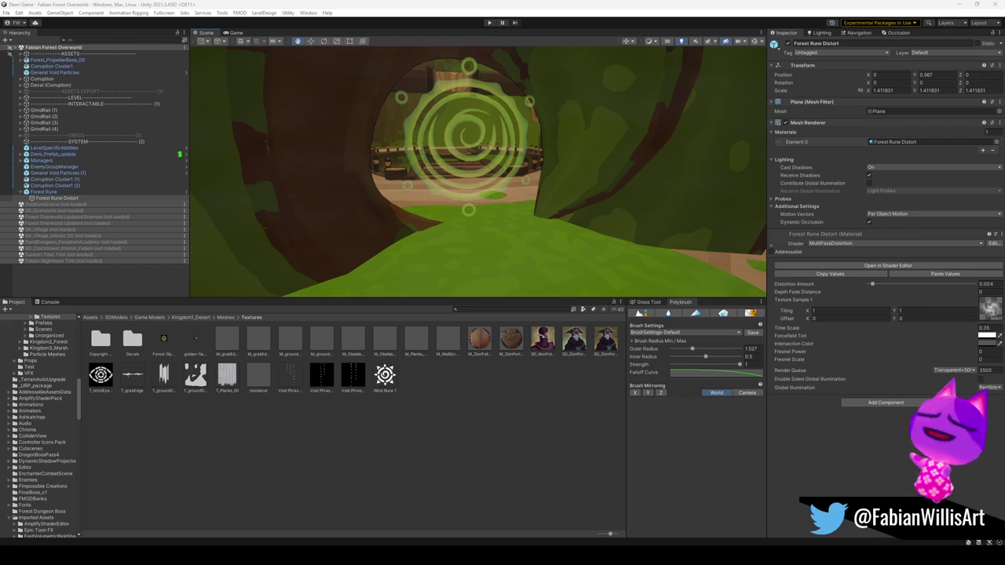
pyautogui.moveTo(460, 161); pyautogui.dragTo(469, 189)
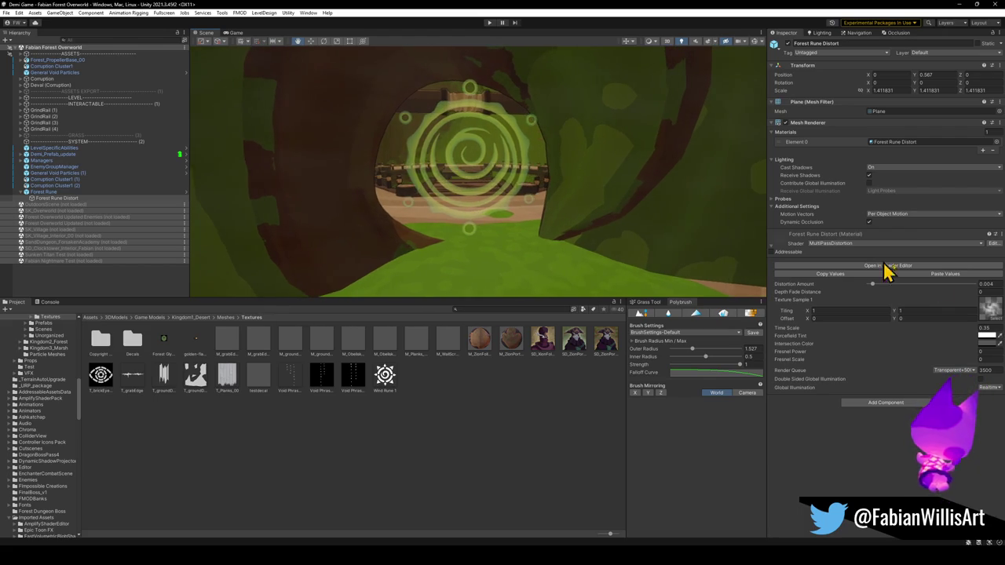
pyautogui.click(43, 193)
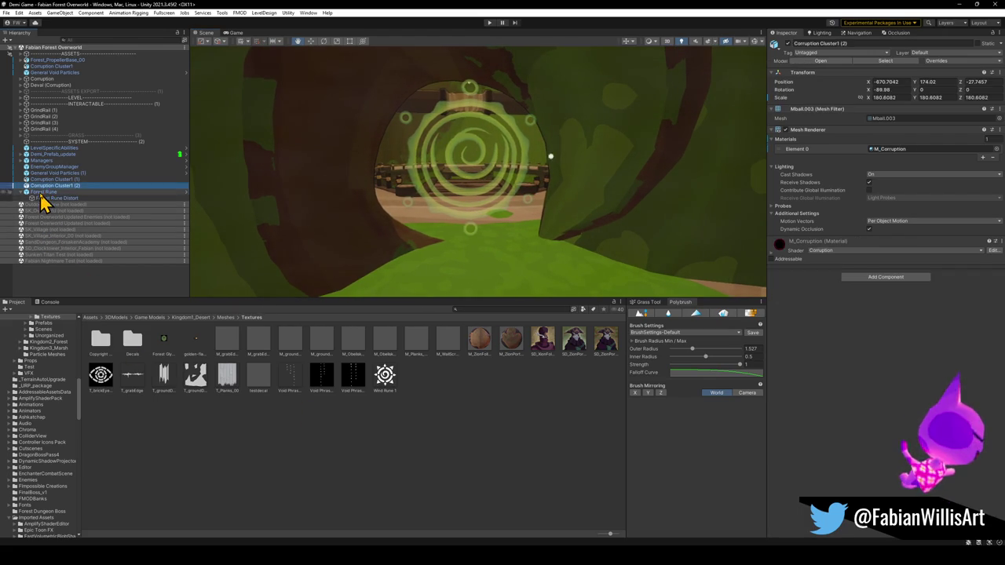
pyautogui.click(903, 362)
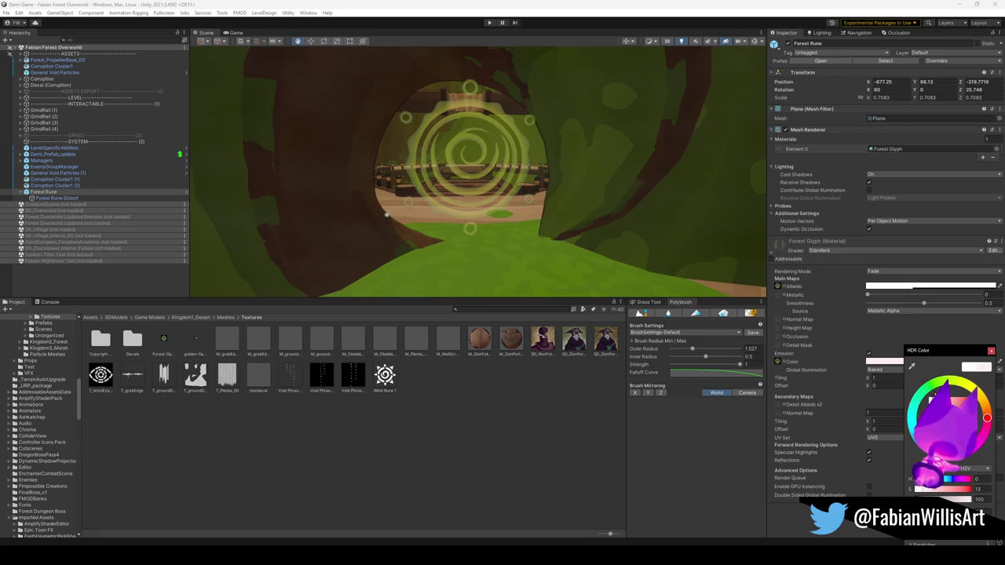
# Shift the Forest Rune's emission colour to green and raise its intensity so it glows brighter.
pyautogui.moveTo(987, 417)
pyautogui.mouseDown()
pyautogui.moveTo(929, 385)
pyautogui.moveTo(946, 378)
pyautogui.moveTo(967, 397)
pyautogui.moveTo(984, 417)
pyautogui.moveTo(979, 433)
pyautogui.moveTo(931, 383)
pyautogui.mouseUp()
pyautogui.press('Return')
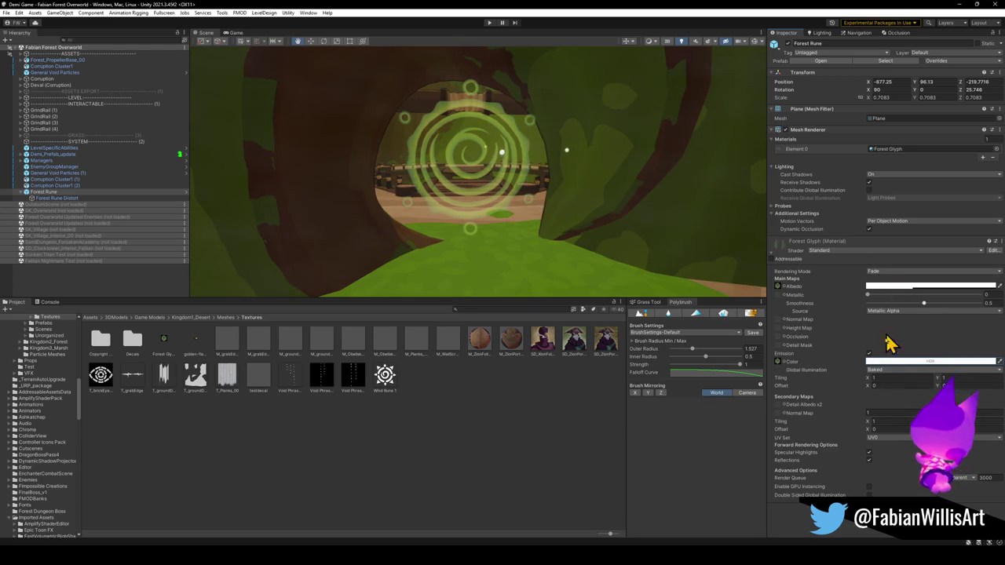
pyautogui.click(903, 362)
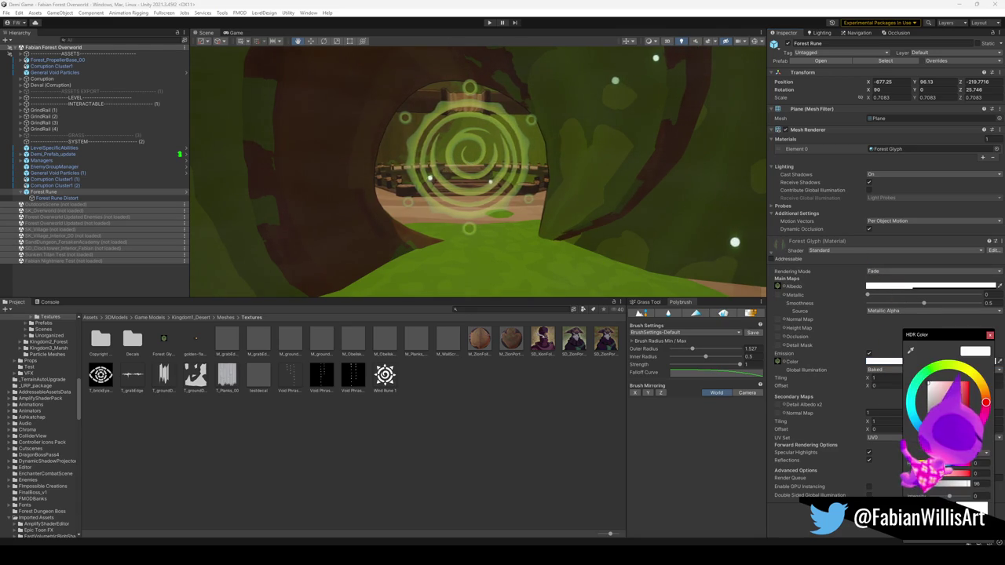
pyautogui.moveTo(951, 499); pyautogui.dragTo(953, 499)
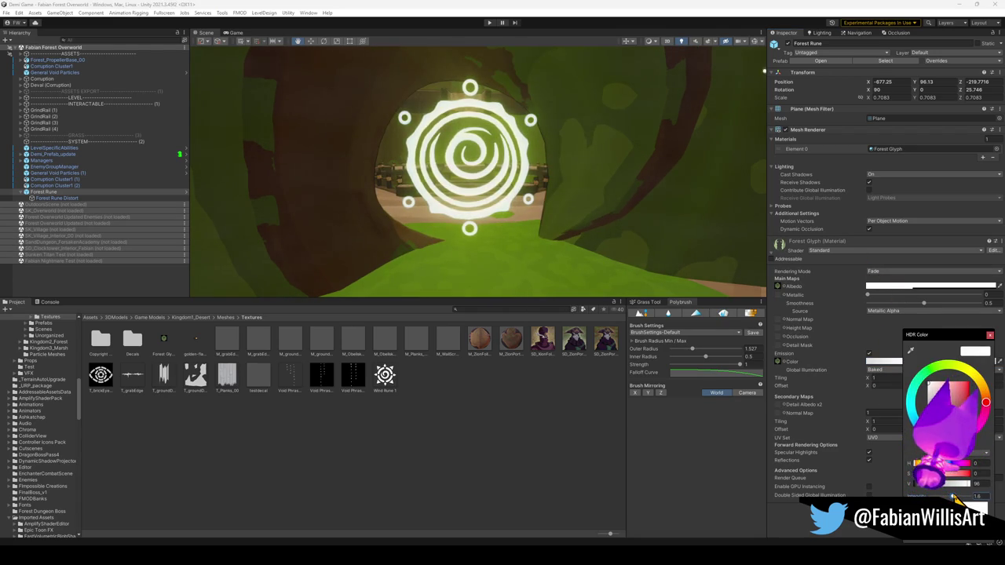
# Lower the rune's Albedo alpha so it stays semi-transparent.
pyautogui.click(903, 288)
pyautogui.moveTo(942, 493); pyautogui.dragTo(919, 493)
pyautogui.click(897, 400)
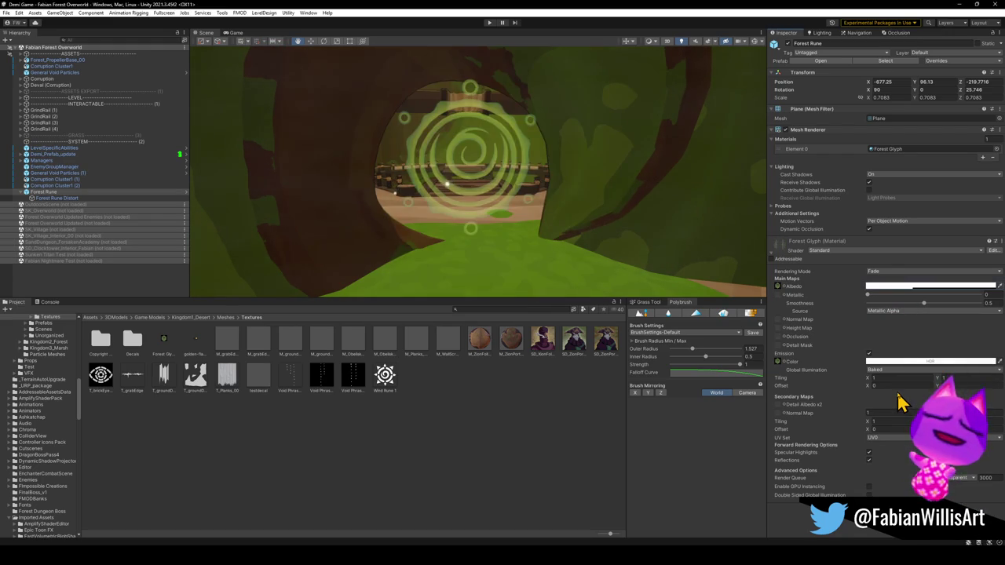
# Fly the Scene view into the tunnel to check the rune, then return to Blender.
pyautogui.press('Up')
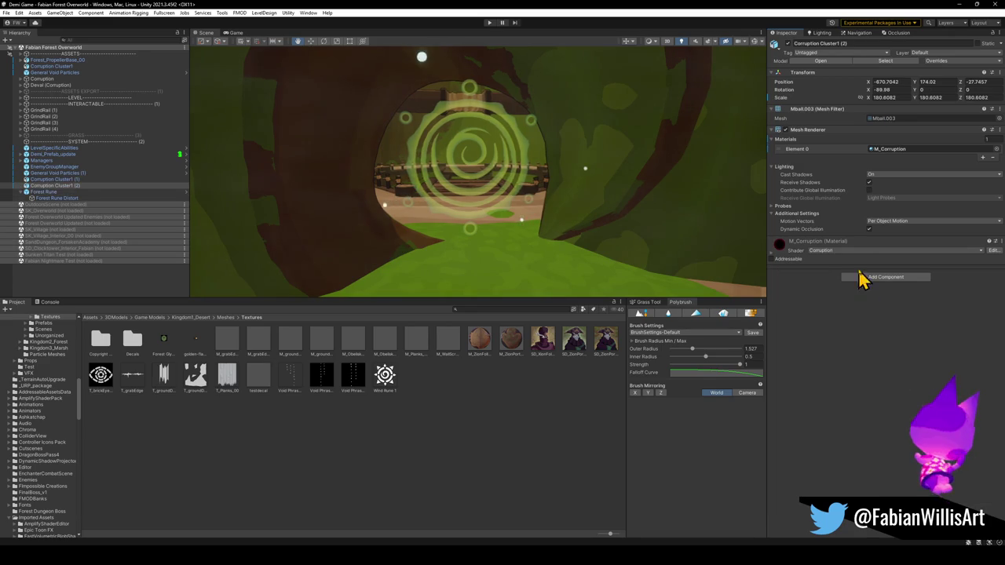
pyautogui.click(395, 442)
pyautogui.moveTo(480, 203)
pyautogui.mouseDown()
pyautogui.moveTo(517, 180)
pyautogui.moveTo(556, 177)
pyautogui.mouseUp()
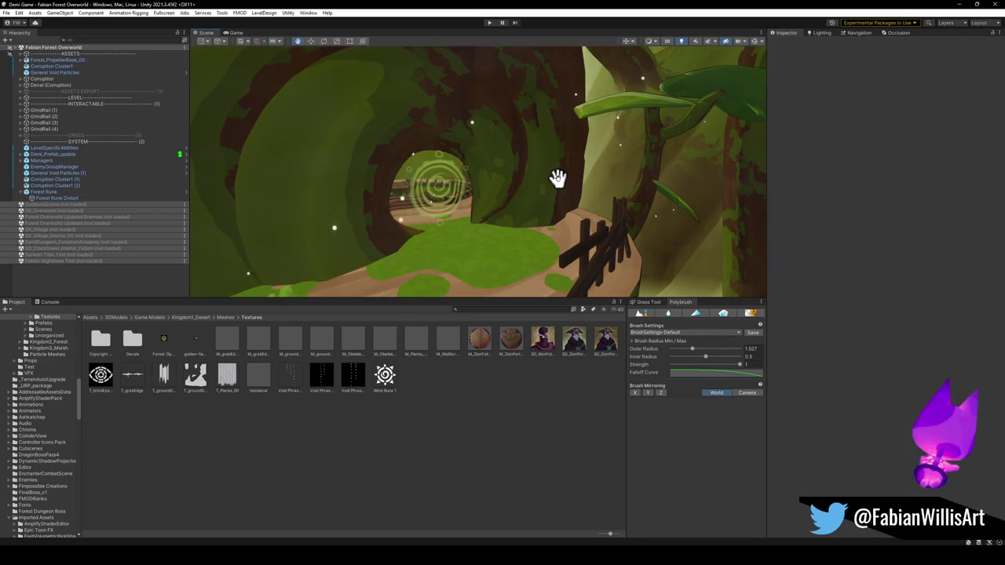
pyautogui.moveTo(558, 177); pyautogui.dragTo(522, 186)
pyautogui.press('w')
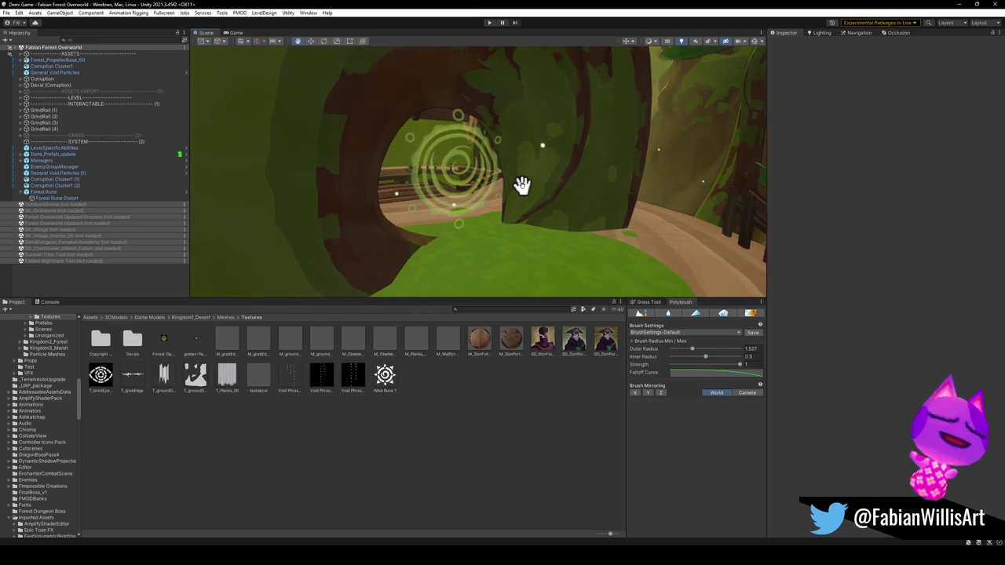
pyautogui.moveTo(499, 196); pyautogui.dragTo(493, 198)
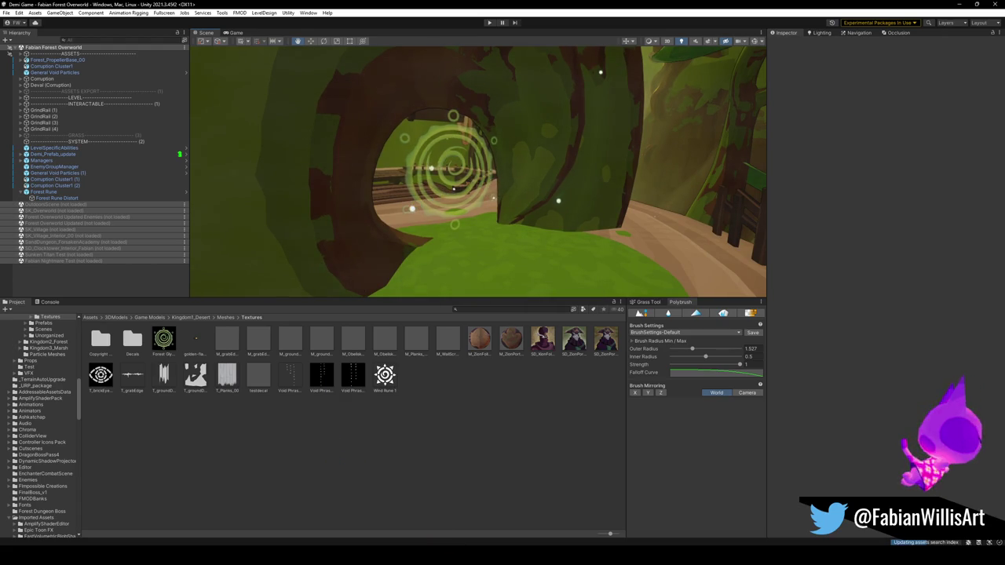
pyautogui.moveTo(161, 546)
pyautogui.click(167, 520)
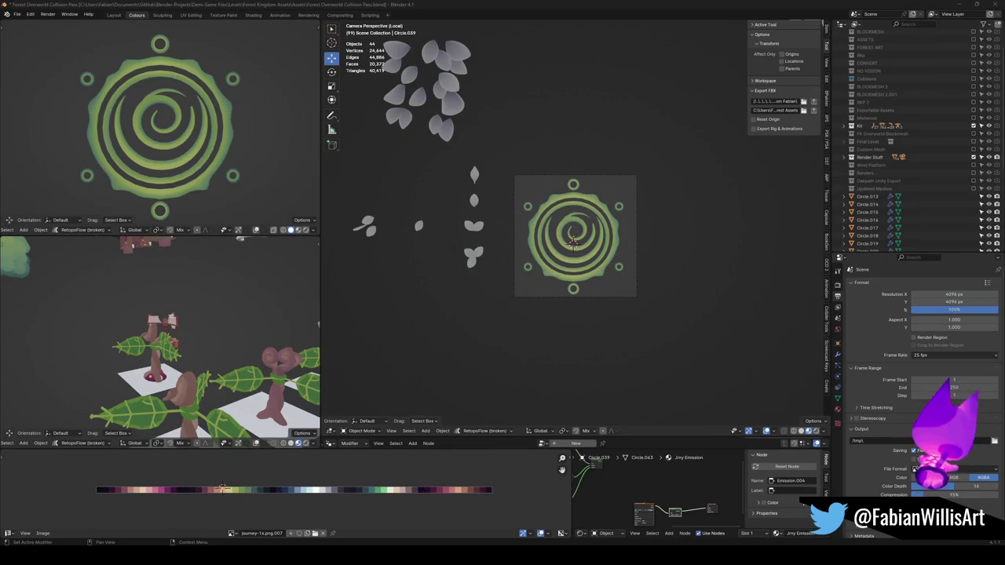
# Hide the Render Stuff collection, move the circle into it, and save.
pyautogui.moveTo(589, 278)
pyautogui.mouseDown()
pyautogui.moveTo(632, 276)
pyautogui.moveTo(605, 241)
pyautogui.moveTo(620, 238)
pyautogui.mouseUp()
pyautogui.scroll(-3, 620, 238)
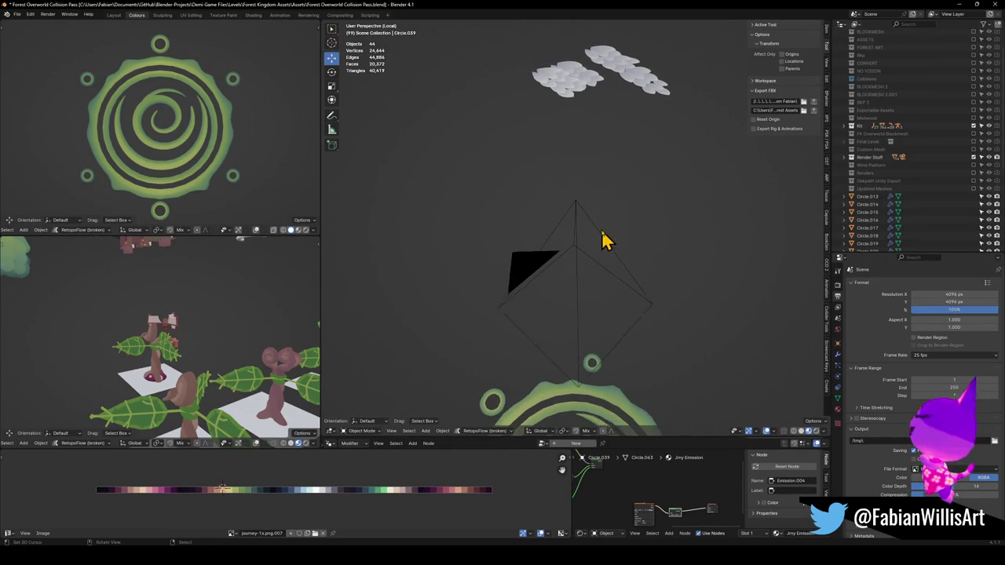
pyautogui.click(973, 157)
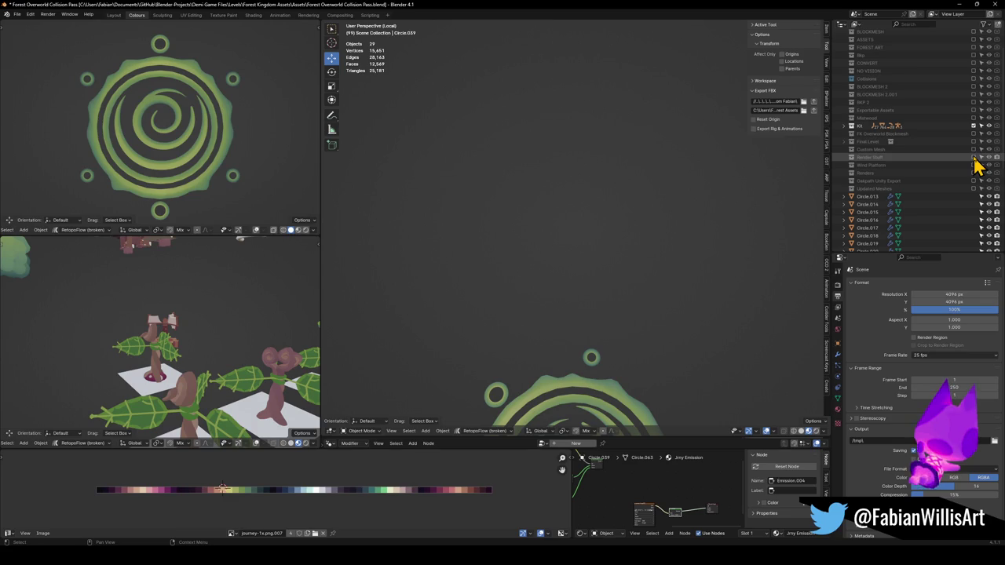
pyautogui.click(583, 399)
pyautogui.press('m')
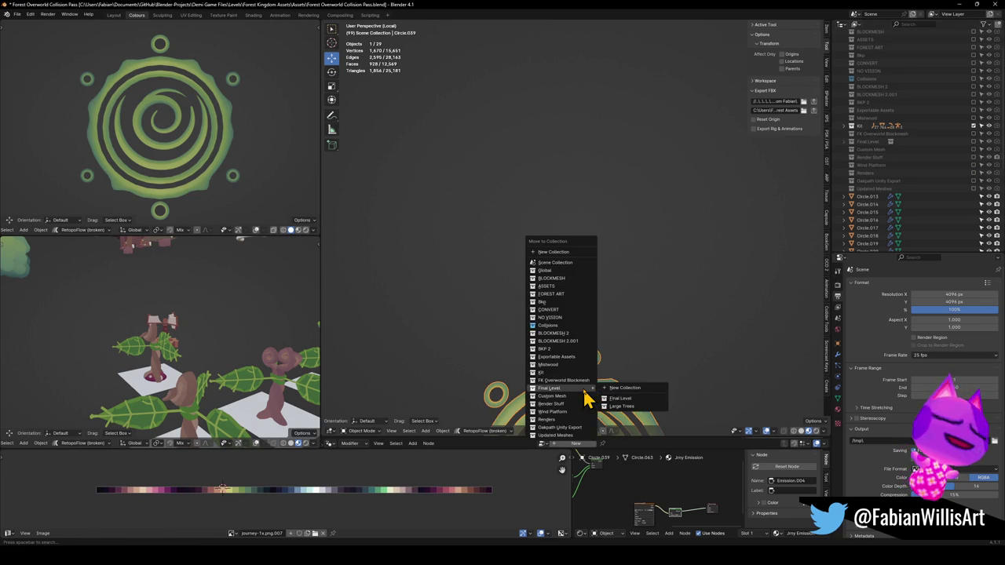
pyautogui.click(561, 404)
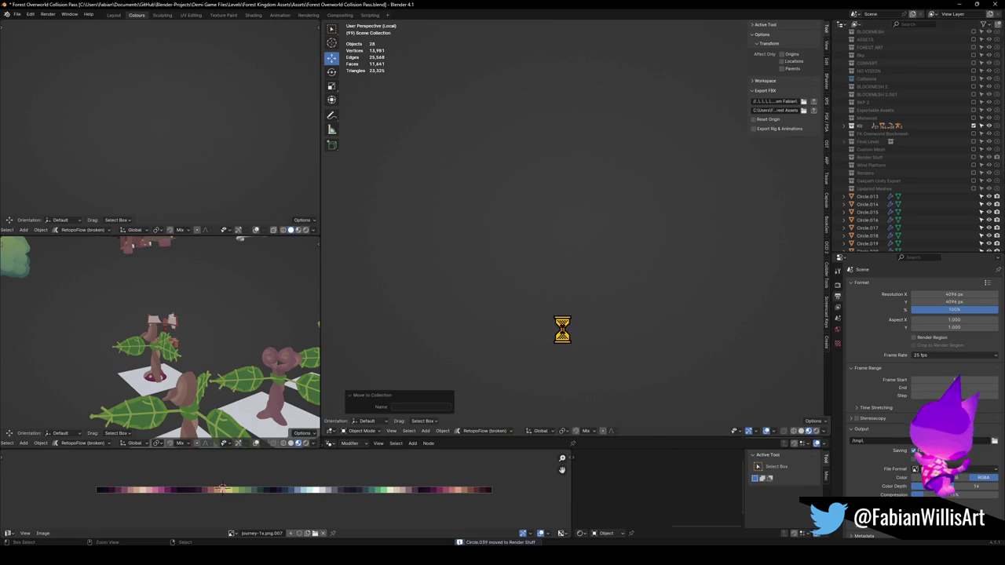
pyautogui.hotkey('ctrl', 's')
# Move all the glyph objects into Render Stuff and save the file.
pyautogui.hotkey('shift', '`')
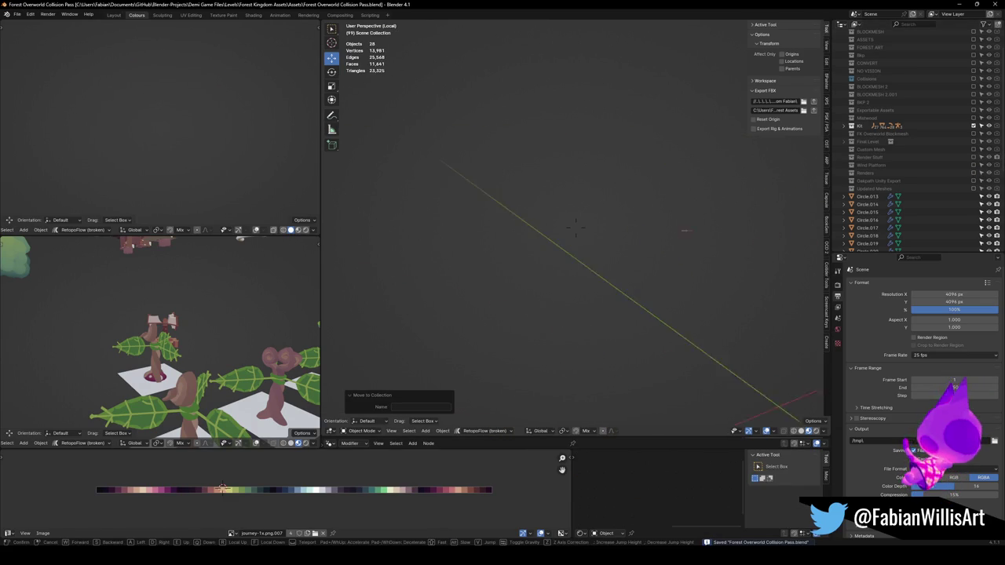
pyautogui.click(560, 336)
pyautogui.scroll(-10, 683, 235)
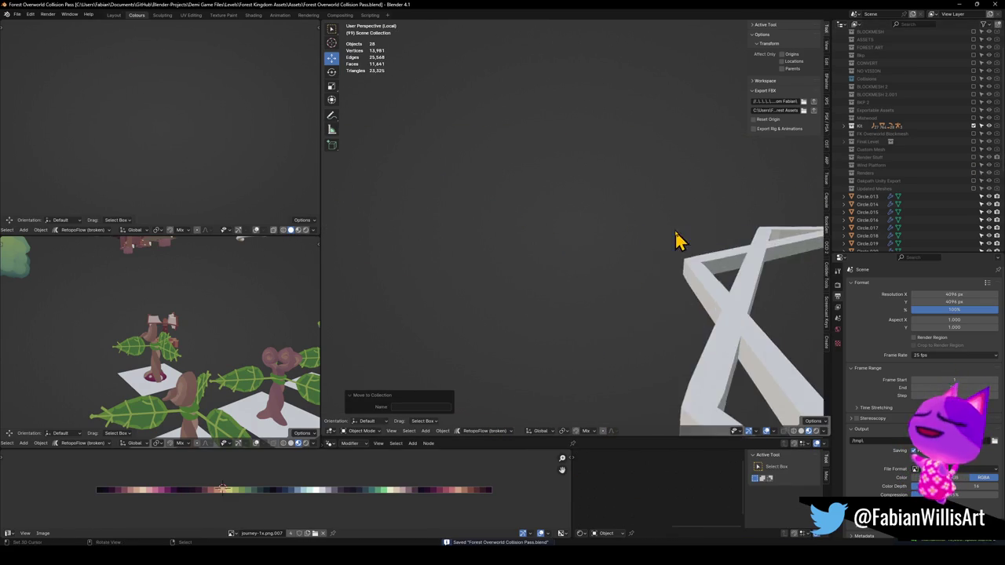
pyautogui.scroll(3, 651, 282)
pyautogui.press('KP_7')
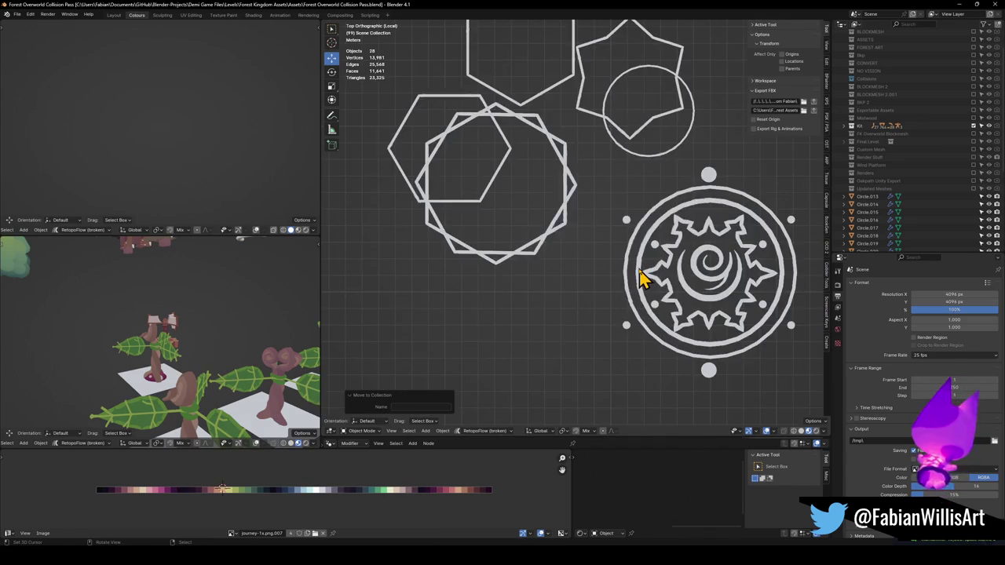
pyautogui.scroll(-4, 634, 235)
pyautogui.scroll(4, 587, 247)
pyautogui.hscroll(1, 623, 272)
pyautogui.scroll(-4, 651, 253)
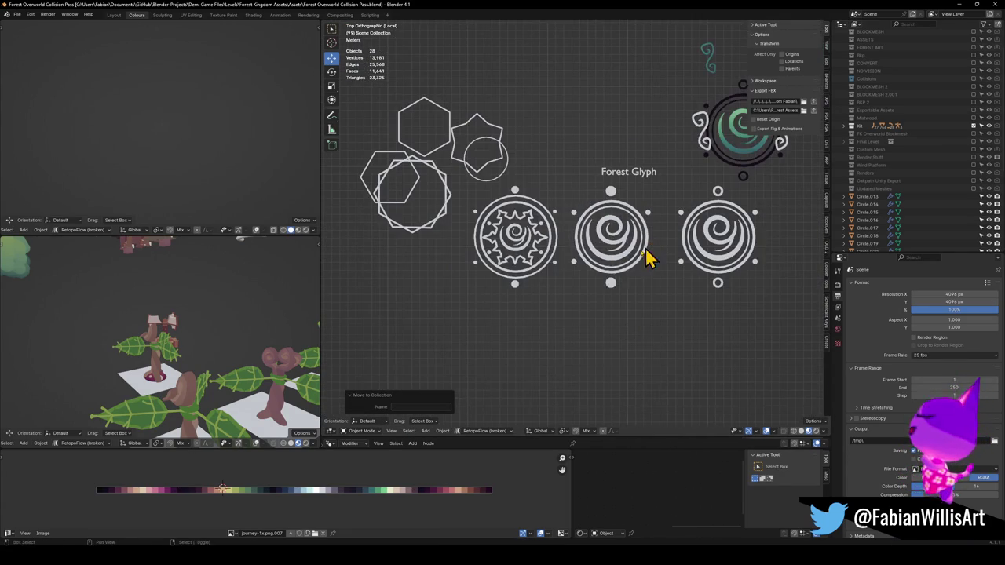
pyautogui.scroll(-1, 628, 283)
pyautogui.moveTo(571, 286); pyautogui.dragTo(571, 244)
pyautogui.scroll(-4, 571, 243)
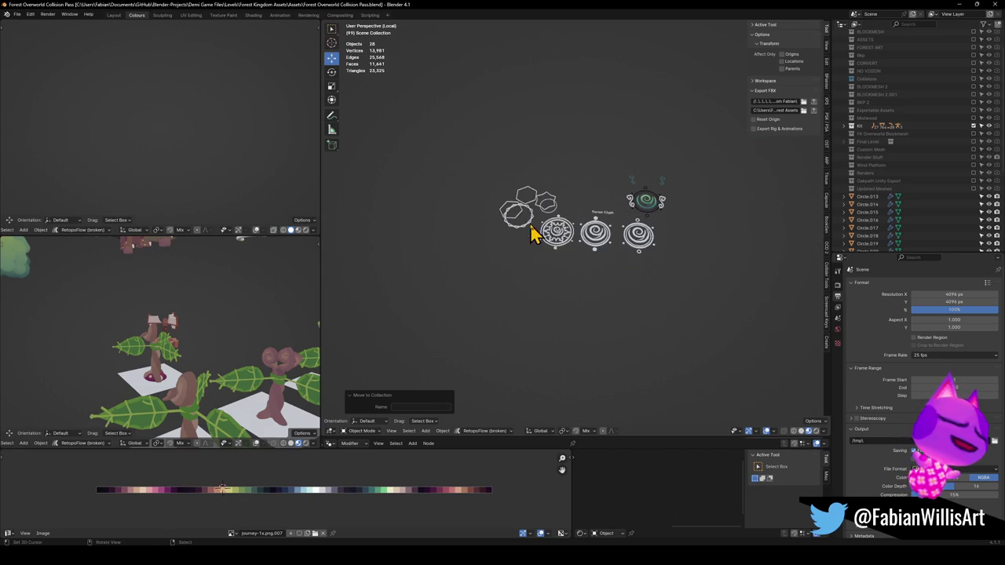
pyautogui.press('a')
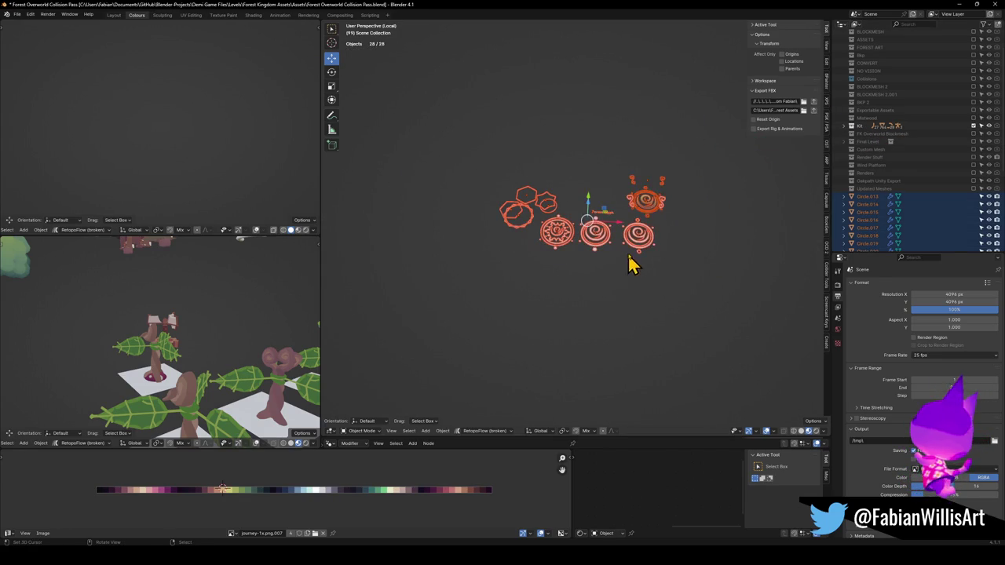
pyautogui.moveTo(686, 168)
pyautogui.mouseDown()
pyautogui.moveTo(404, 251)
pyautogui.moveTo(452, 277)
pyautogui.mouseUp()
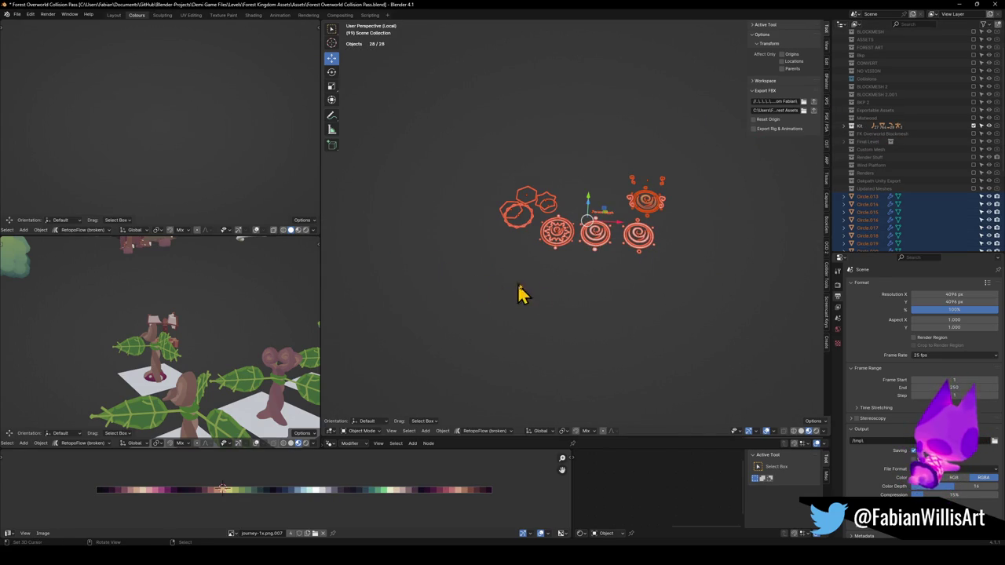
pyautogui.press('m')
pyautogui.click(564, 279)
pyautogui.hotkey('ctrl', 's')
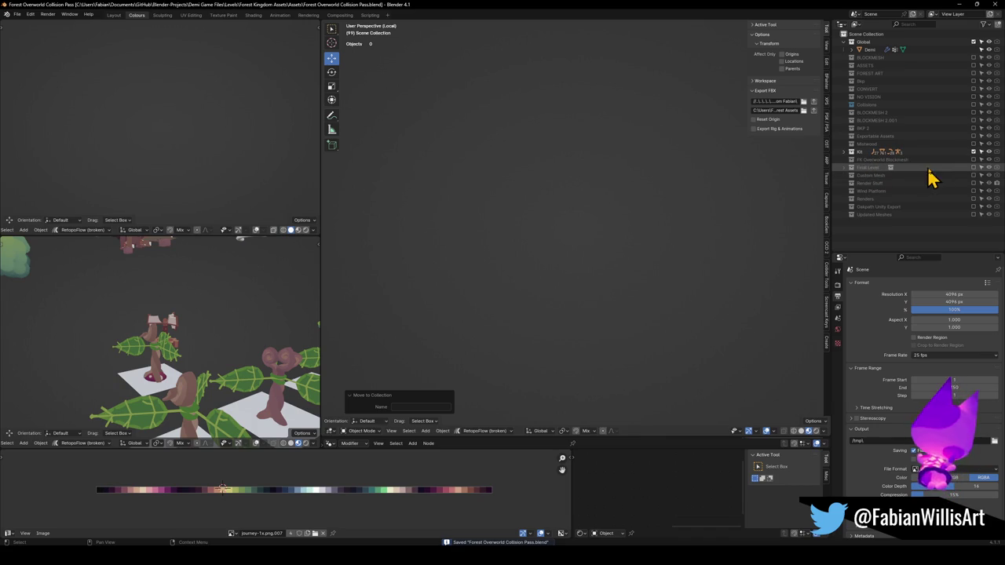
pyautogui.click(973, 167)
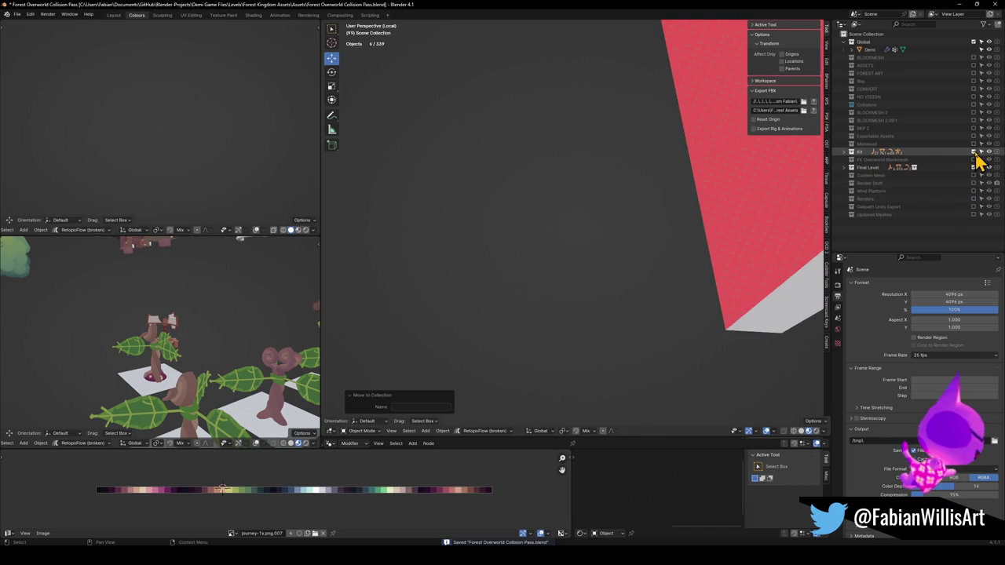
pyautogui.scroll(-8, 561, 209)
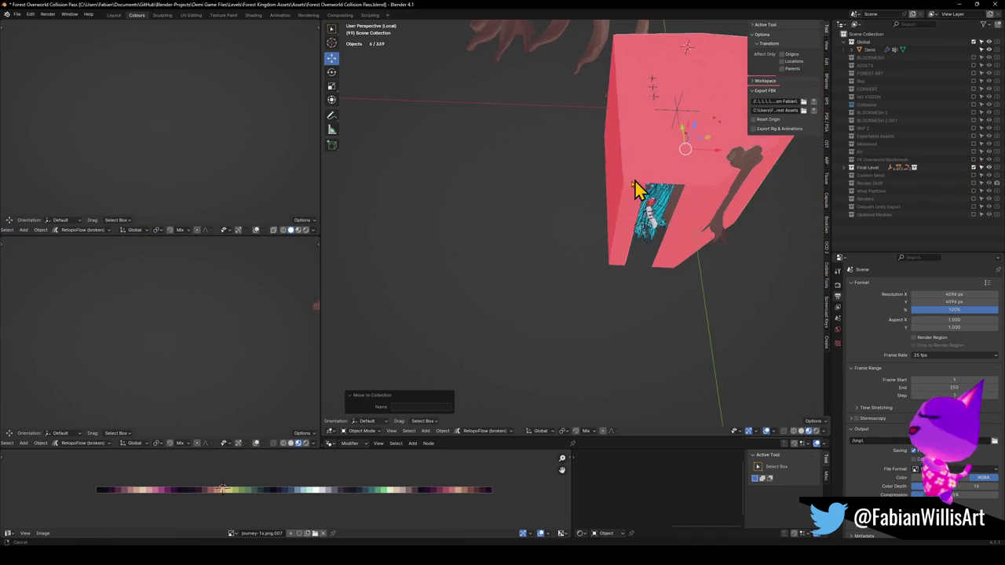
pyautogui.scroll(10, 640, 226)
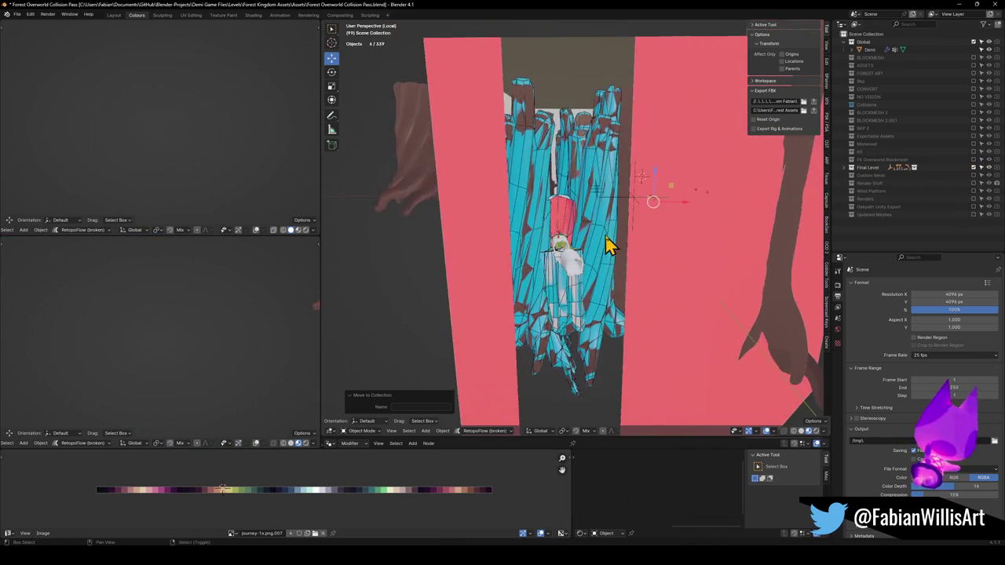
pyautogui.hotkey('shift', '`')
pyautogui.press('w')
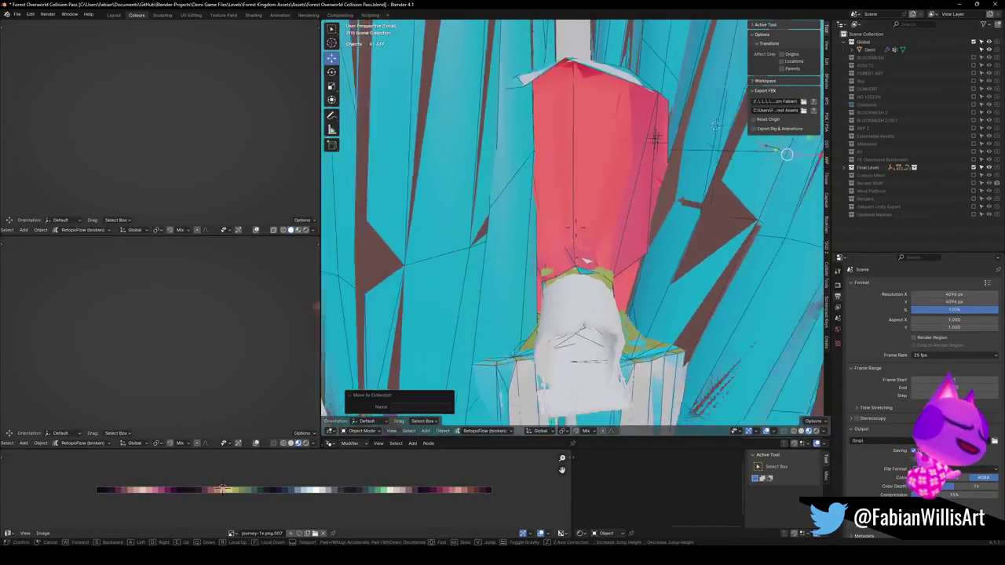
pyautogui.press('w')
pyautogui.press('w')
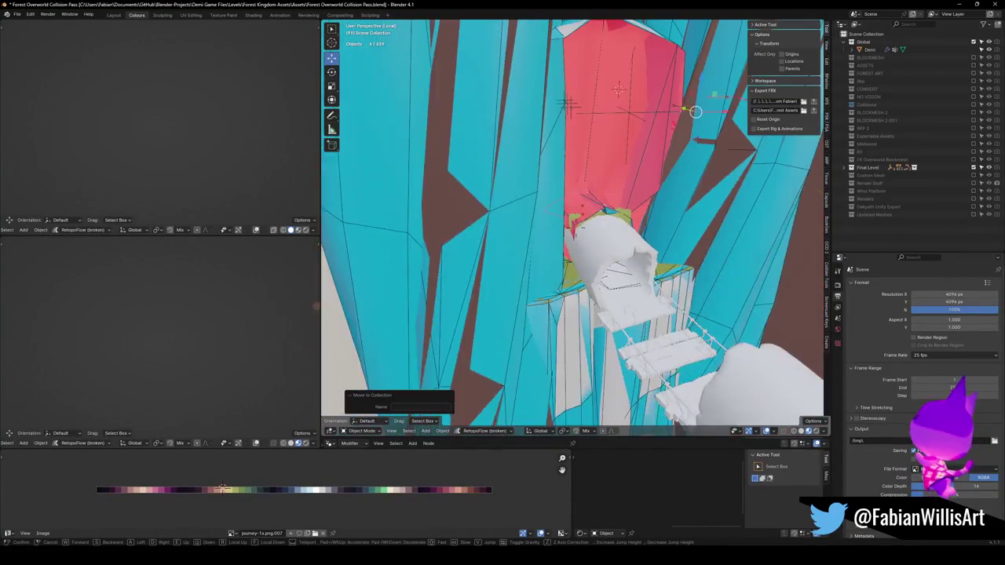
pyautogui.press('w')
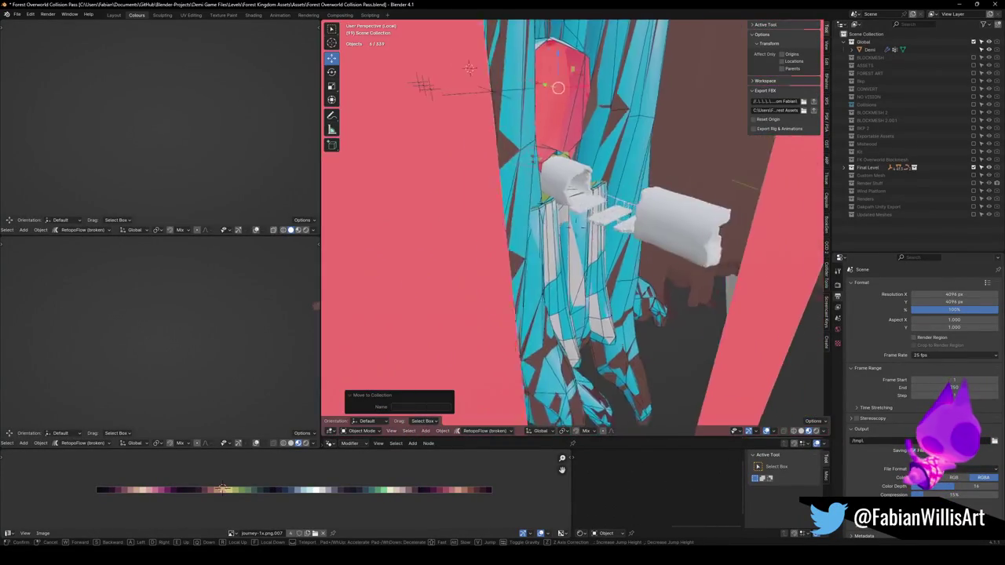
pyautogui.click(574, 227)
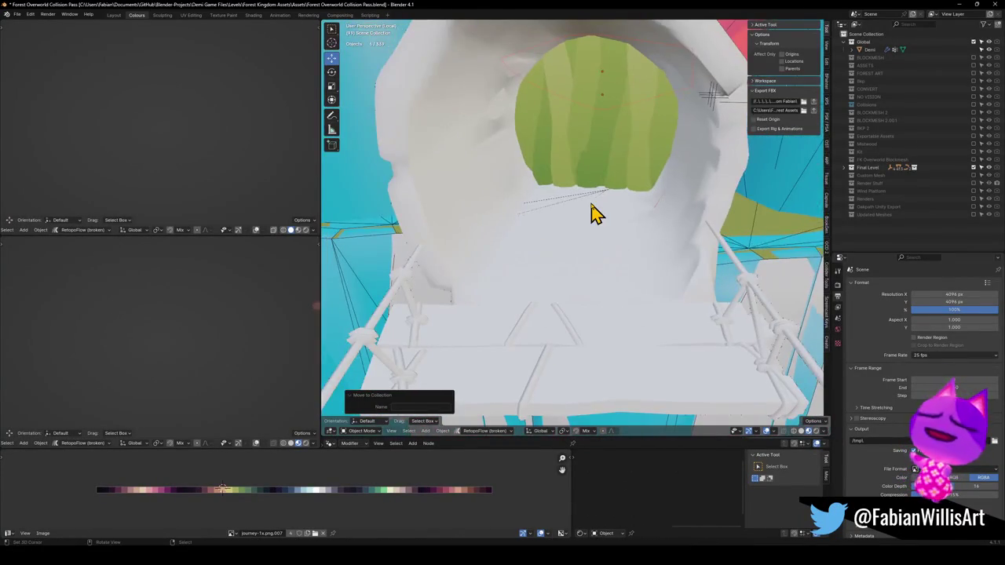
pyautogui.click(597, 209)
pyautogui.press('KP_Decimal')
pyautogui.scroll(6, 620, 212)
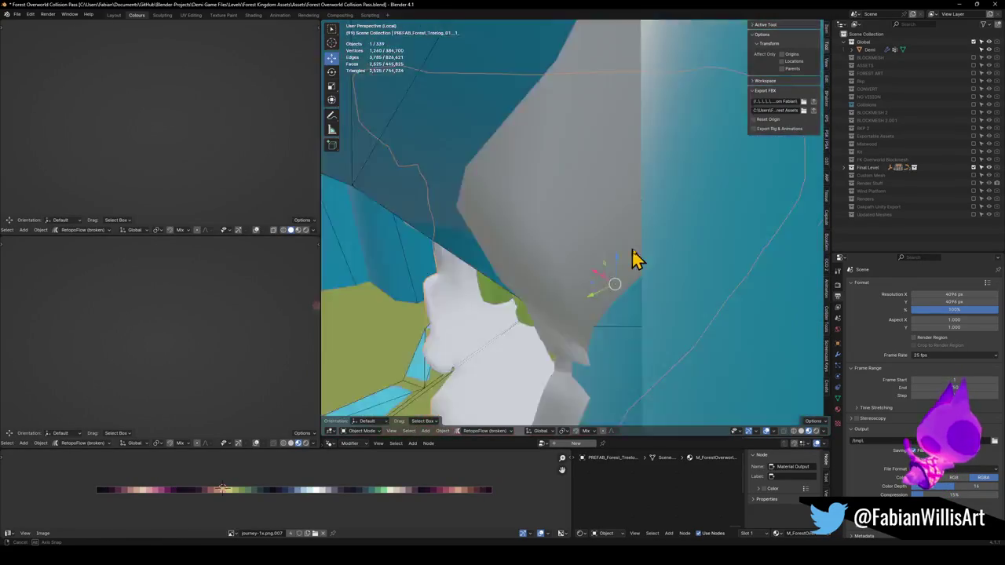
pyautogui.moveTo(636, 259)
pyautogui.mouseDown()
pyautogui.moveTo(680, 253)
pyautogui.moveTo(634, 269)
pyautogui.moveTo(630, 243)
pyautogui.moveTo(597, 271)
pyautogui.moveTo(601, 256)
pyautogui.moveTo(597, 271)
pyautogui.moveTo(599, 249)
pyautogui.moveTo(435, 265)
pyautogui.mouseUp()
pyautogui.scroll(-2, 597, 271)
pyautogui.click(601, 258)
pyautogui.click(570, 225)
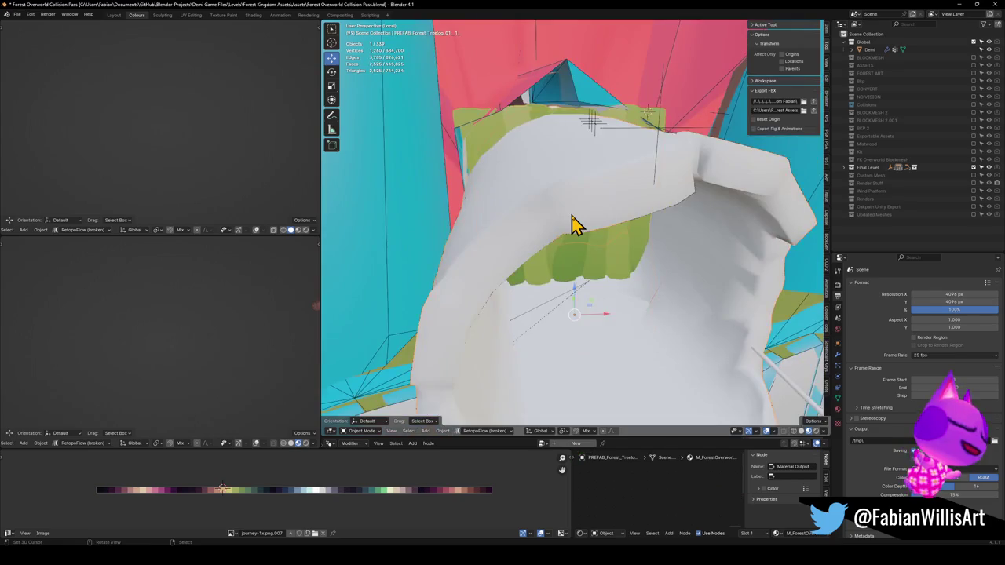
# Give the hollow tree log a mesh collider with a lowered decimate ratio.
pyautogui.scroll(-4, 560, 227)
pyautogui.hotkey('shift', 'alt', 'c')
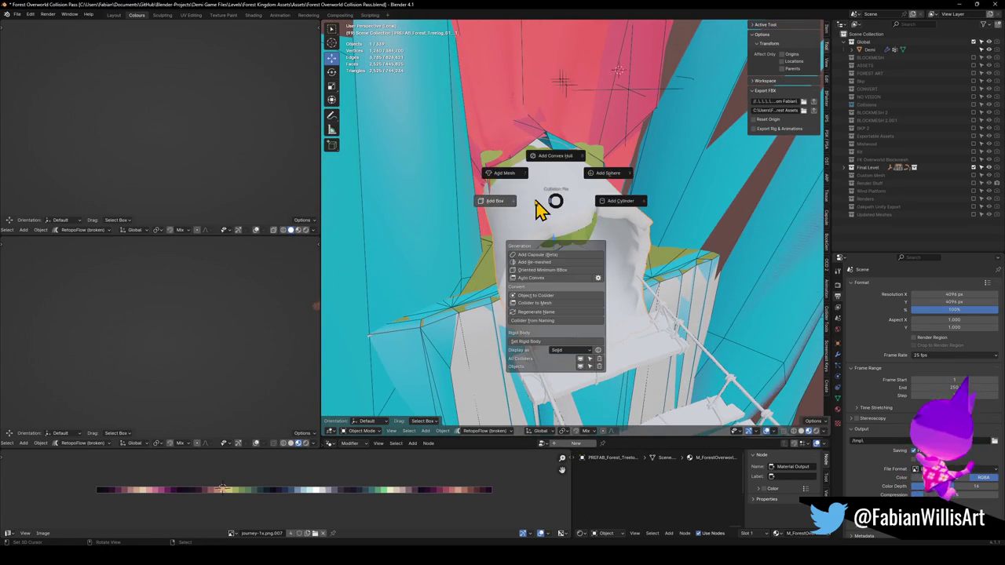
pyautogui.click(518, 190)
pyautogui.press('d')
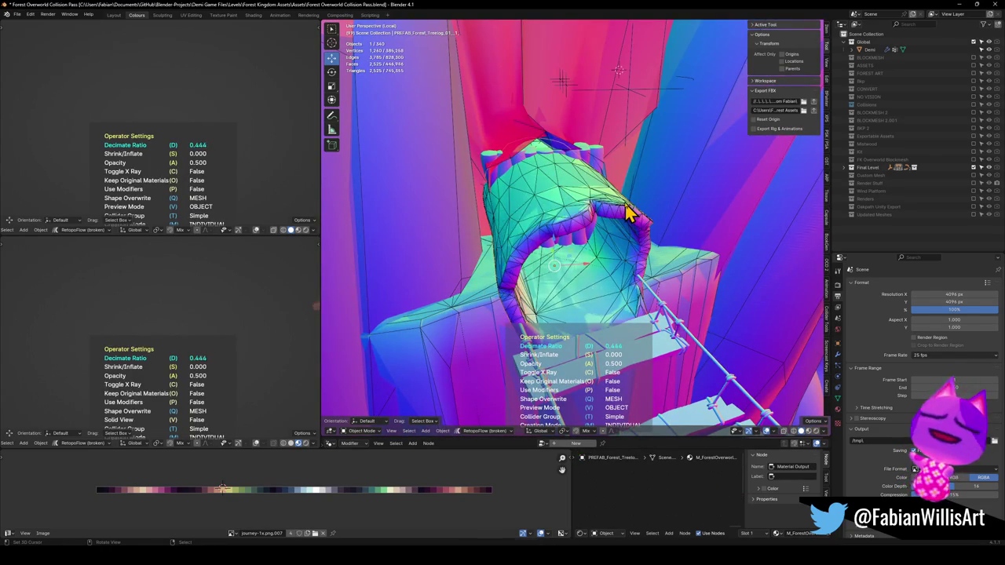
pyautogui.click(688, 212)
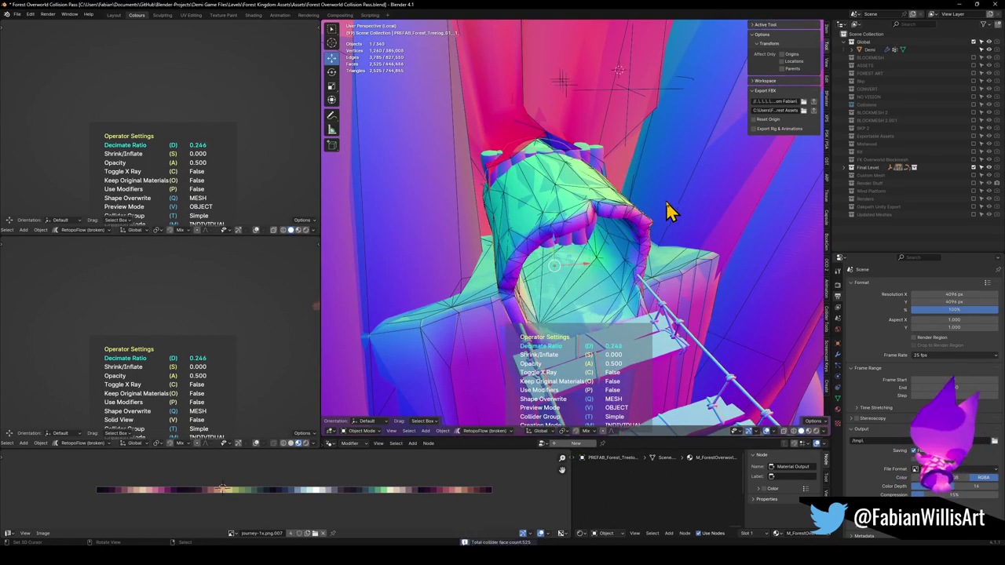
pyautogui.click(668, 213)
# Add a mesh collider to the rope bridge.
pyautogui.click(668, 249)
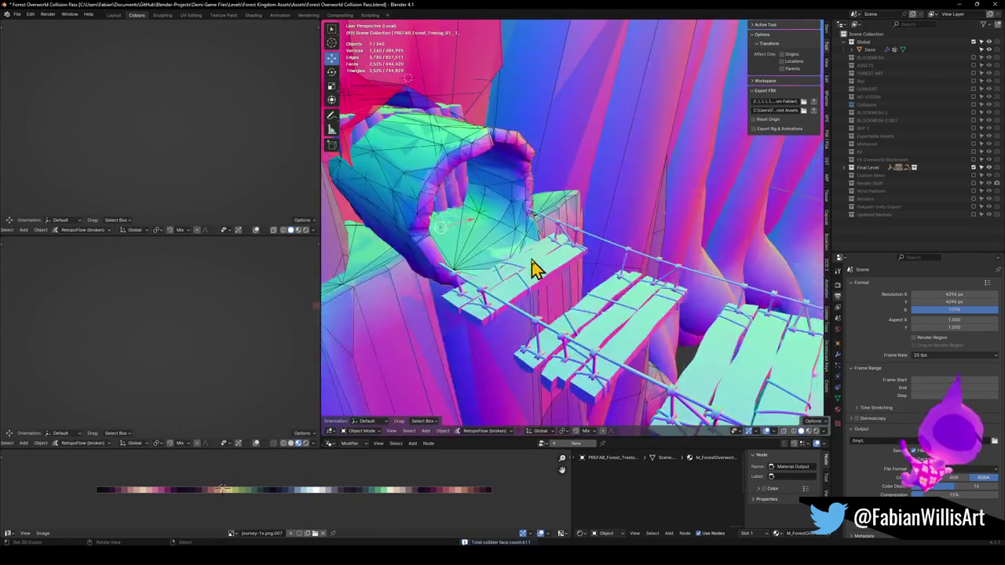
pyautogui.hotkey('shift', 'c')
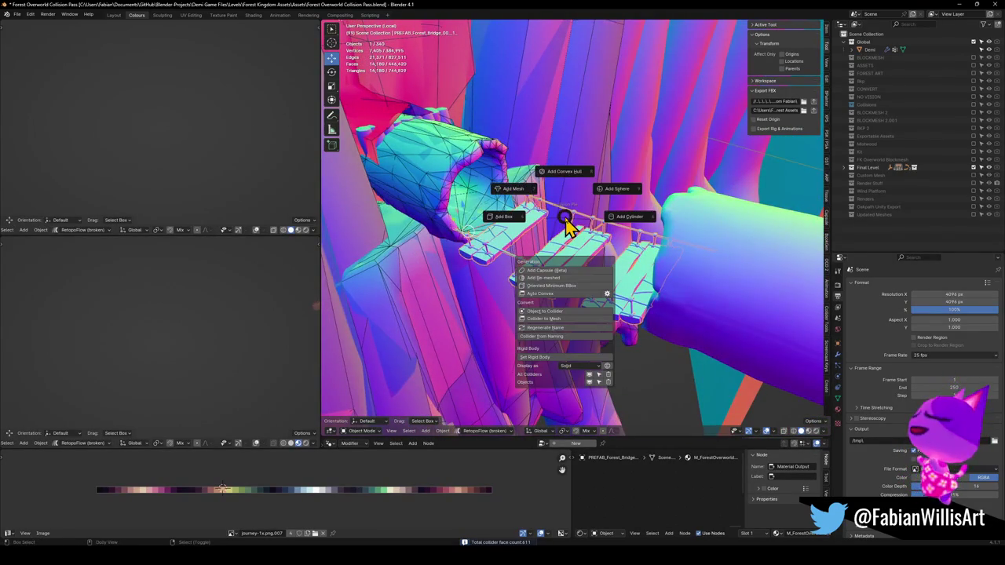
pyautogui.click(528, 192)
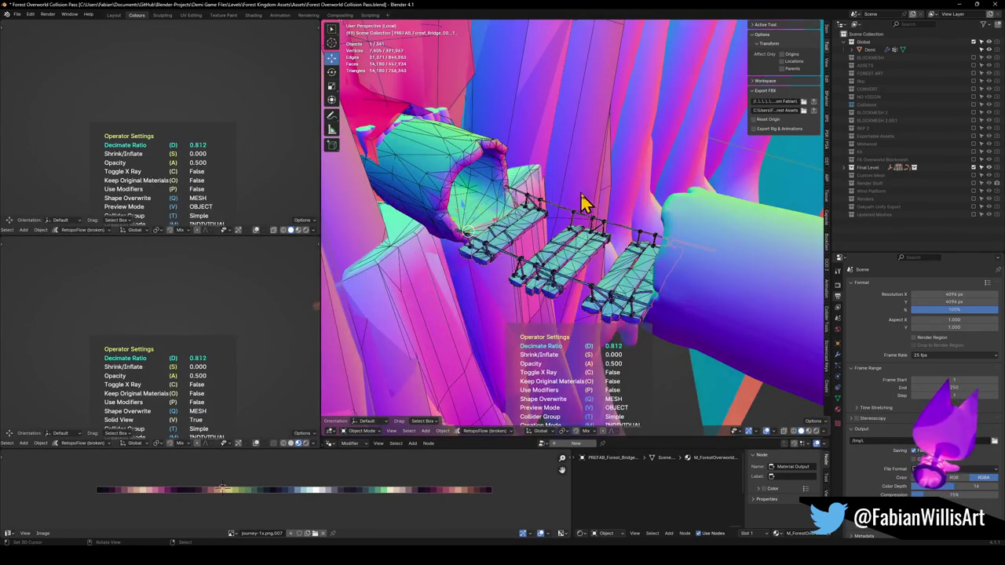
pyautogui.click(601, 218)
pyautogui.scroll(4, 576, 225)
# Wrap the first connected group of bridge planks in a convex hull collider.
pyautogui.press('Tab')
pyautogui.press('a')
pyautogui.hotkey('alt', 'a')
pyautogui.press('l')
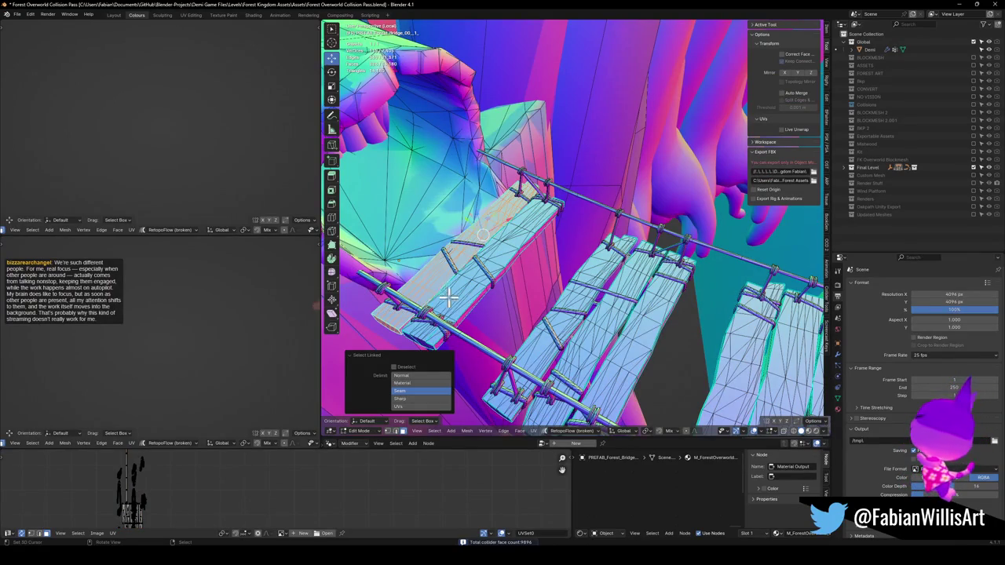
pyautogui.press('l')
pyautogui.press('KP_Decimal')
pyautogui.hotkey('shift', 'c')
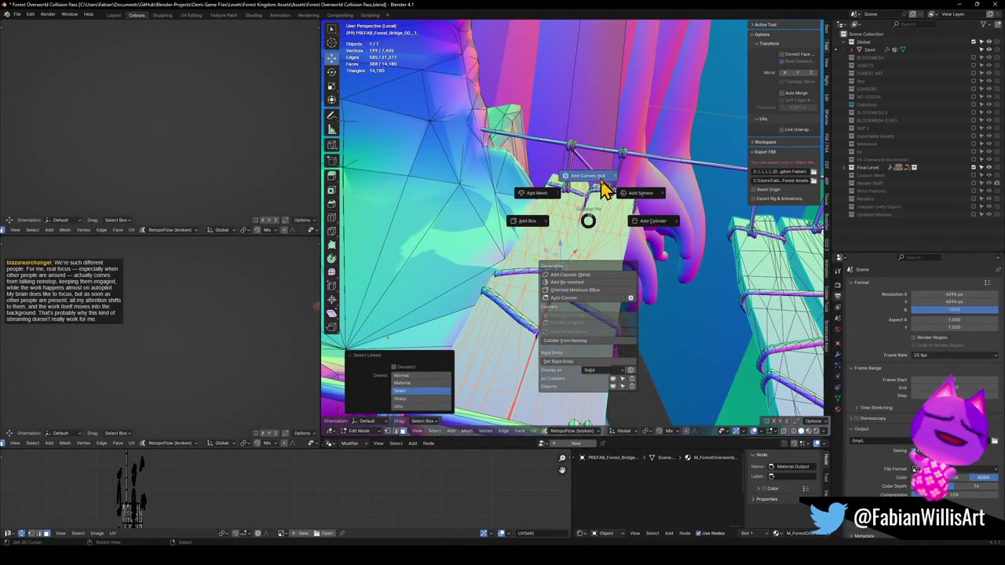
pyautogui.click(600, 182)
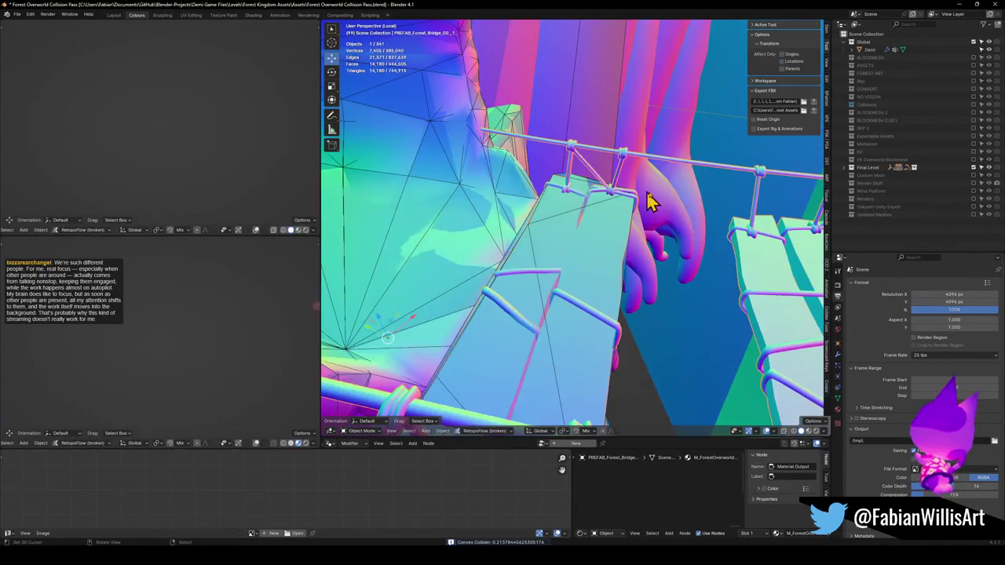
# Wrap two more connected plank groups in convex hull colliders.
pyautogui.press('a')
pyautogui.hotkey('alt', 'a')
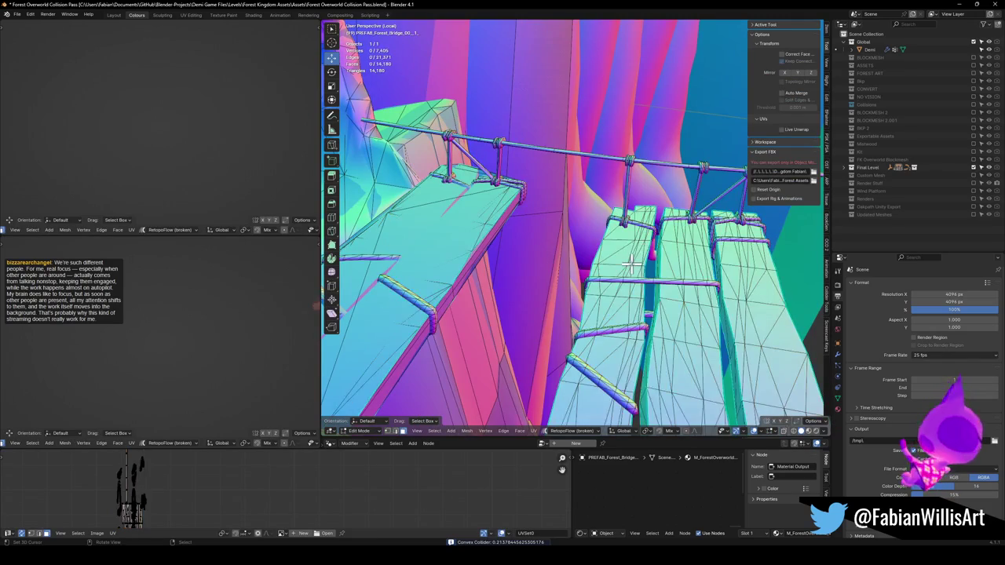
pyautogui.press('l')
pyautogui.press('l')
pyautogui.press('l')
pyautogui.press('KP_Decimal')
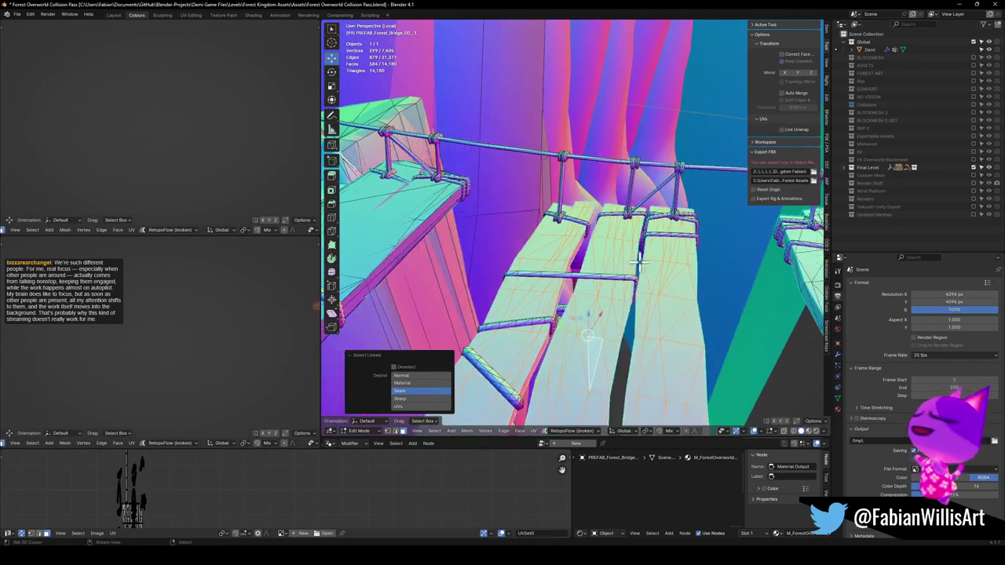
pyautogui.hotkey('shift', 'alt', 'c')
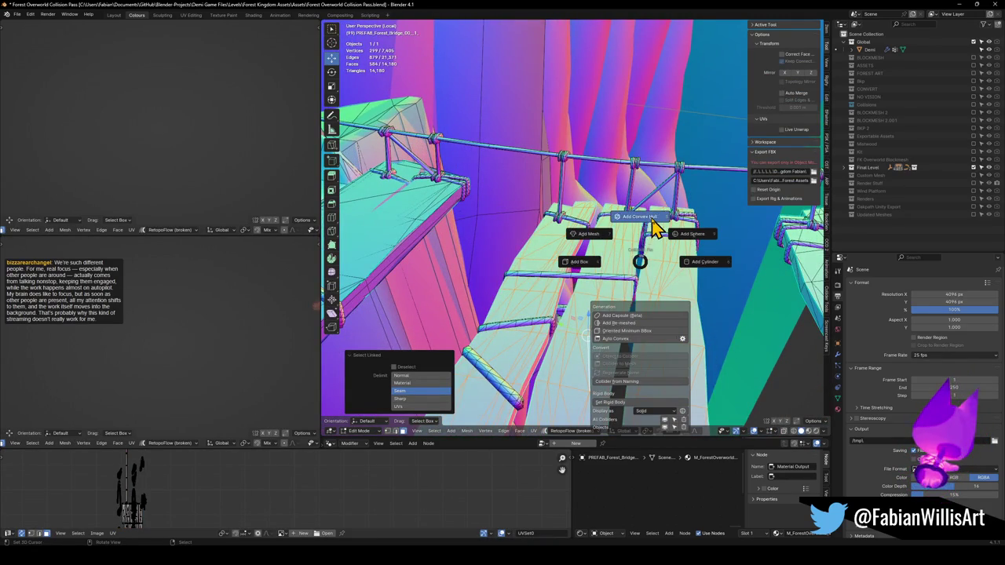
pyautogui.click(654, 226)
pyautogui.press('Tab')
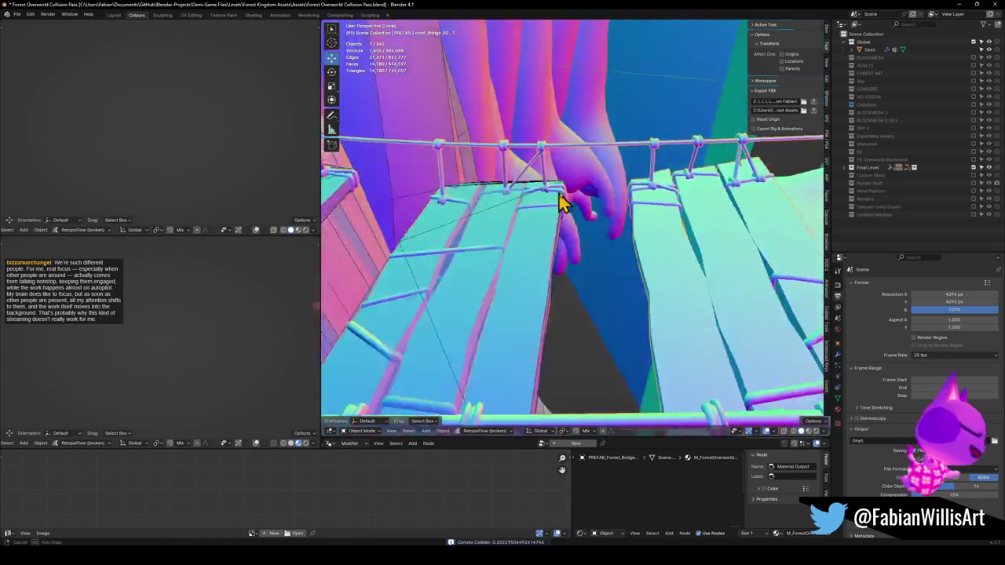
pyautogui.press('Tab')
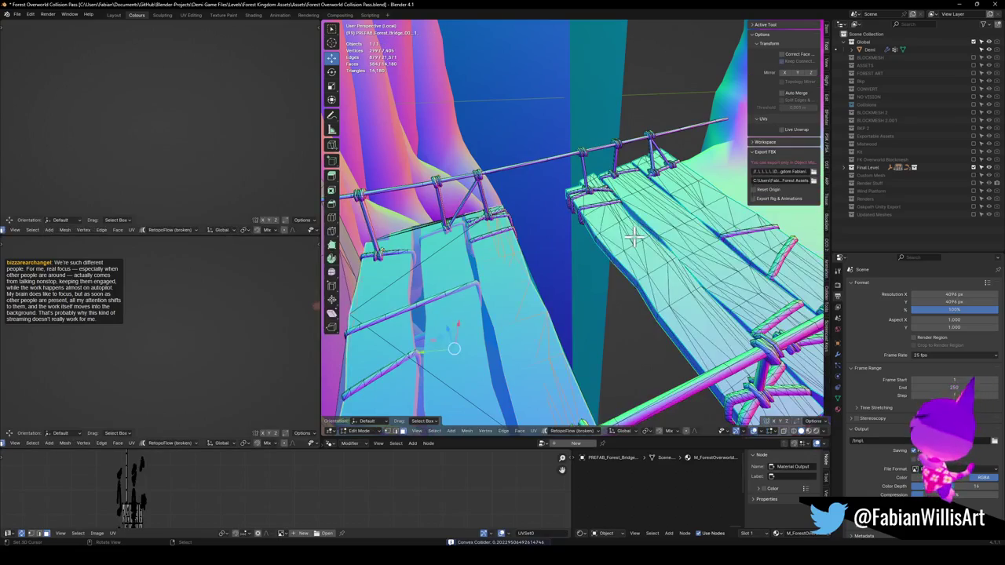
pyautogui.press('l')
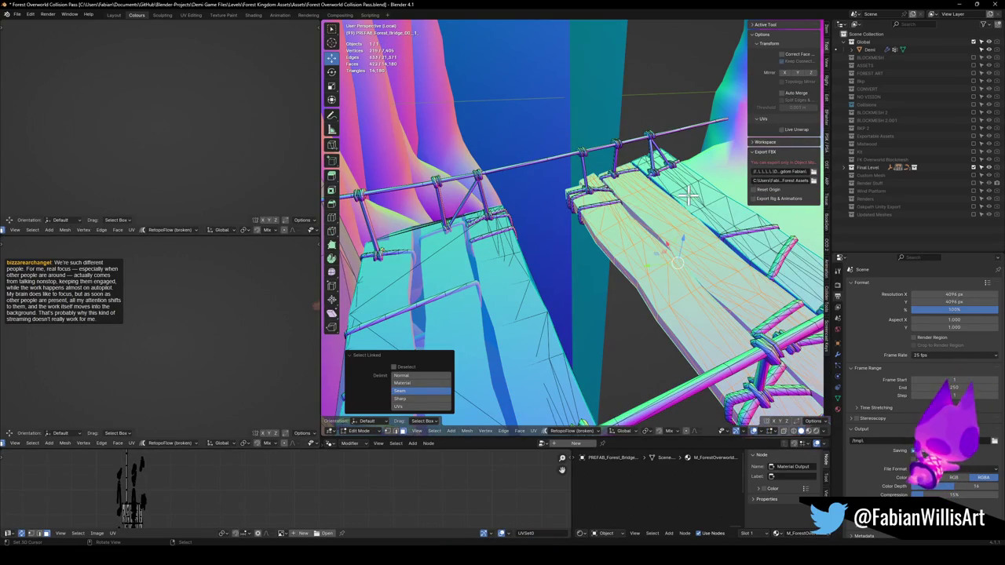
pyautogui.hotkey('shift', 'alt', 'c')
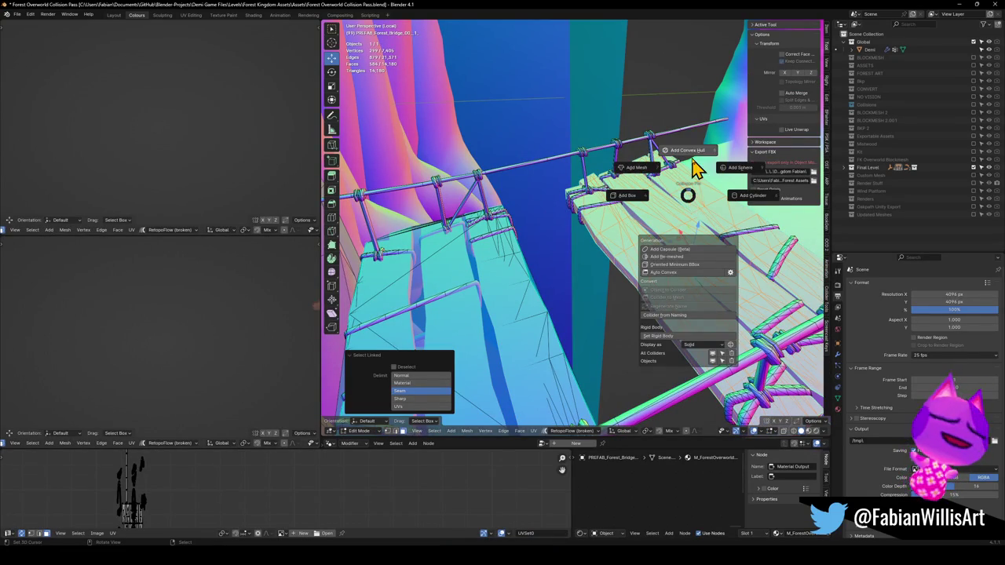
pyautogui.click(694, 163)
# Select the rope railing and frame it in Edit Mode.
pyautogui.moveTo(576, 189); pyautogui.dragTo(649, 191)
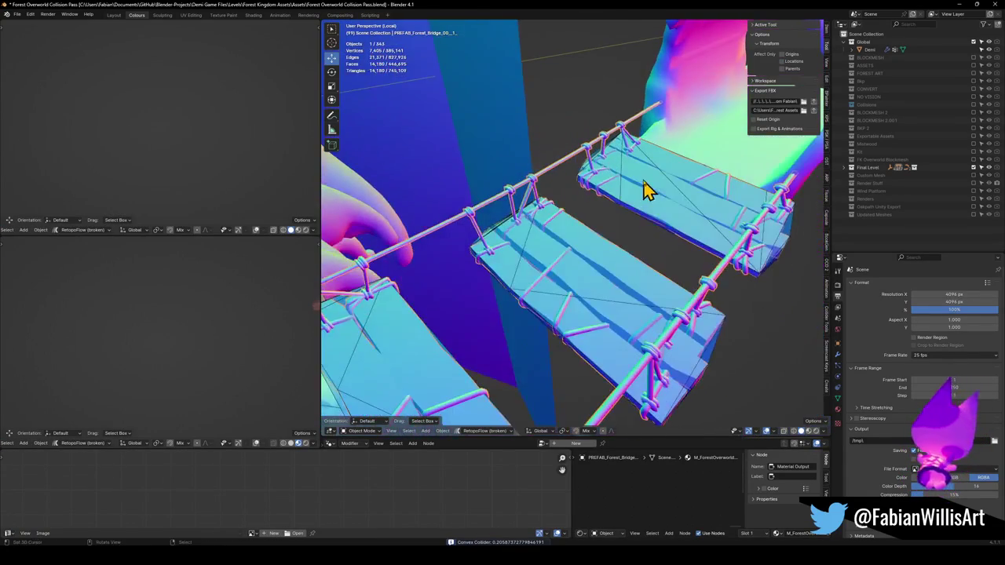
pyautogui.click(492, 206)
pyautogui.press('Tab')
pyautogui.press('KP_Decimal')
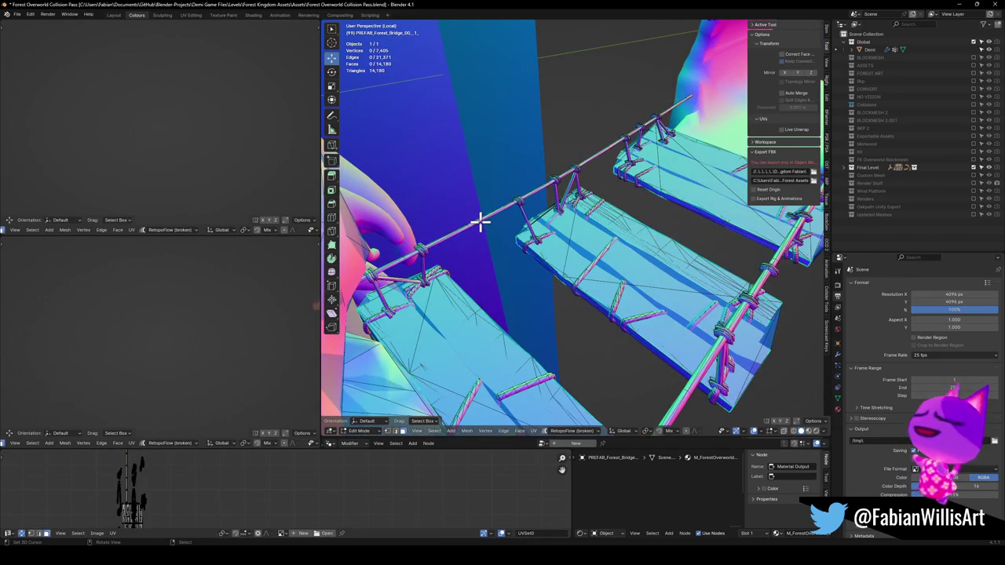
# Give the rope railing a mesh collider instead of a convex hull.
pyautogui.press('l')
pyautogui.press('KP_Decimal')
pyautogui.scroll(-5, 578, 185)
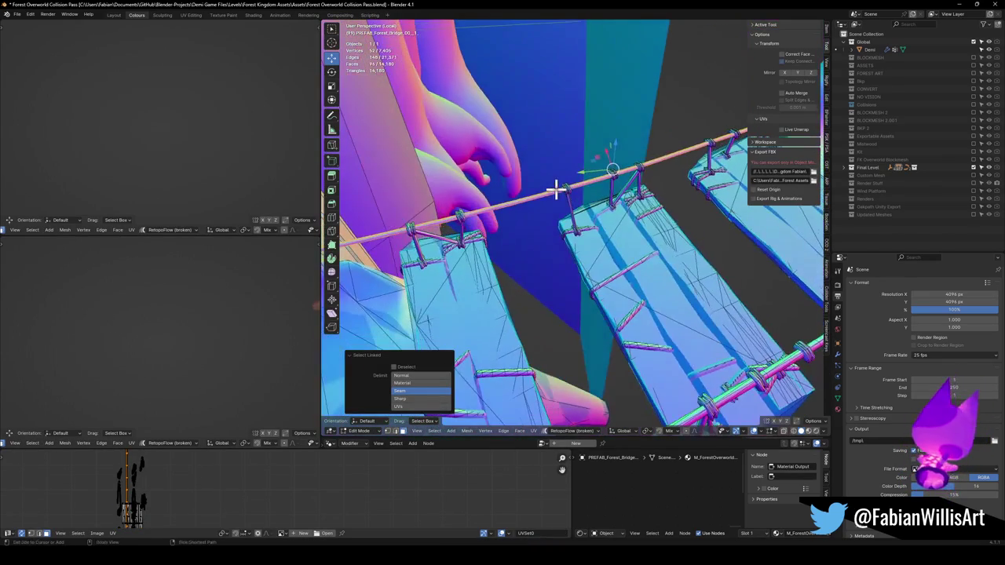
pyautogui.hotkey('shift', 'c')
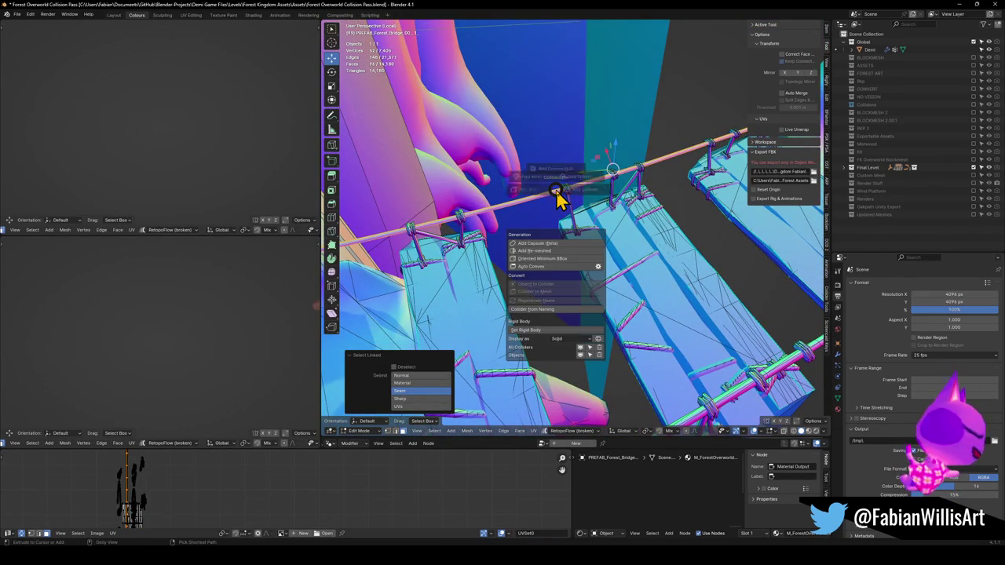
pyautogui.click(558, 145)
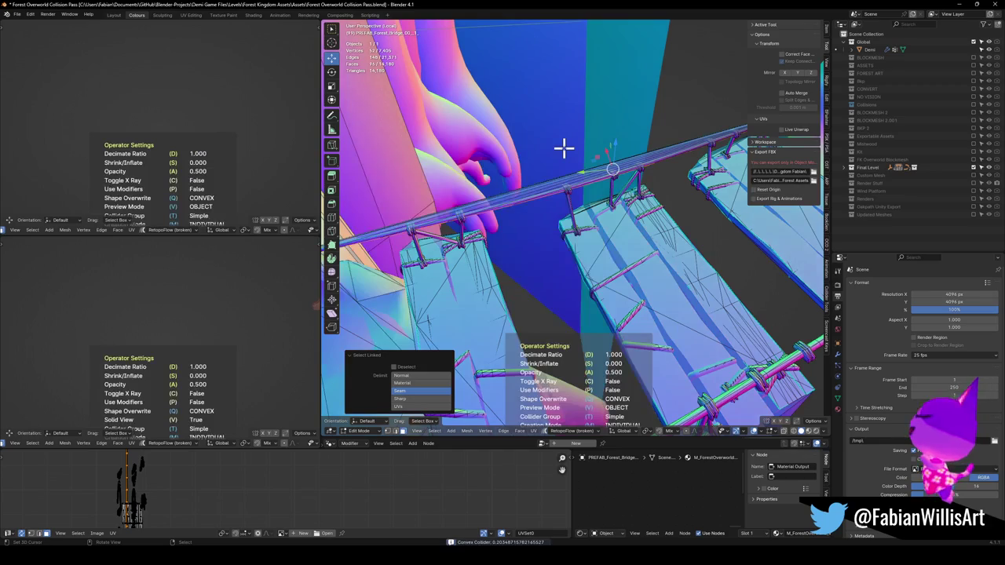
pyautogui.hotkey('ctrl', 'z')
pyautogui.hotkey('shift', 'c')
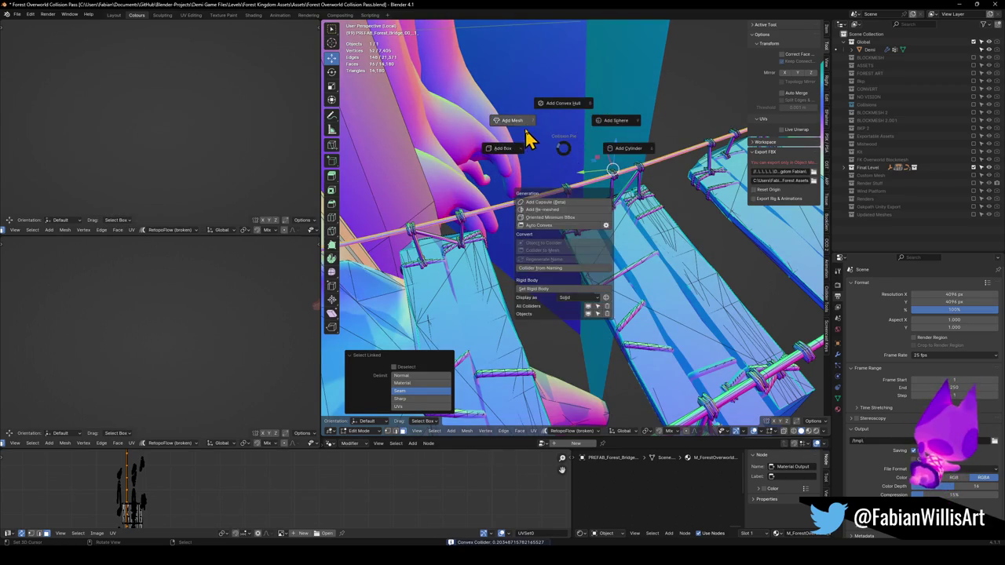
pyautogui.click(526, 127)
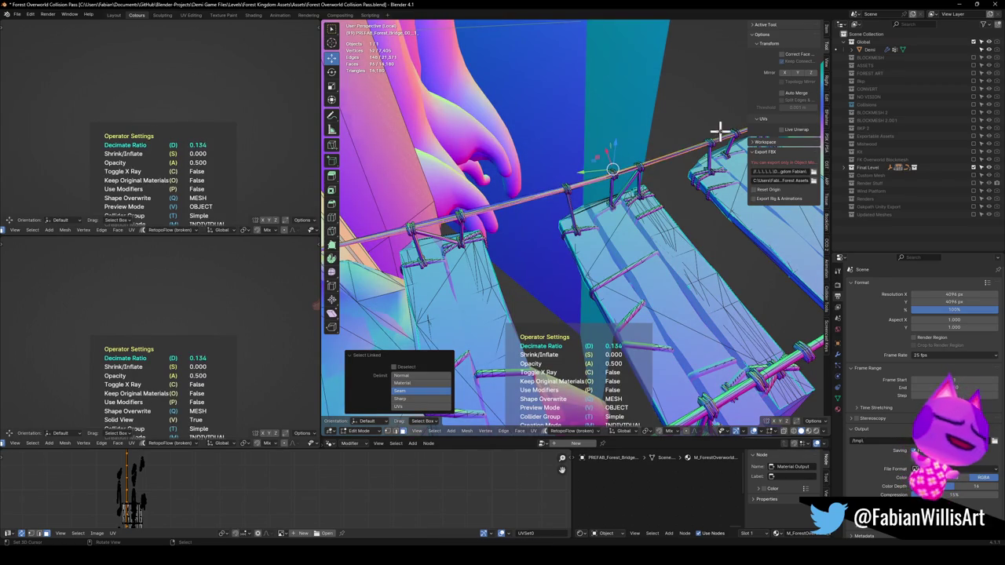
# Give the right pole a mesh collider decimated to about 0.264, totalling 24 faces.
pyautogui.moveTo(705, 134)
pyautogui.mouseDown()
pyautogui.moveTo(699, 149)
pyautogui.moveTo(579, 217)
pyautogui.moveTo(695, 210)
pyautogui.moveTo(657, 177)
pyautogui.mouseUp()
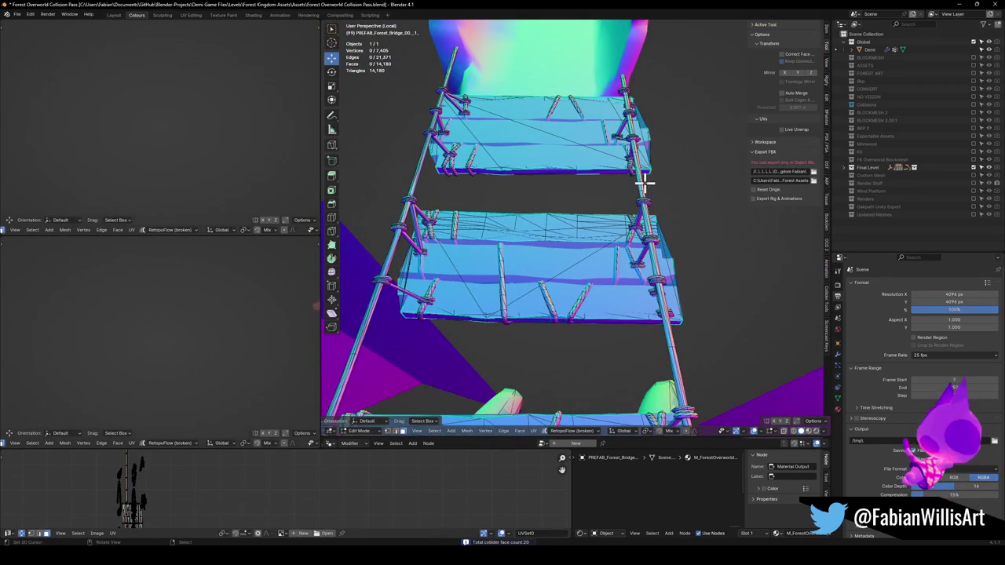
pyautogui.press('l')
pyautogui.hotkey('shift', 'c')
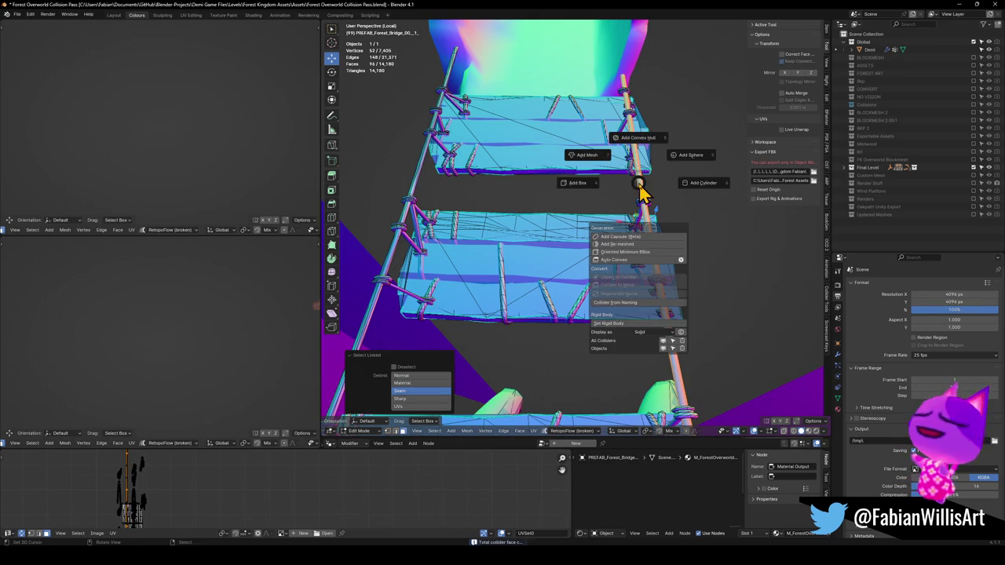
pyautogui.click(639, 149)
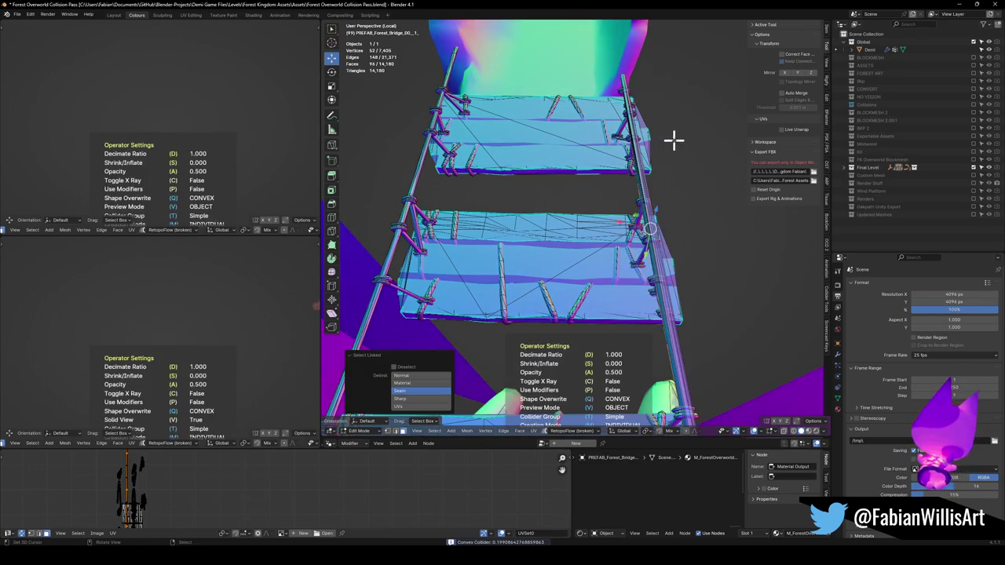
pyautogui.hotkey('shift', 'c')
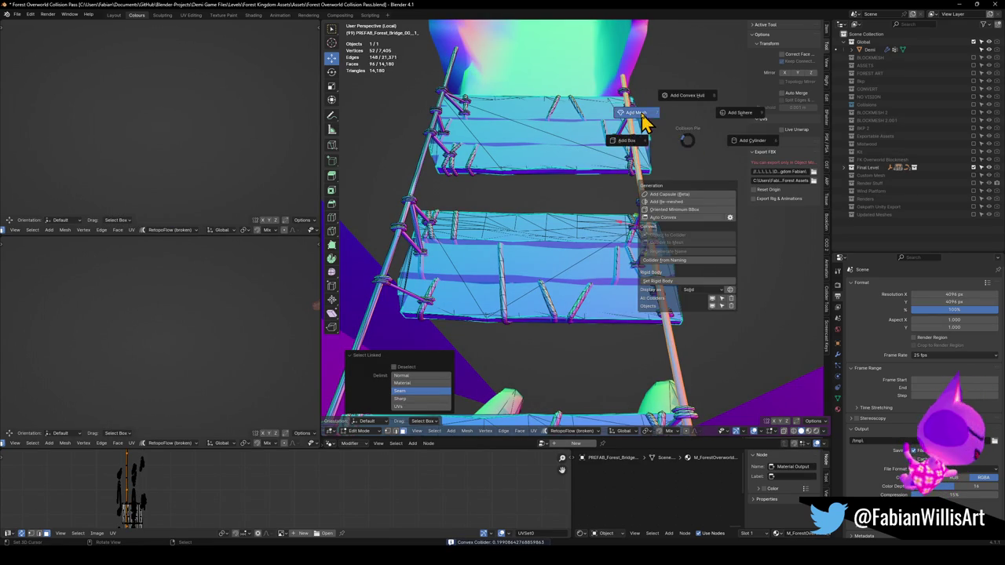
pyautogui.click(639, 127)
pyautogui.press('d')
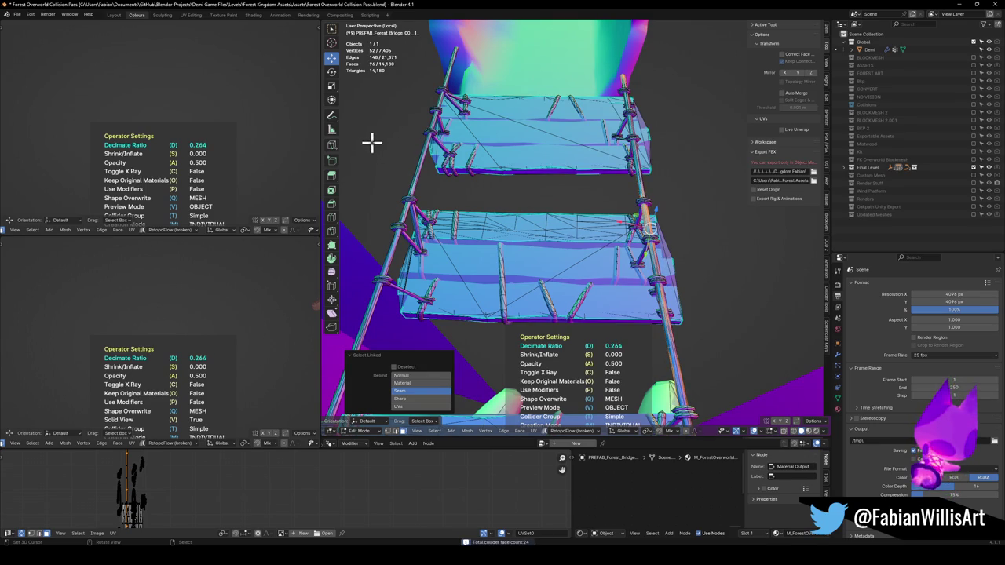
pyautogui.press('Return')
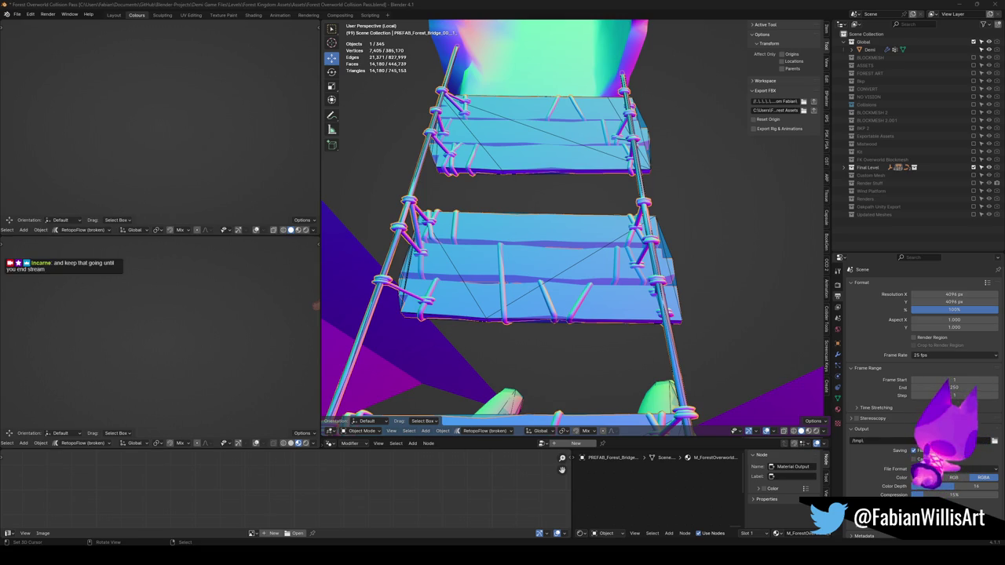
# Give the tree-log arch a mesh collider decimated to a 0.198 ratio.
pyautogui.moveTo(410, 217)
pyautogui.mouseDown()
pyautogui.moveTo(542, 188)
pyautogui.moveTo(554, 175)
pyautogui.moveTo(504, 218)
pyautogui.mouseUp()
pyautogui.click(567, 193)
pyautogui.scroll(2, 527, 223)
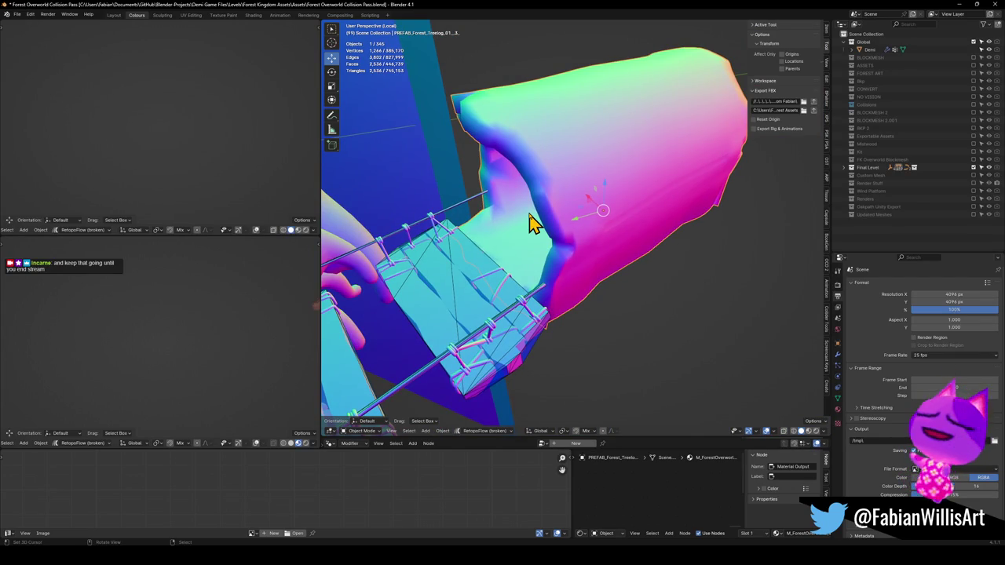
pyautogui.hotkey('shift', 'c')
pyautogui.click(480, 195)
pyautogui.press('d')
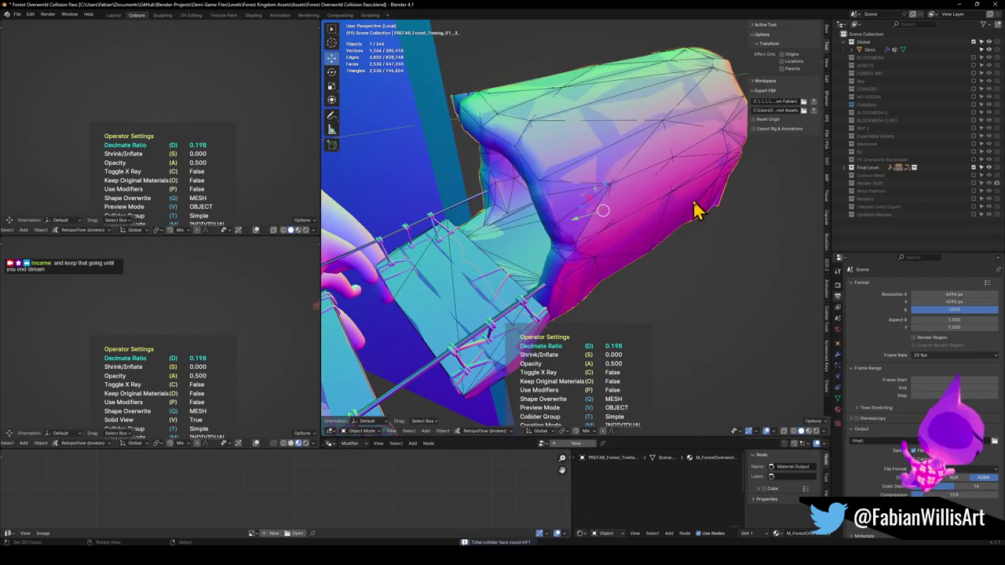
pyautogui.click(701, 209)
# Fly to the bridge platform and select the UCX_Cube.142 collision mesh.
pyautogui.moveTo(702, 209)
pyautogui.mouseDown()
pyautogui.moveTo(540, 200)
pyautogui.moveTo(590, 197)
pyautogui.moveTo(563, 207)
pyautogui.mouseUp()
pyautogui.press('KP_Divide')
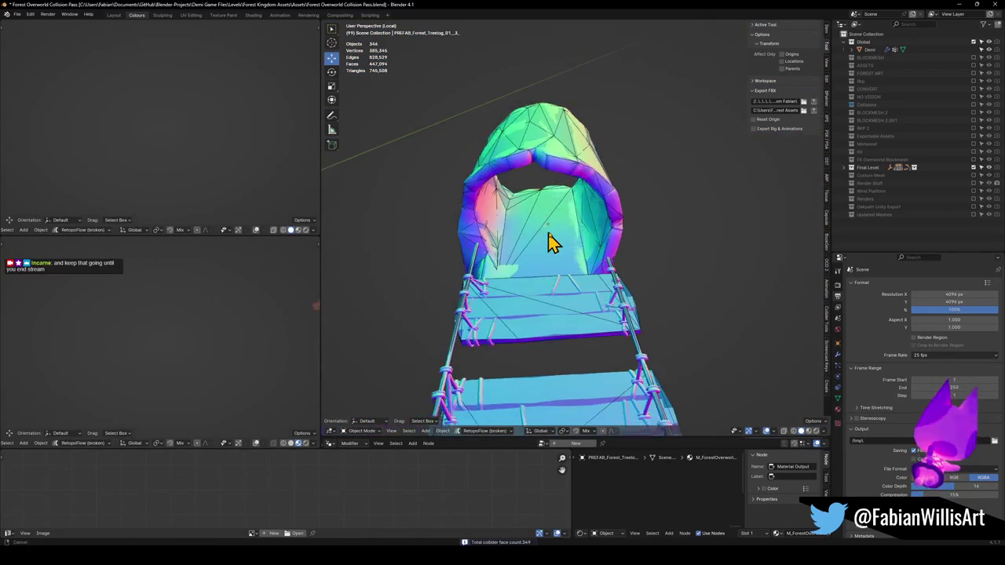
pyautogui.hotkey('shift', '`')
pyautogui.press('w')
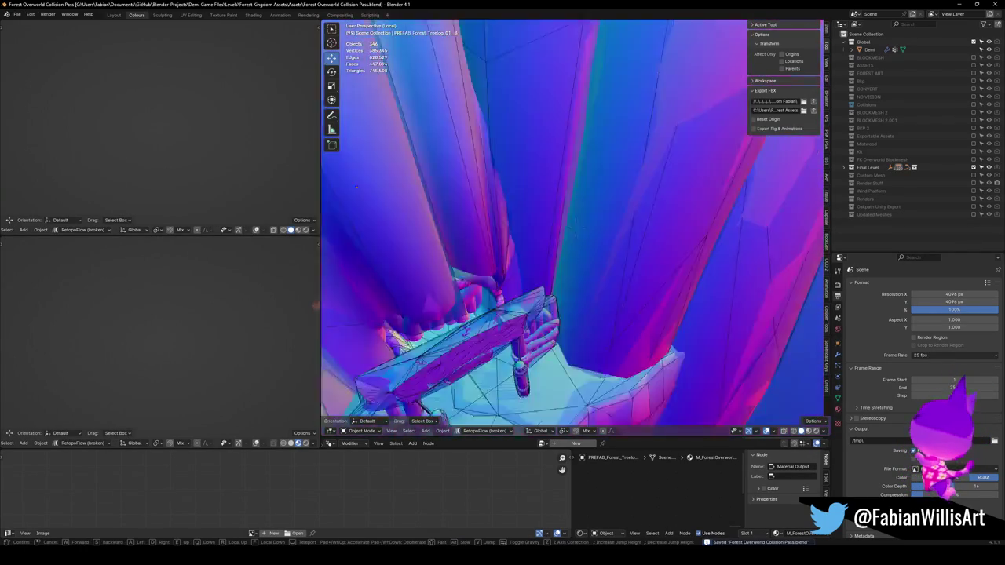
pyautogui.click(581, 256)
pyautogui.moveTo(580, 256)
pyautogui.mouseDown()
pyautogui.moveTo(612, 247)
pyautogui.moveTo(620, 224)
pyautogui.moveTo(620, 257)
pyautogui.moveTo(624, 197)
pyautogui.moveTo(564, 234)
pyautogui.mouseUp()
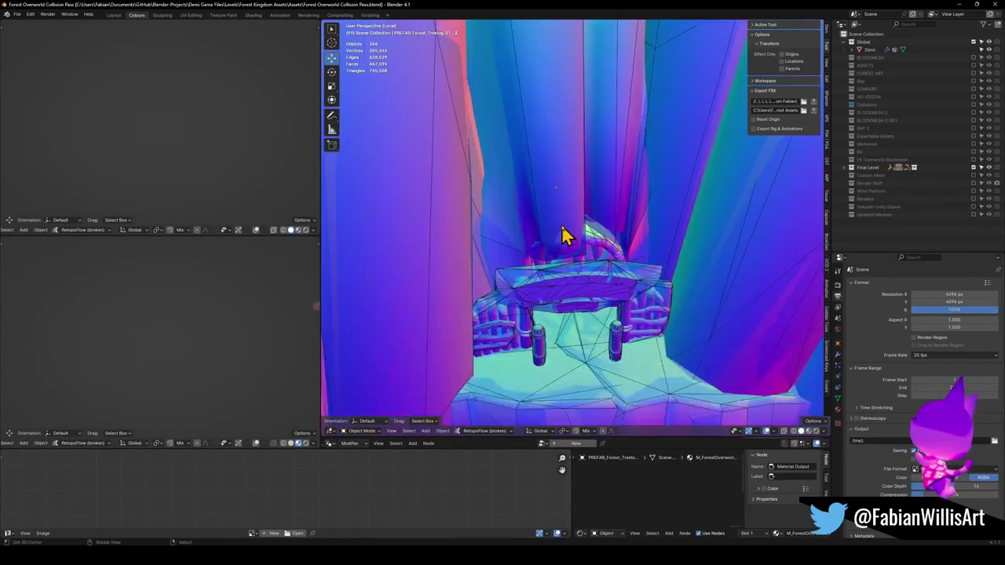
pyautogui.click(557, 267)
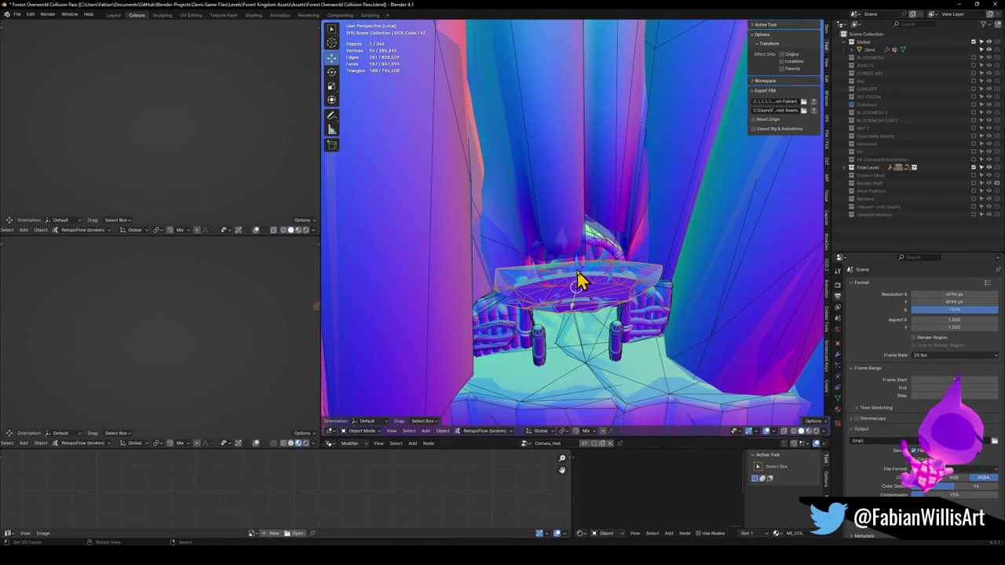
pyautogui.press('q')
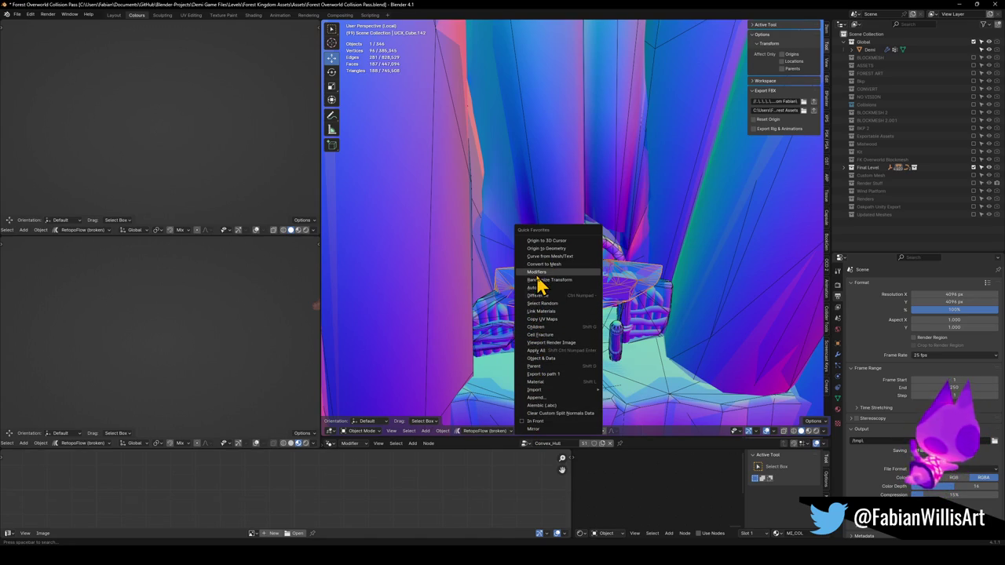
# Parent all collision-material meshes to COLLISION keeping transforms, then save.
pyautogui.click(539, 382)
pyautogui.hotkey('shift', '`')
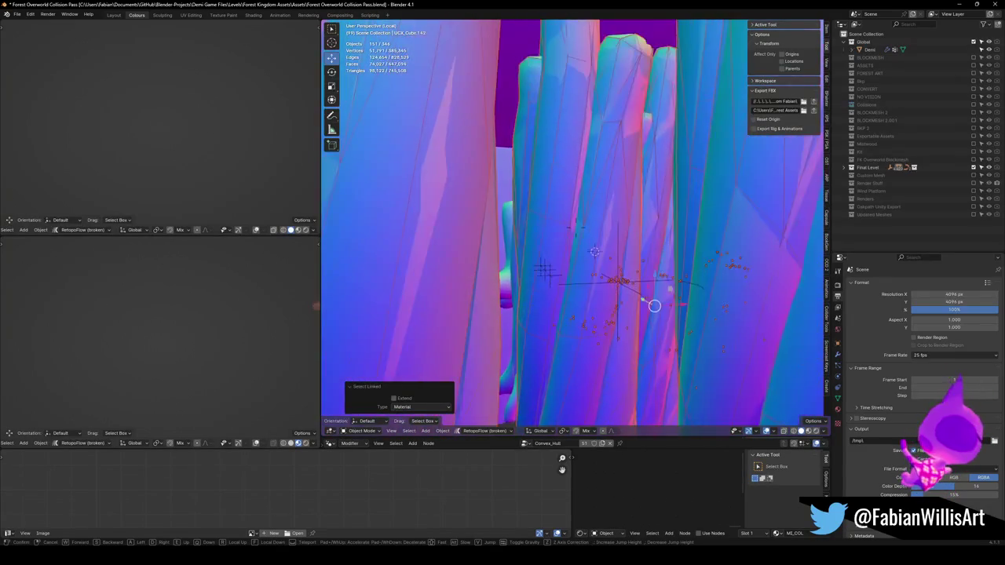
pyautogui.click(523, 218)
pyautogui.keyDown('shift'); pyautogui.click(514, 253); pyautogui.keyUp('shift')
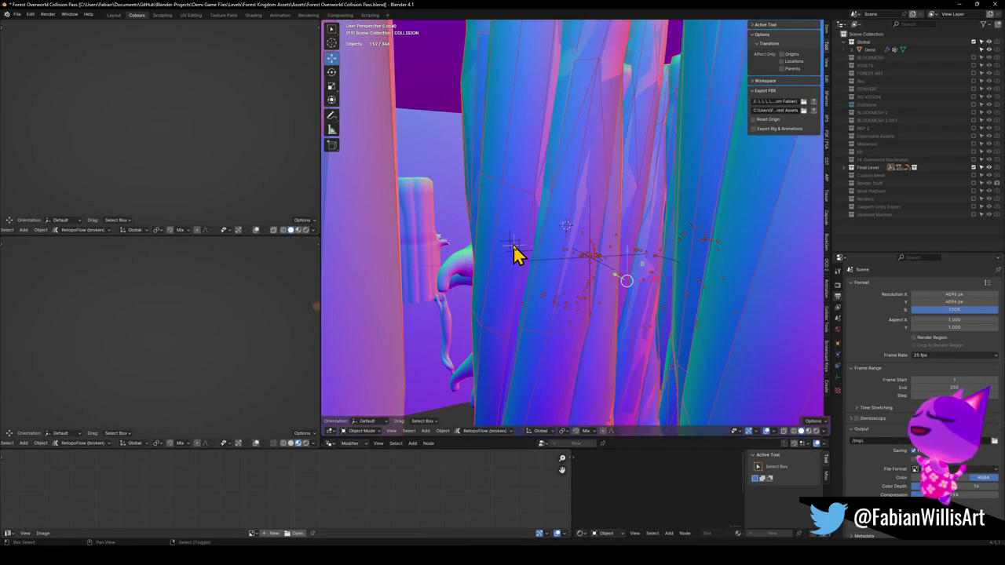
pyautogui.hotkey('ctrl', 'p')
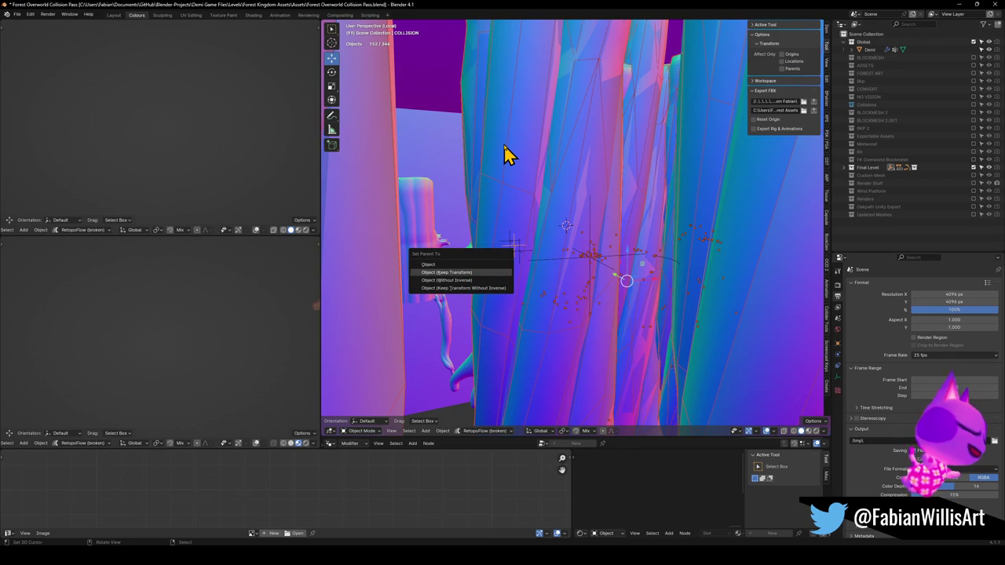
pyautogui.press('Return')
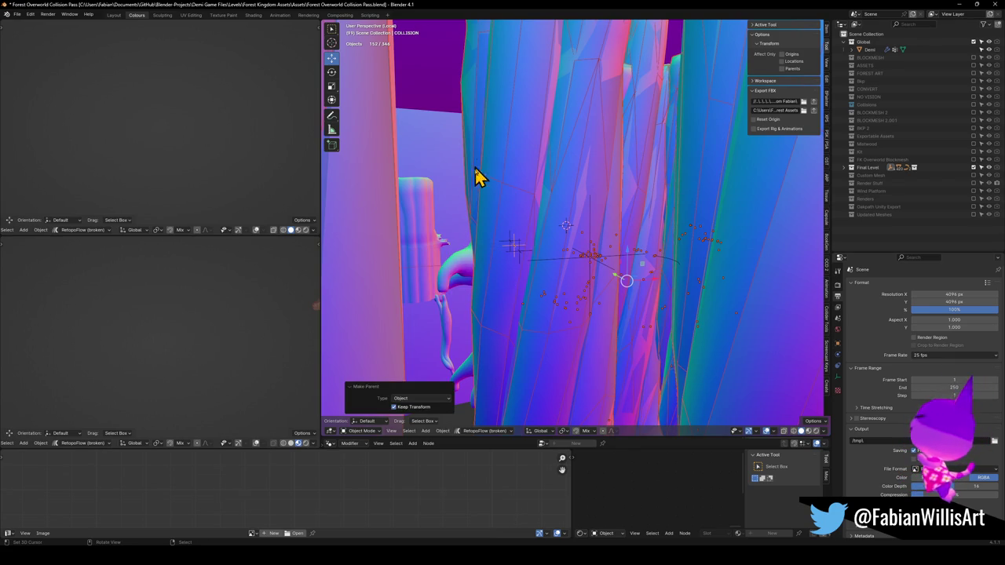
pyautogui.hotkey('alt', 'a')
pyautogui.hotkey('ctrl', 's')
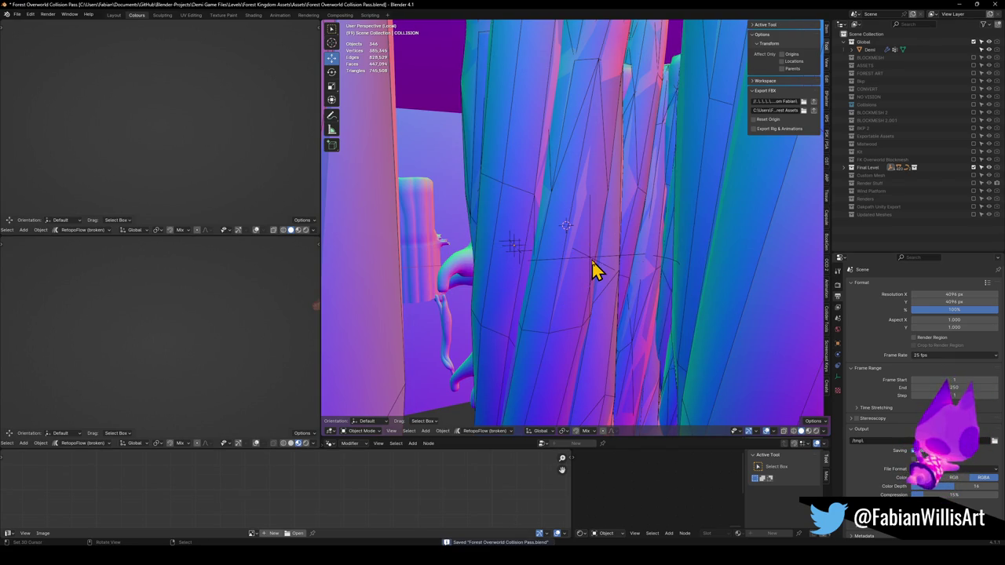
# Select an object in the scene and move it slightly.
pyautogui.click(596, 263)
pyautogui.press('g')
pyautogui.click(643, 249)
pyautogui.scroll(-10, 601, 254)
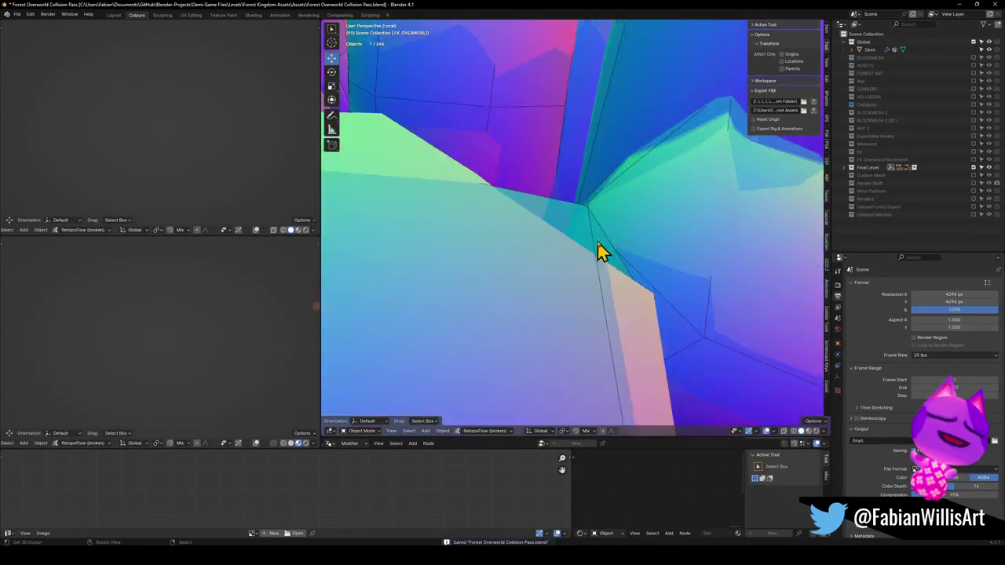
# Export the collision objects to FBX and show the Kit collection.
pyautogui.scroll(-3, 577, 238)
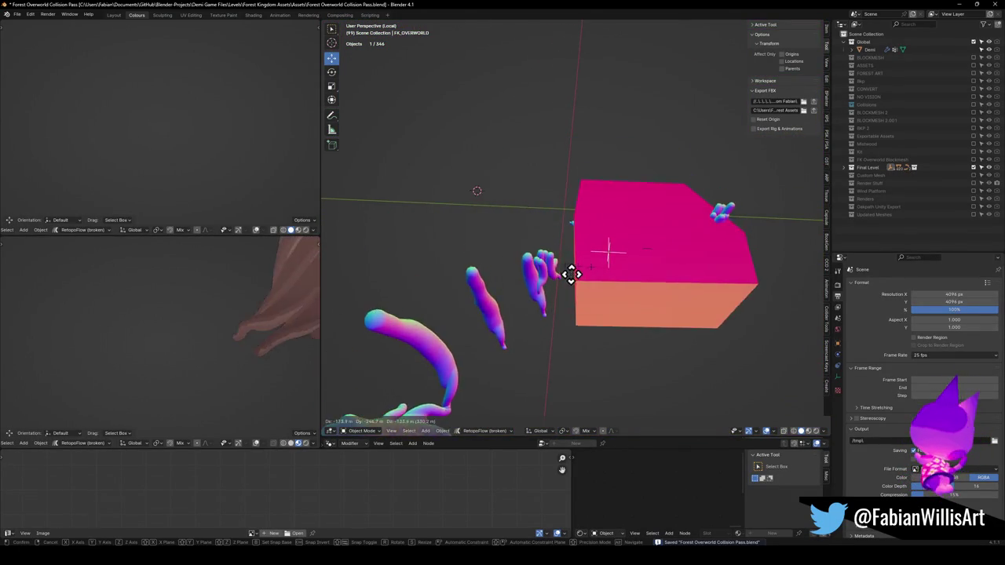
pyautogui.click(813, 102)
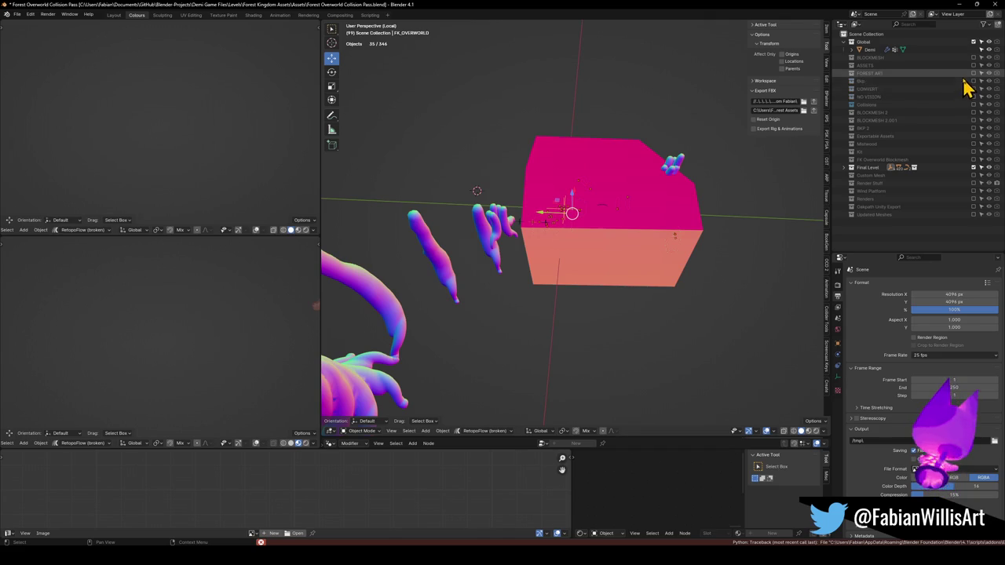
pyautogui.click(975, 154)
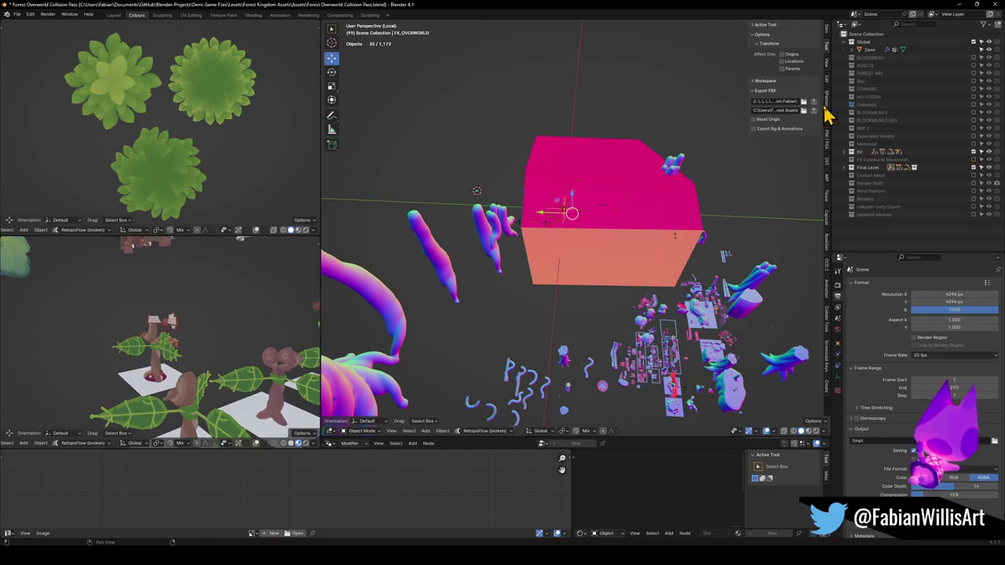
# Select the 349 objects in the pink box and move them into Final Level.
pyautogui.click(567, 227)
pyautogui.click(568, 226)
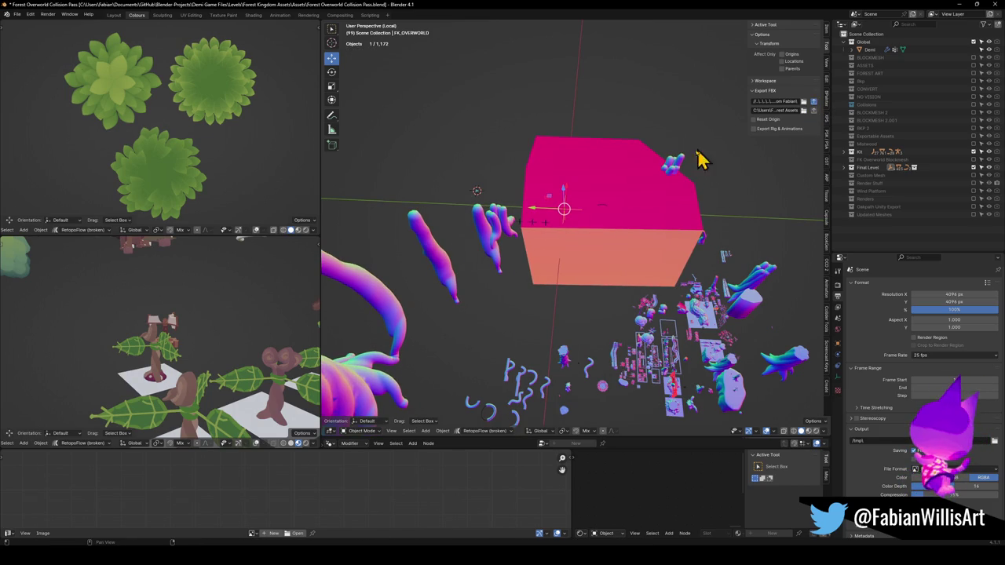
pyautogui.keyDown('shift'); pyautogui.click(584, 201); pyautogui.keyUp('shift')
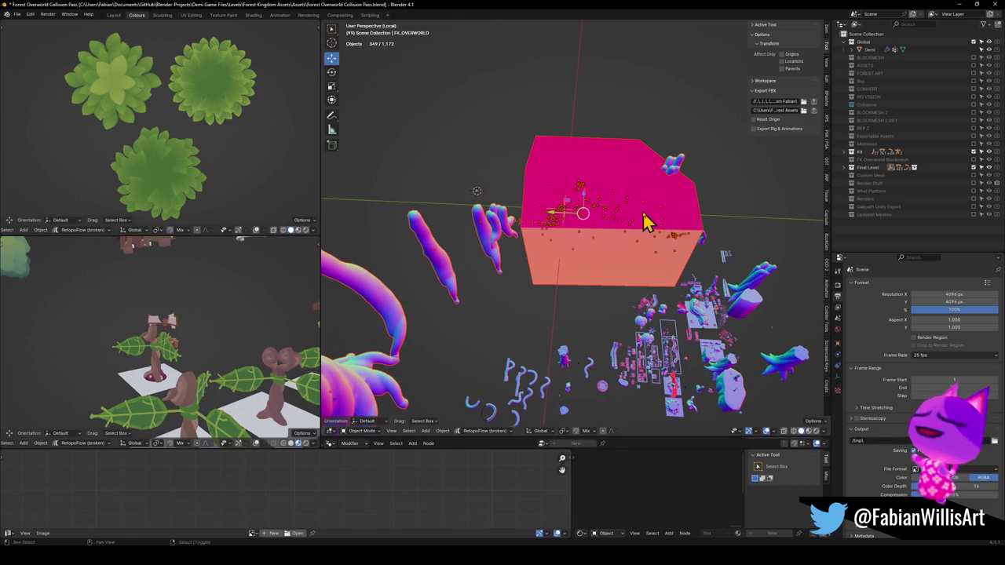
pyautogui.press('r')
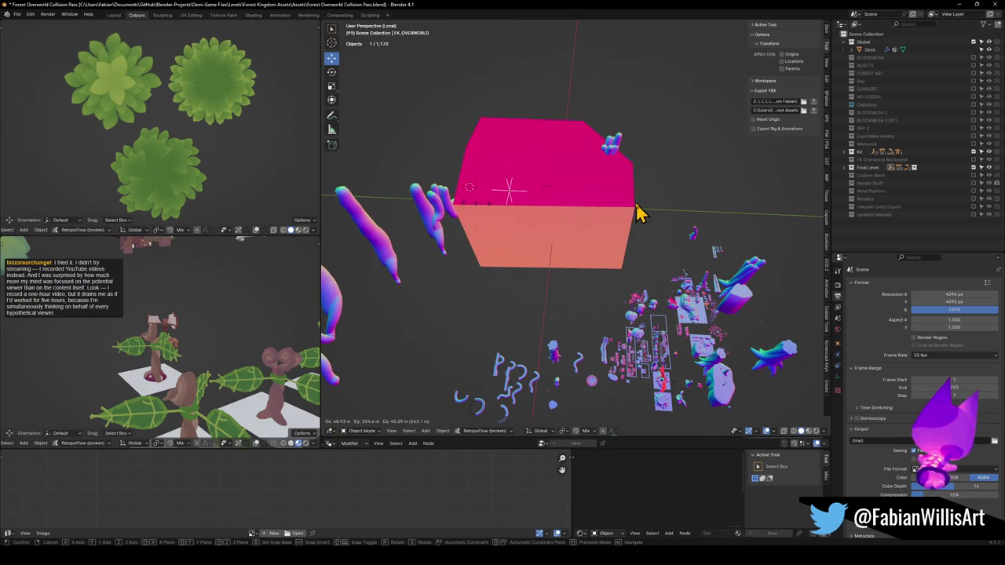
pyautogui.press('Escape')
pyautogui.press('m')
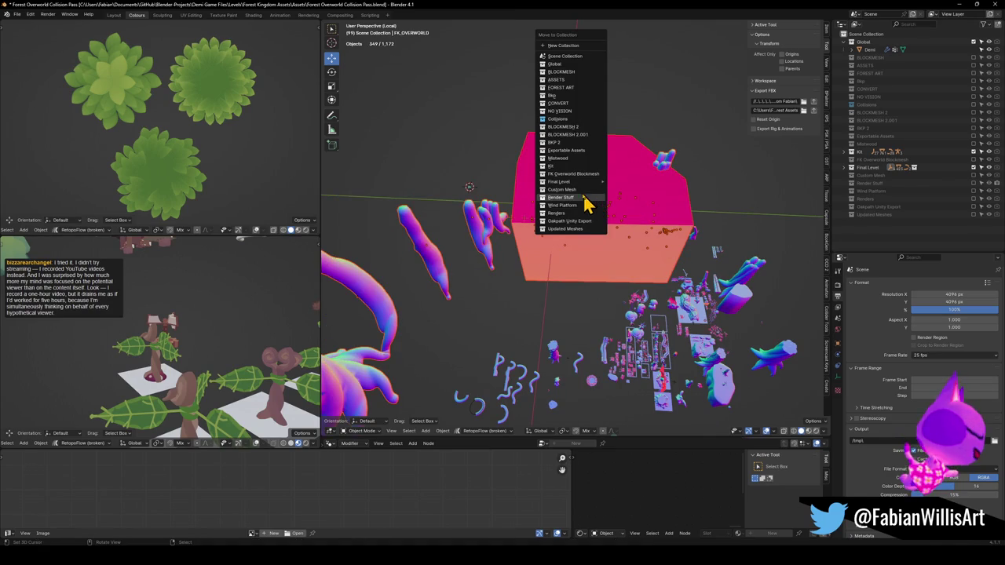
pyautogui.moveTo(561, 182)
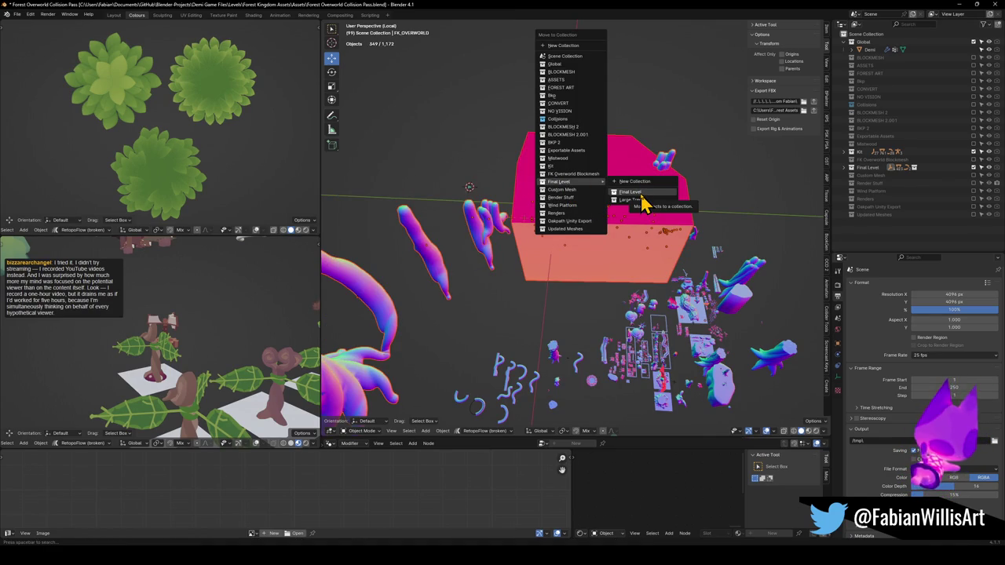
pyautogui.click(632, 192)
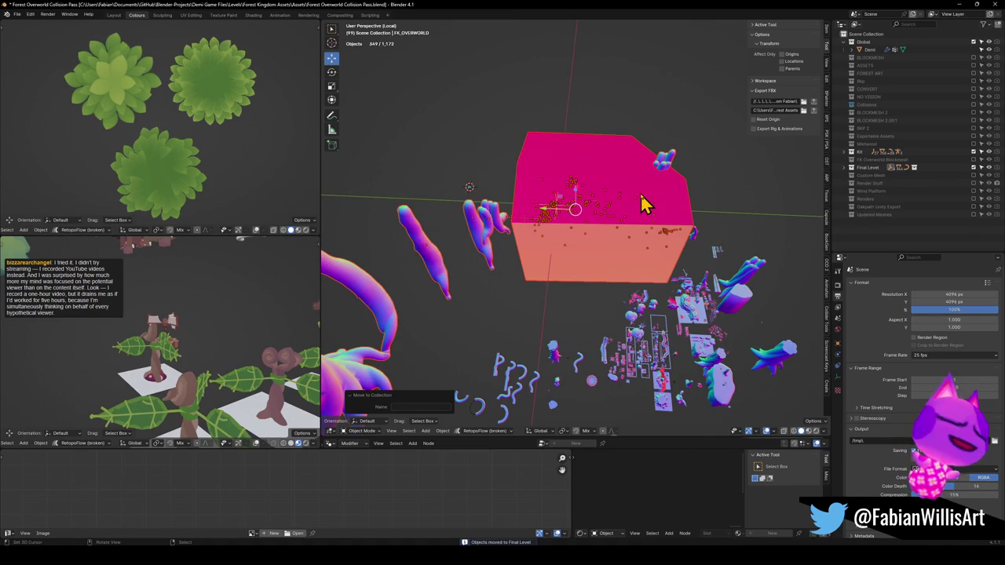